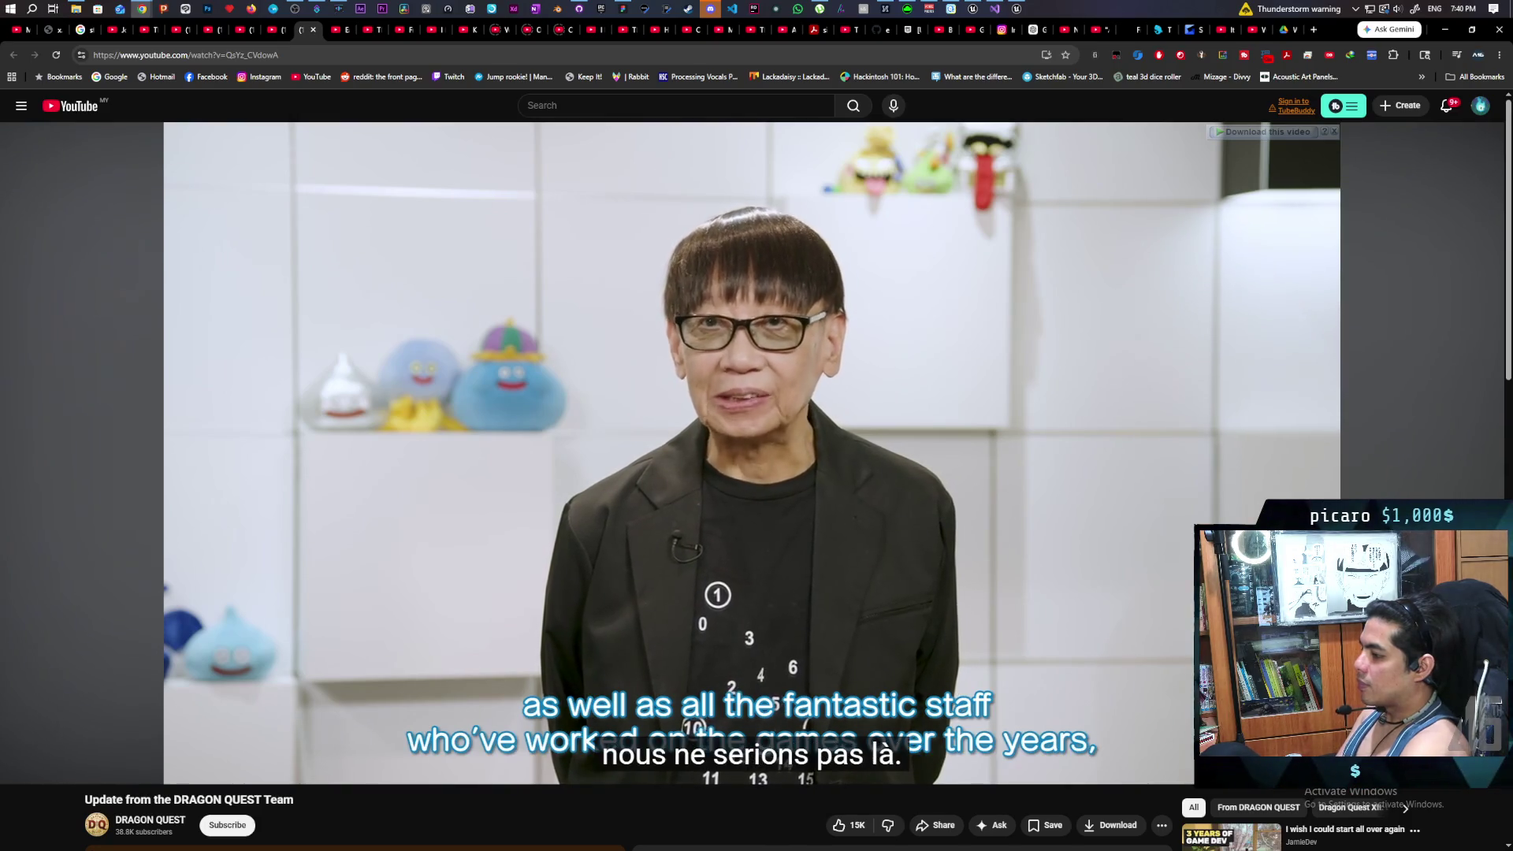
Step: Pause the DRAGON QUEST update video at 8:56 on its 'Thank you for watching!' end card
{"action": "mouse_move", "coordinate": [203, 725]}
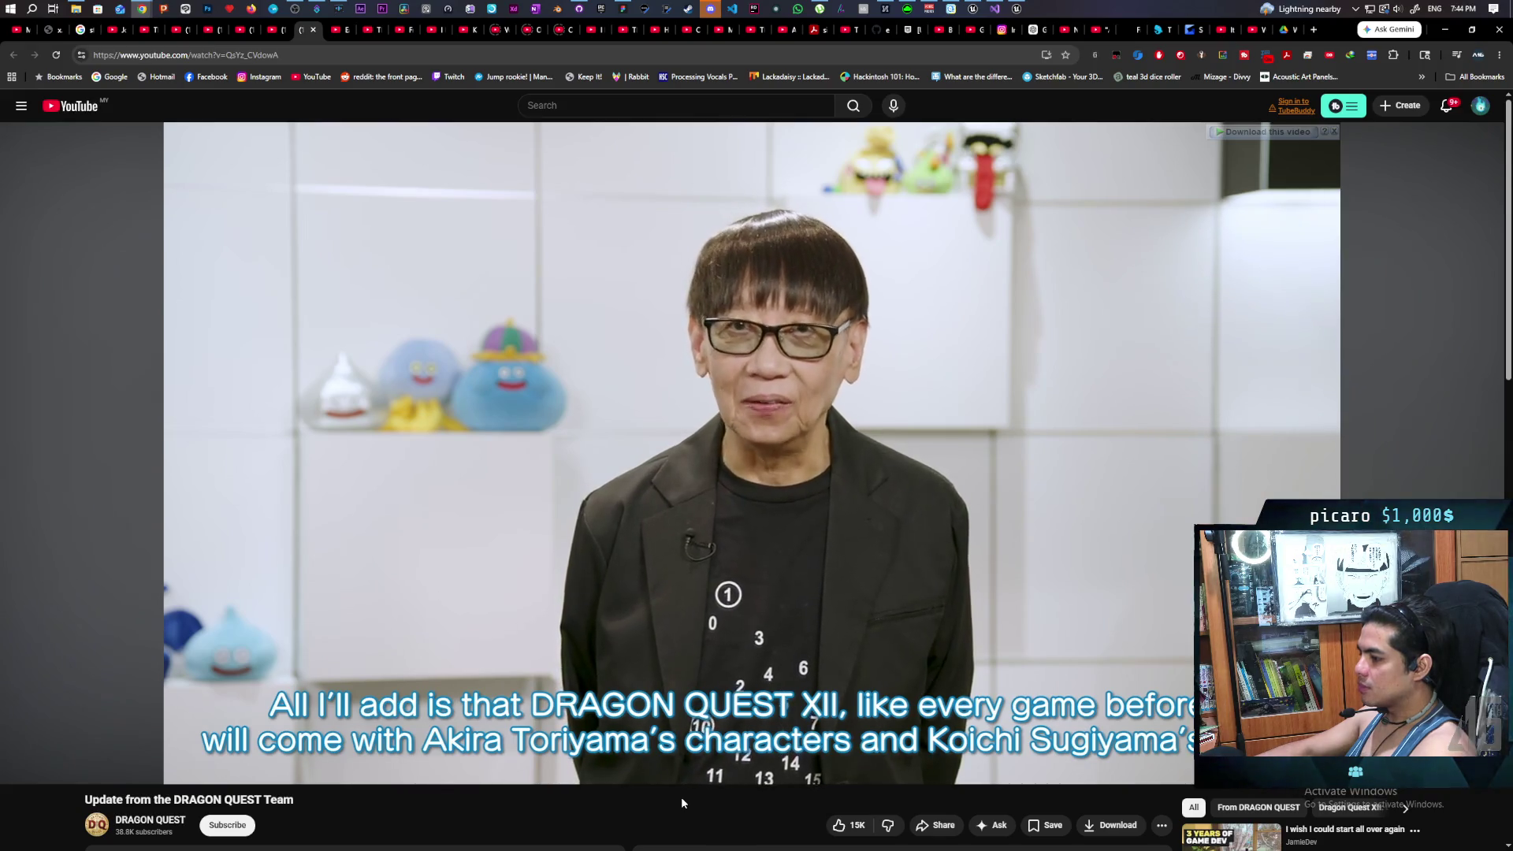
{"action": "mouse_move", "coordinate": [684, 782]}
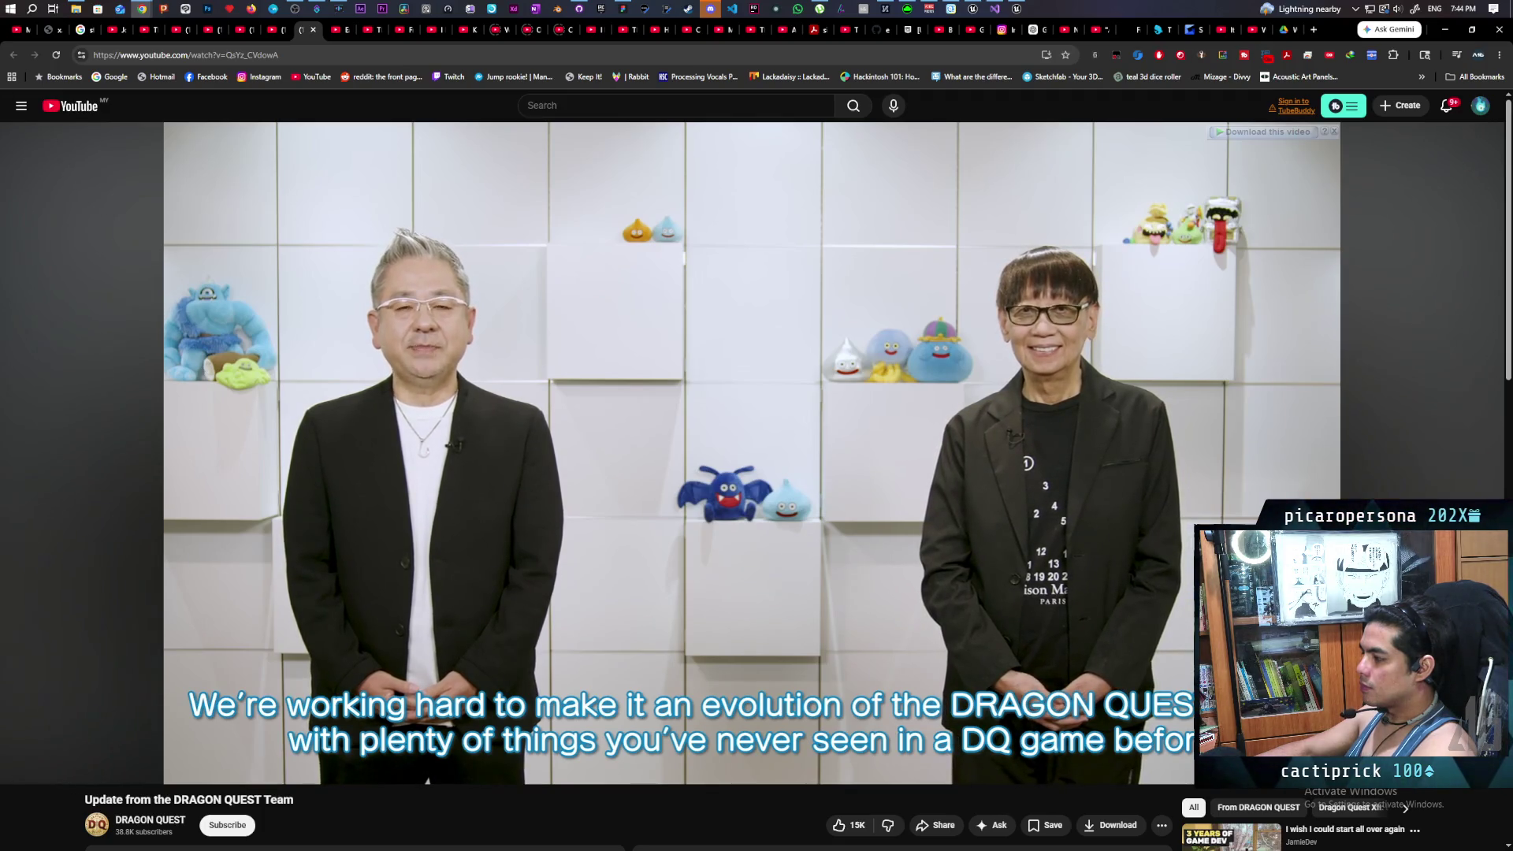
{"action": "mouse_move", "coordinate": [793, 708]}
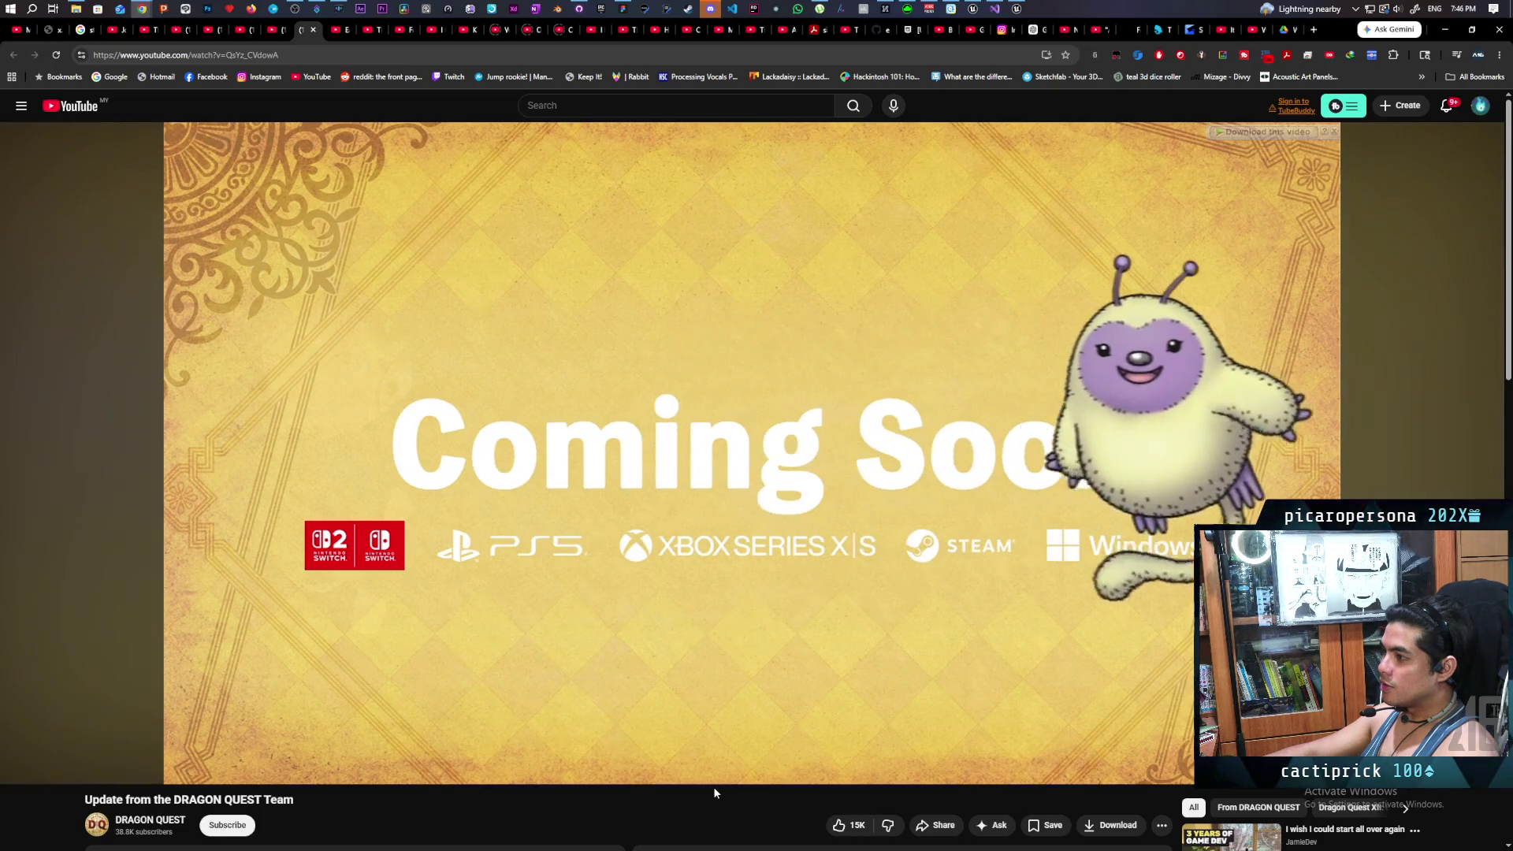
{"action": "mouse_move", "coordinate": [957, 632]}
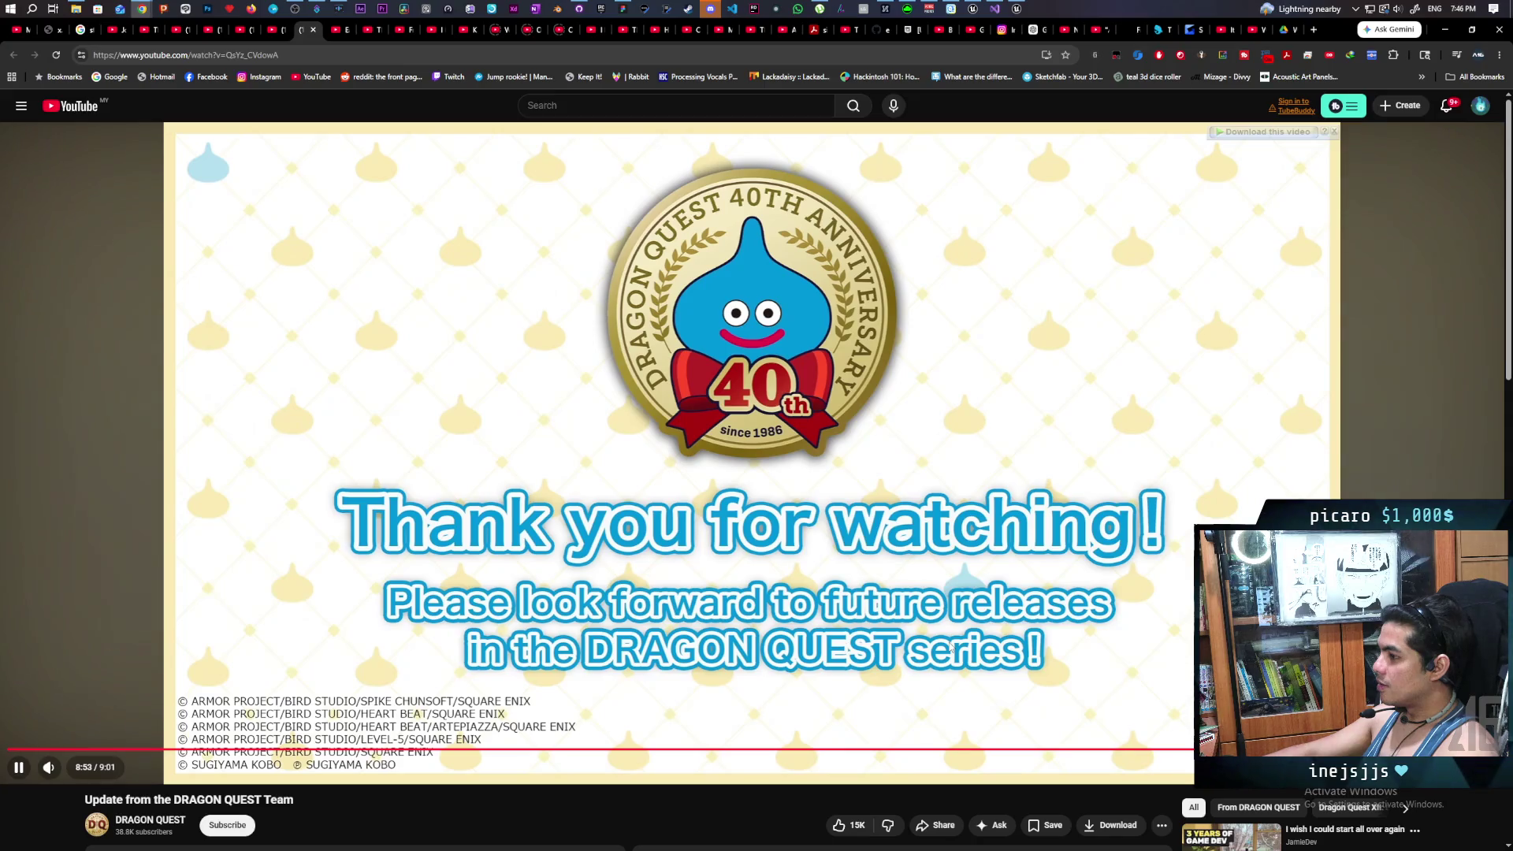
{"action": "key", "text": "space"}
{"action": "scroll", "coordinate": [1172, 664], "scroll_direction": "down", "scroll_amount": 3}
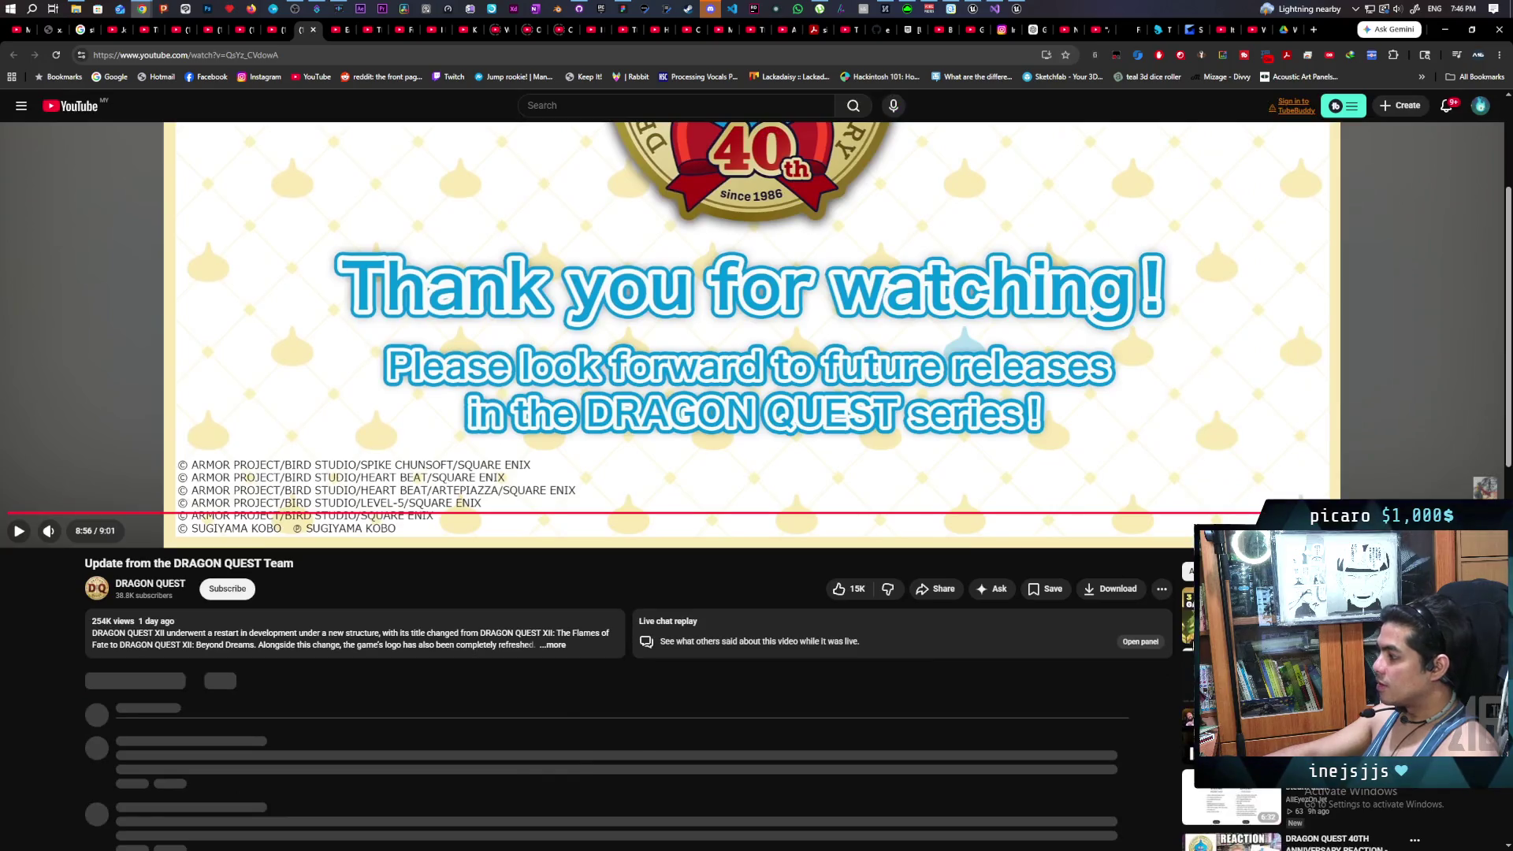
{"action": "scroll", "coordinate": [558, 303], "scroll_direction": "up", "scroll_amount": 3}
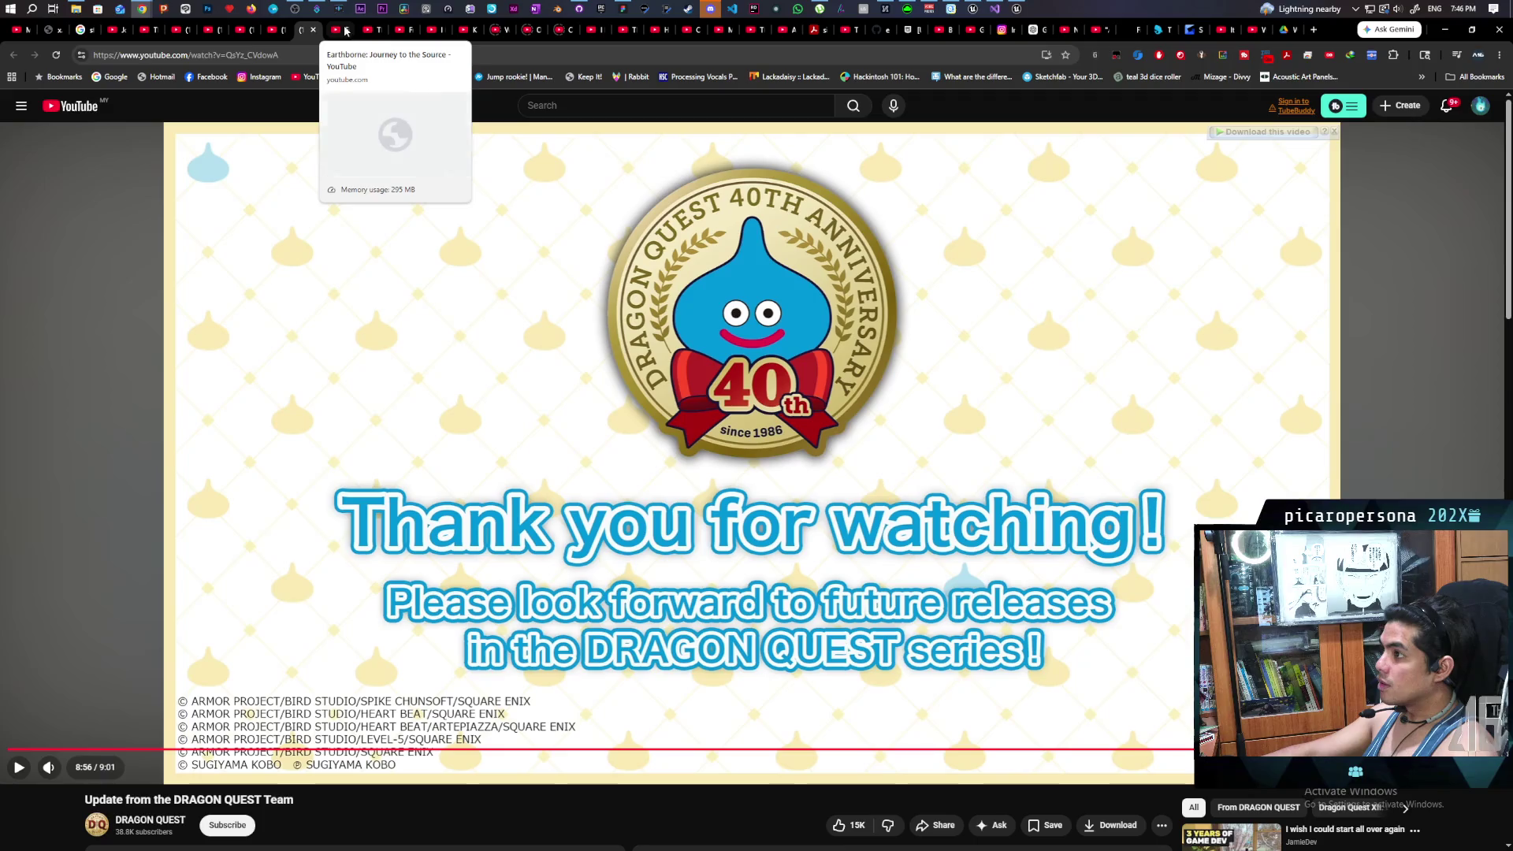
Step: Switch to the Earthborne: Journey to the Source trailer tab and pause it at the desert opening
{"action": "left_click", "coordinate": [345, 30]}
{"action": "left_click", "coordinate": [528, 421]}
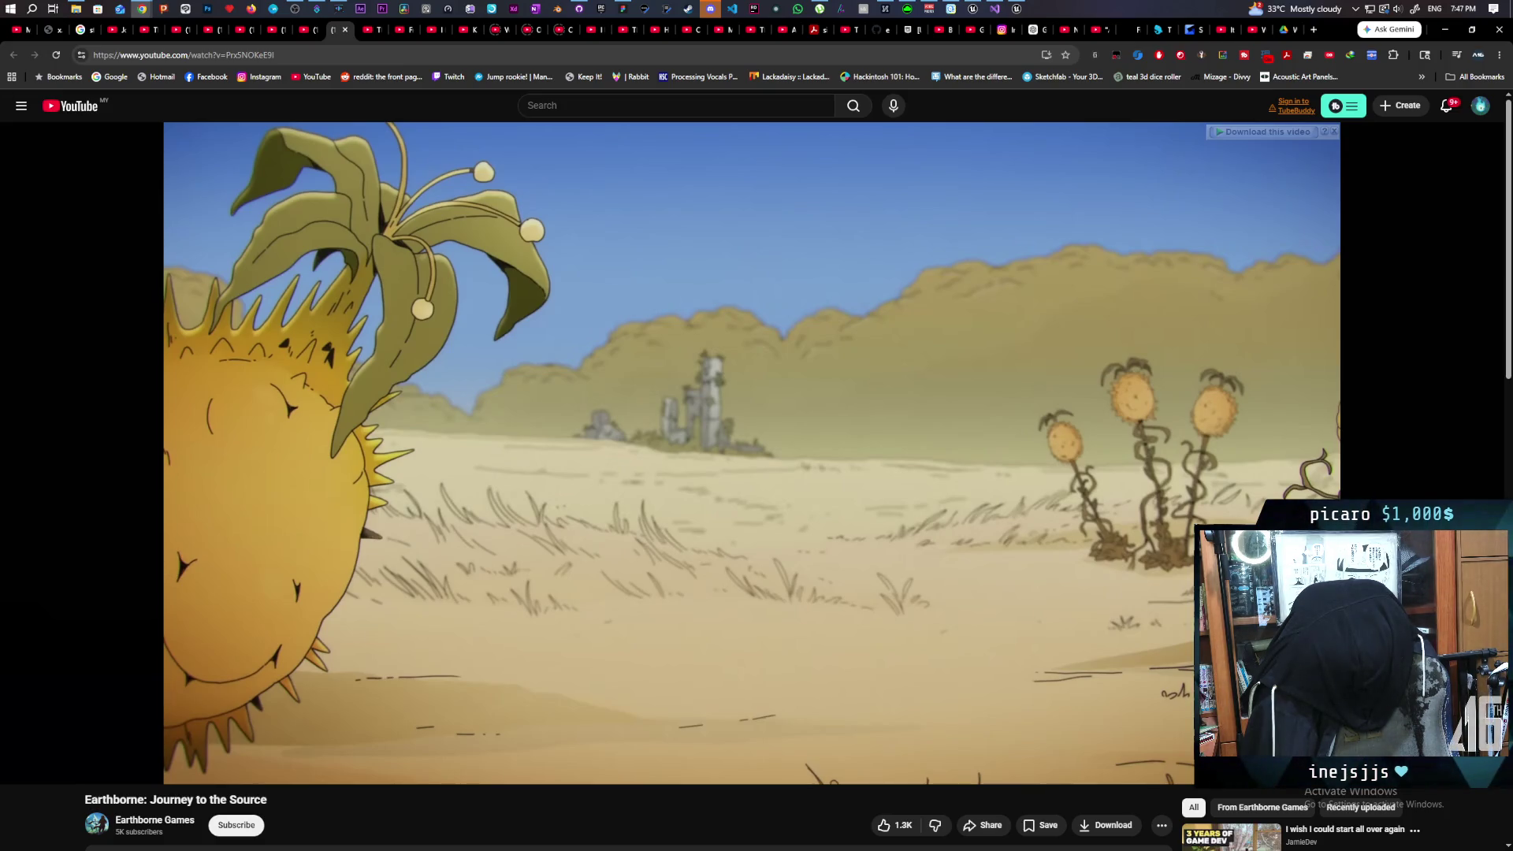
Step: Resume the Earthborne trailer and let it play to its 2:27 end
{"action": "left_click", "coordinate": [541, 425]}
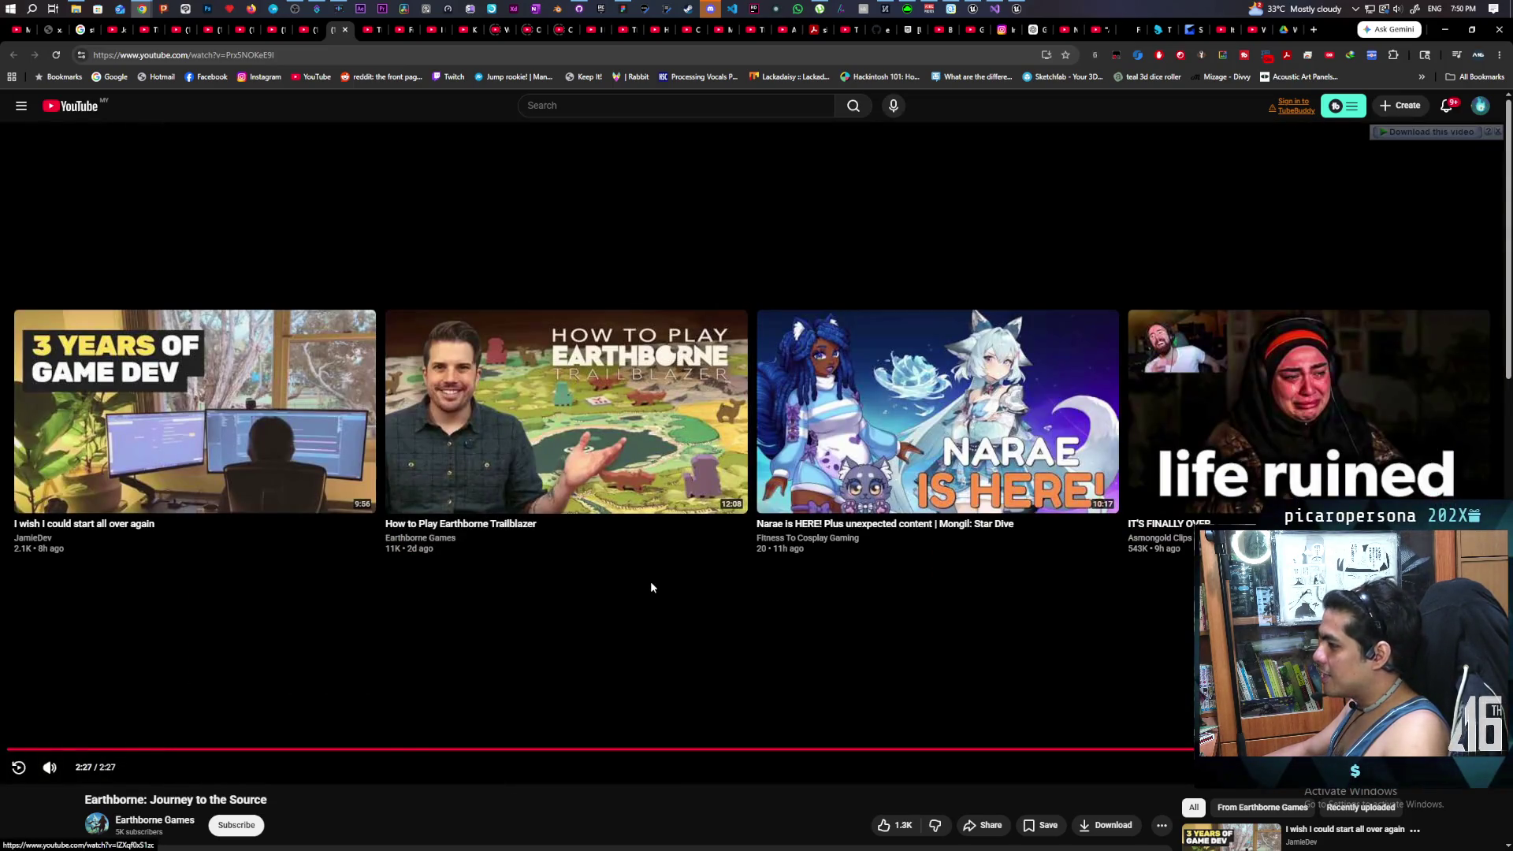
{"action": "scroll", "coordinate": [682, 556], "scroll_direction": "down", "scroll_amount": 5}
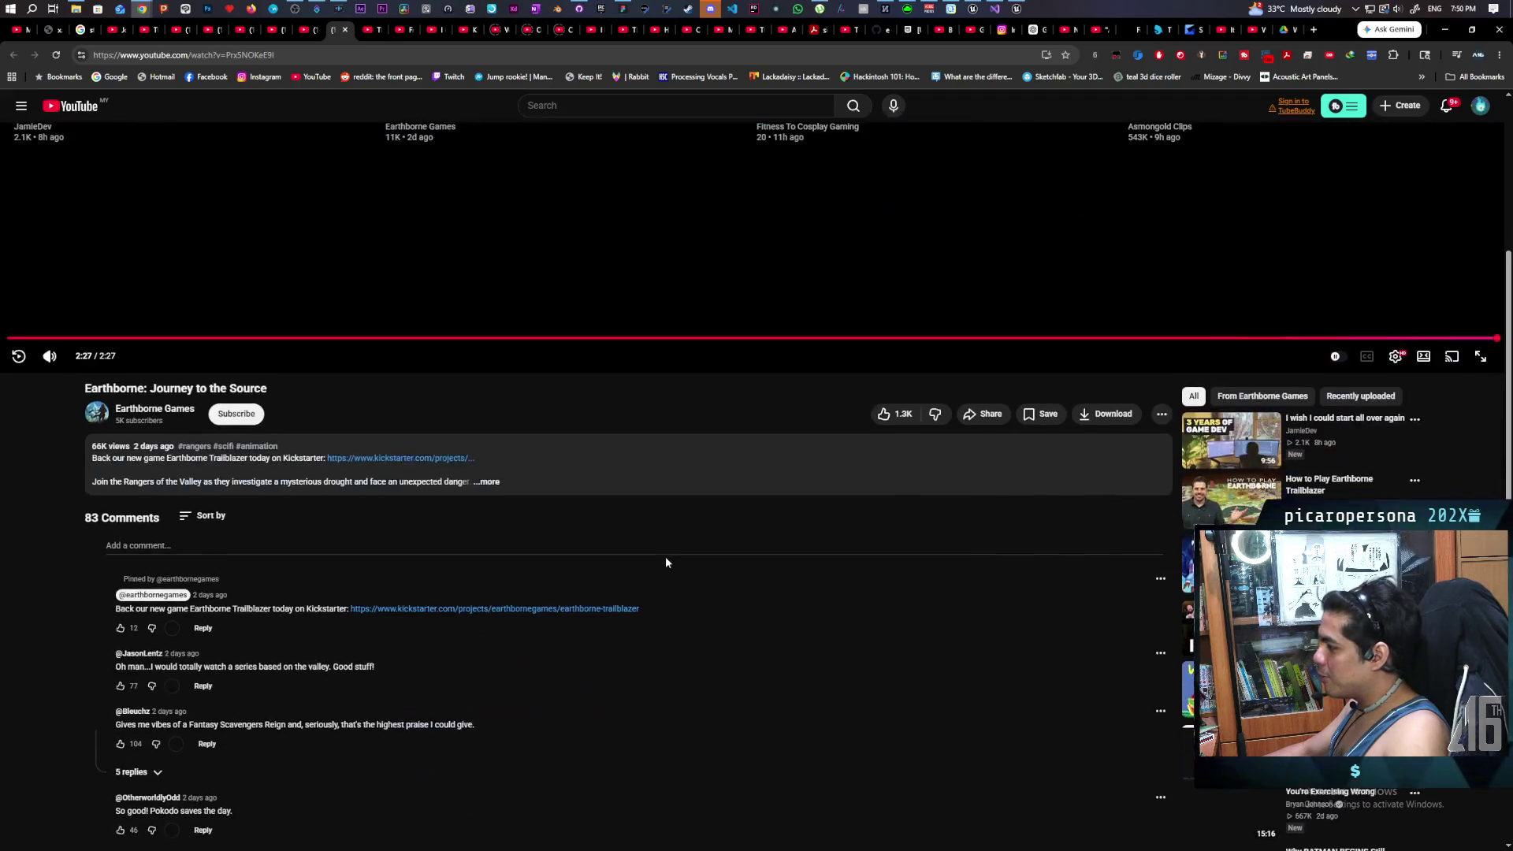
{"action": "scroll", "coordinate": [660, 561], "scroll_direction": "down", "scroll_amount": 1}
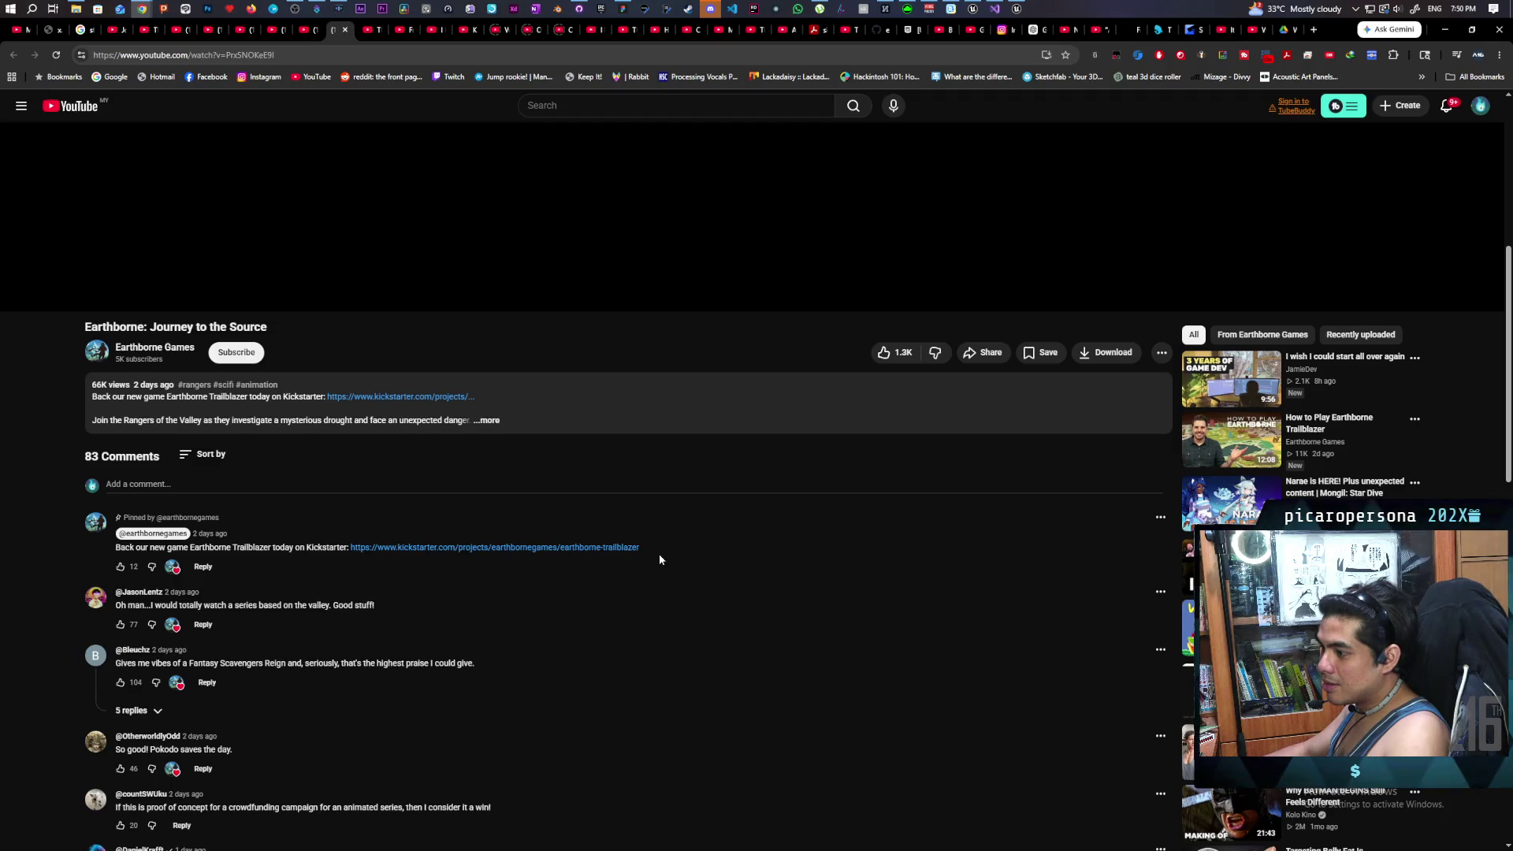
{"action": "scroll", "coordinate": [659, 555], "scroll_direction": "down", "scroll_amount": 2}
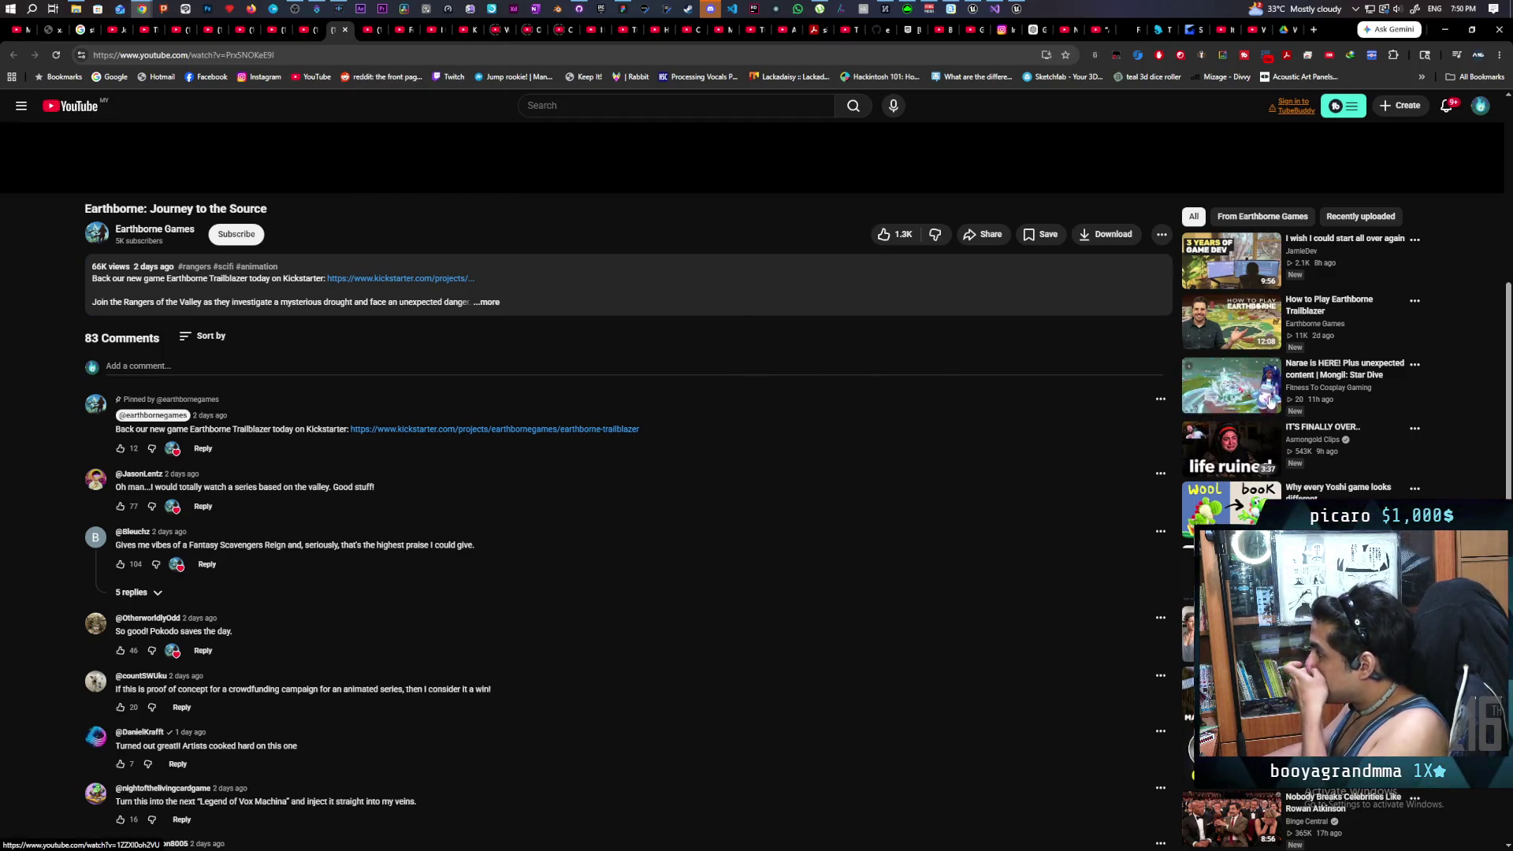
{"action": "scroll", "coordinate": [1242, 371], "scroll_direction": "up", "scroll_amount": 2}
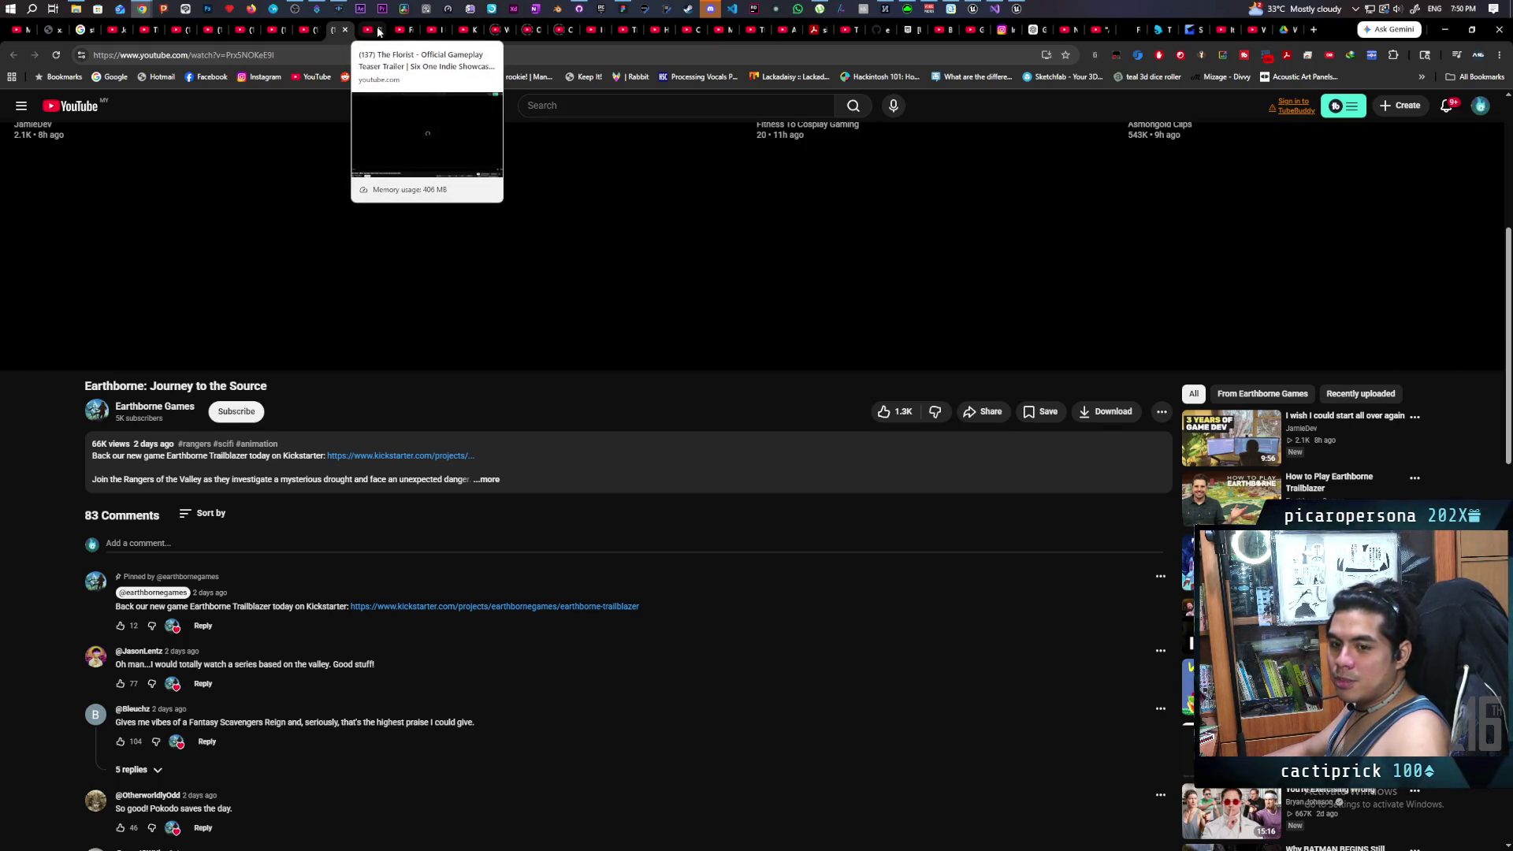
Step: Watch The Florist teaser trailer to 0:38, then go to the Free ChatGPT Is Dead tab
{"action": "left_click", "coordinate": [379, 32]}
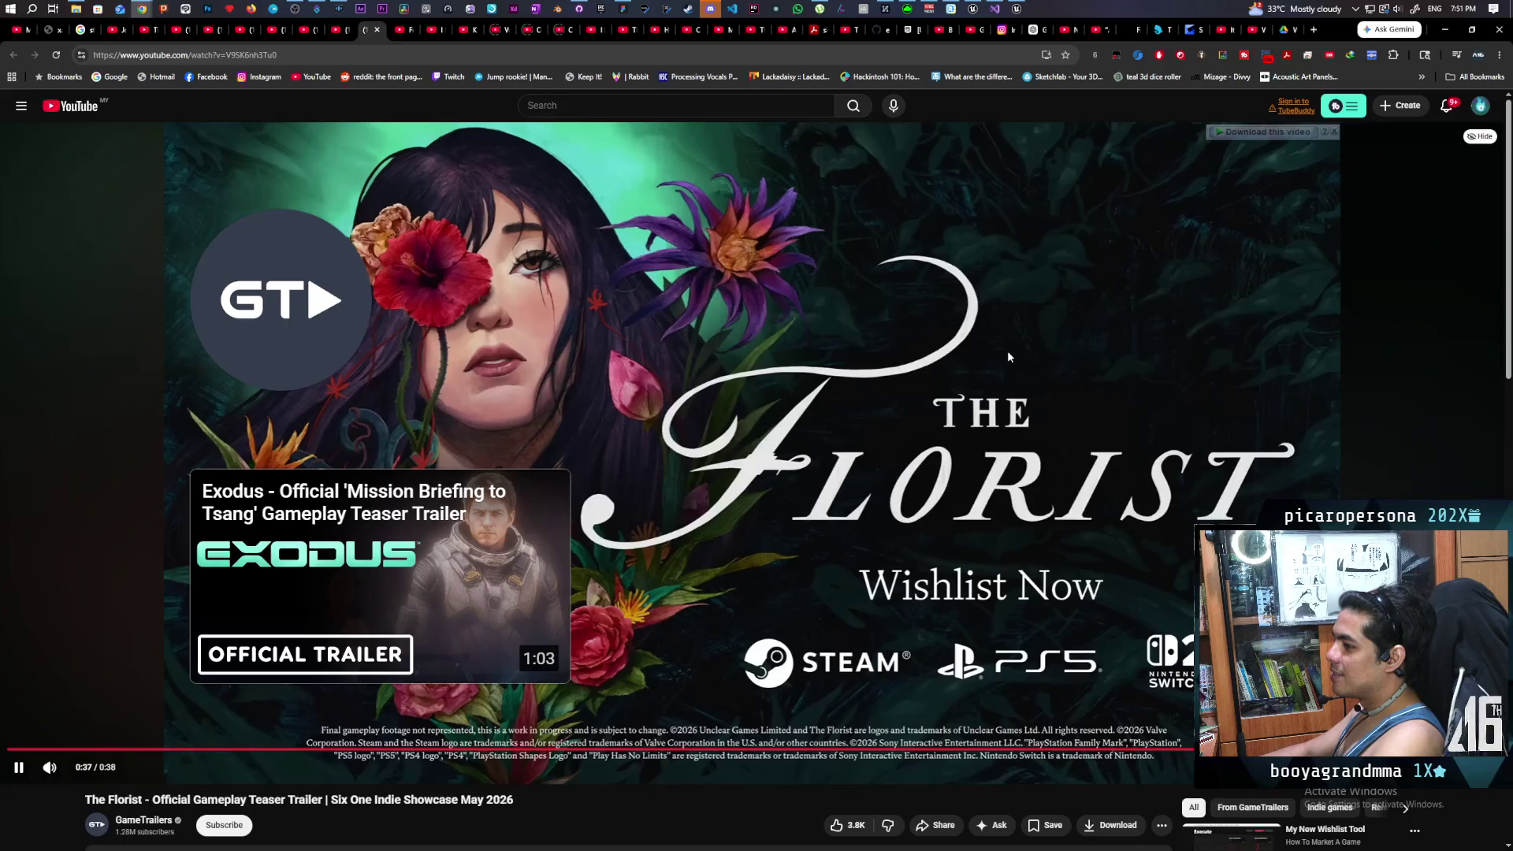
{"action": "scroll", "coordinate": [1007, 351], "scroll_direction": "down", "scroll_amount": 3}
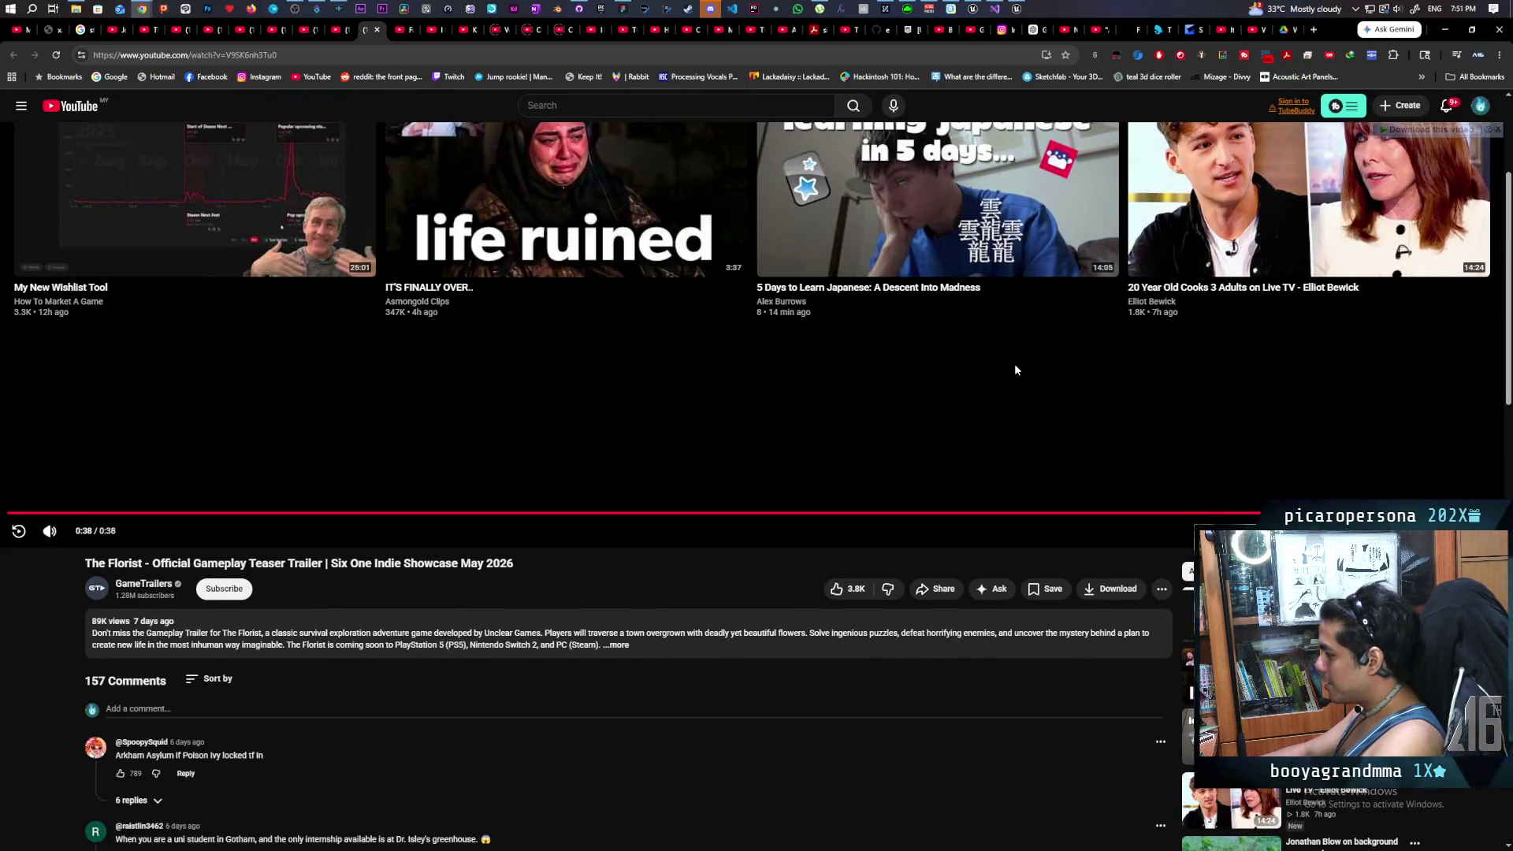
{"action": "scroll", "coordinate": [1015, 365], "scroll_direction": "down", "scroll_amount": 2}
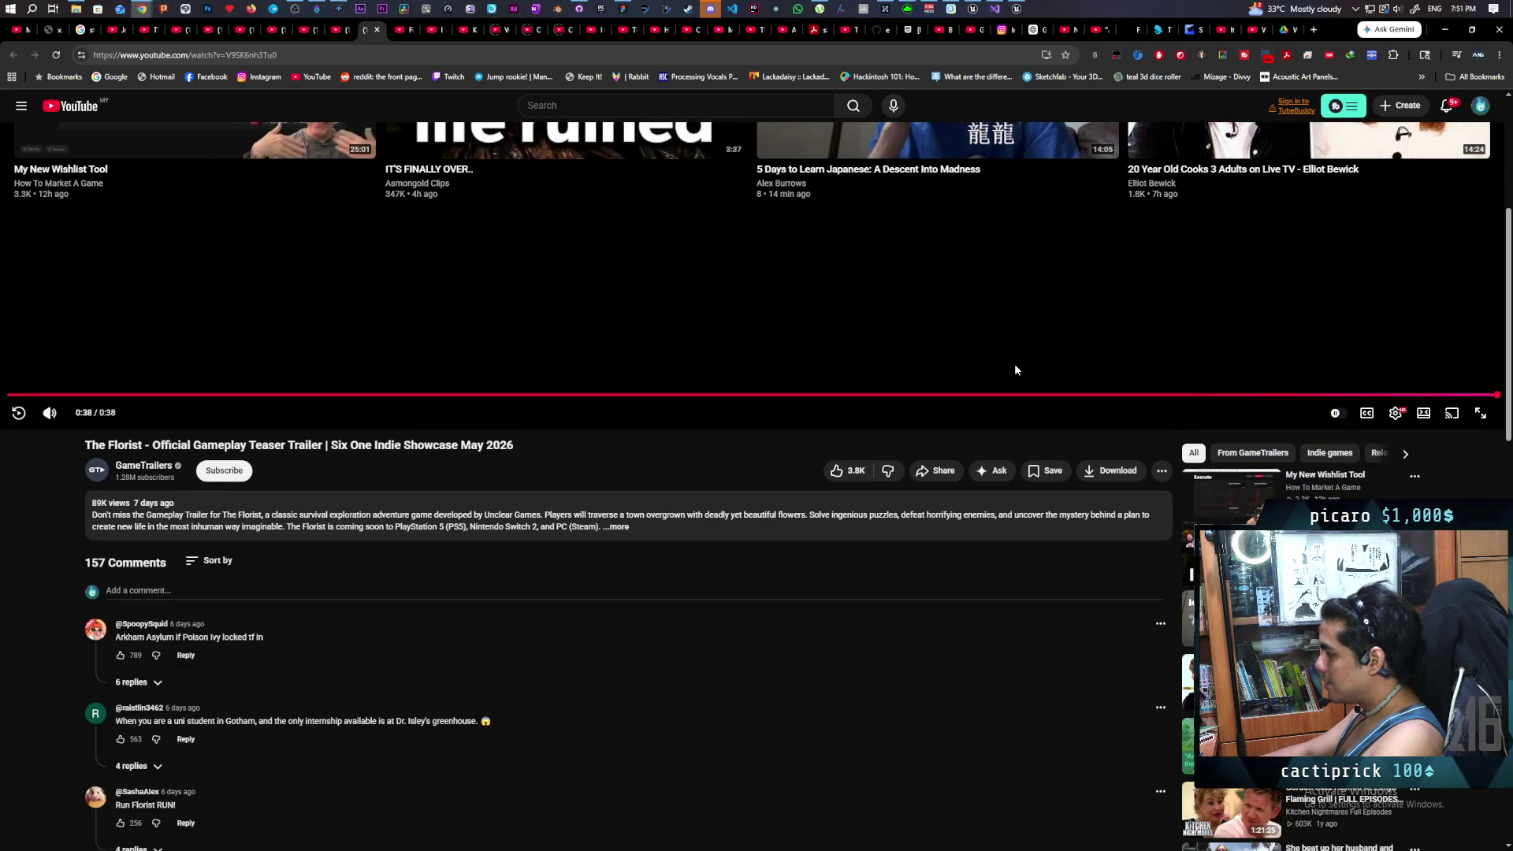
{"action": "scroll", "coordinate": [1015, 369], "scroll_direction": "up", "scroll_amount": 3}
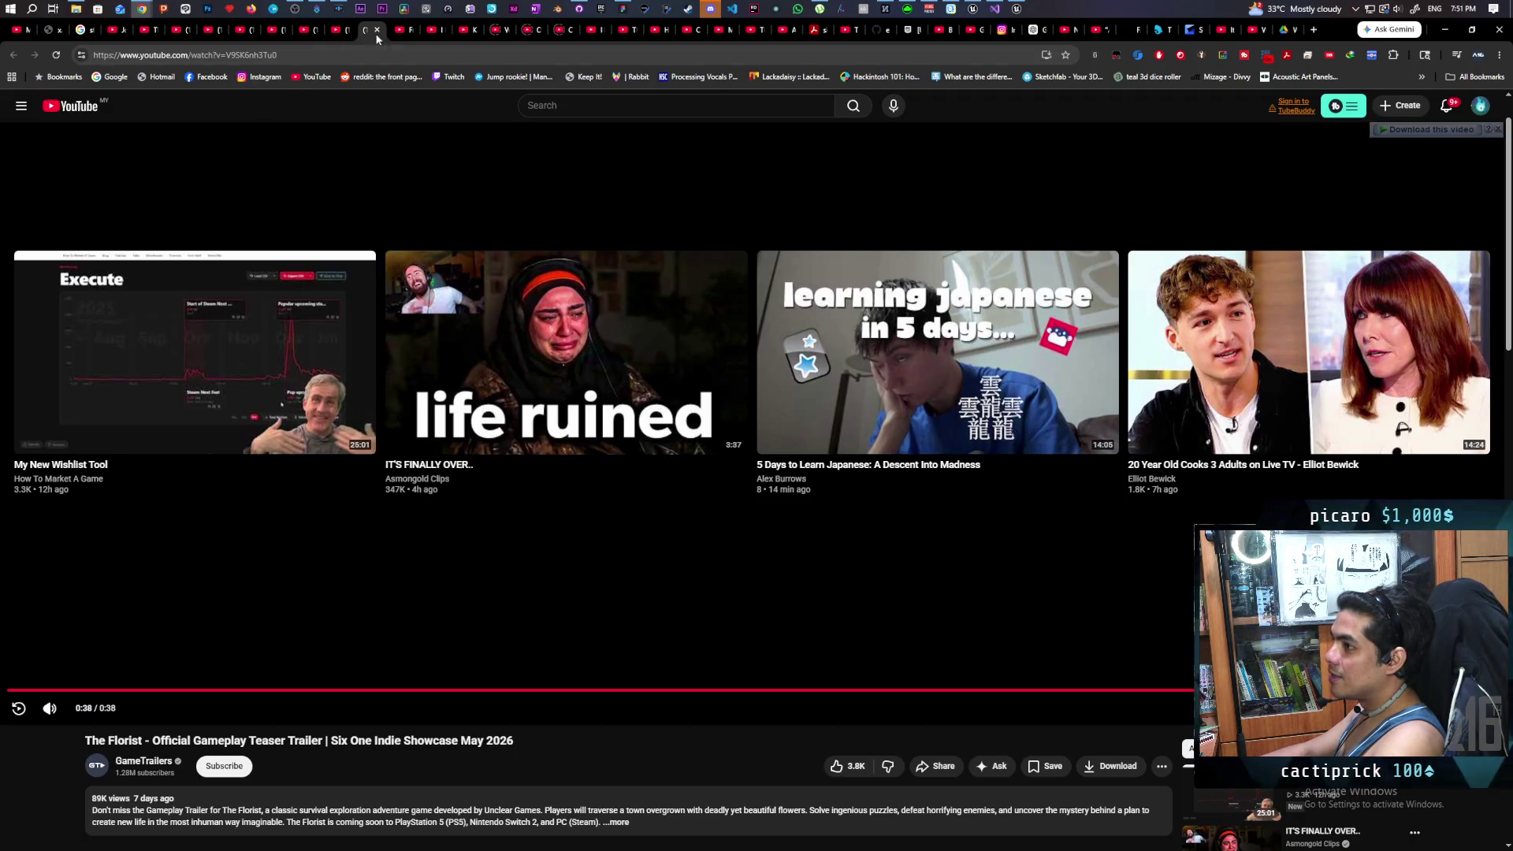
{"action": "left_click", "coordinate": [406, 32]}
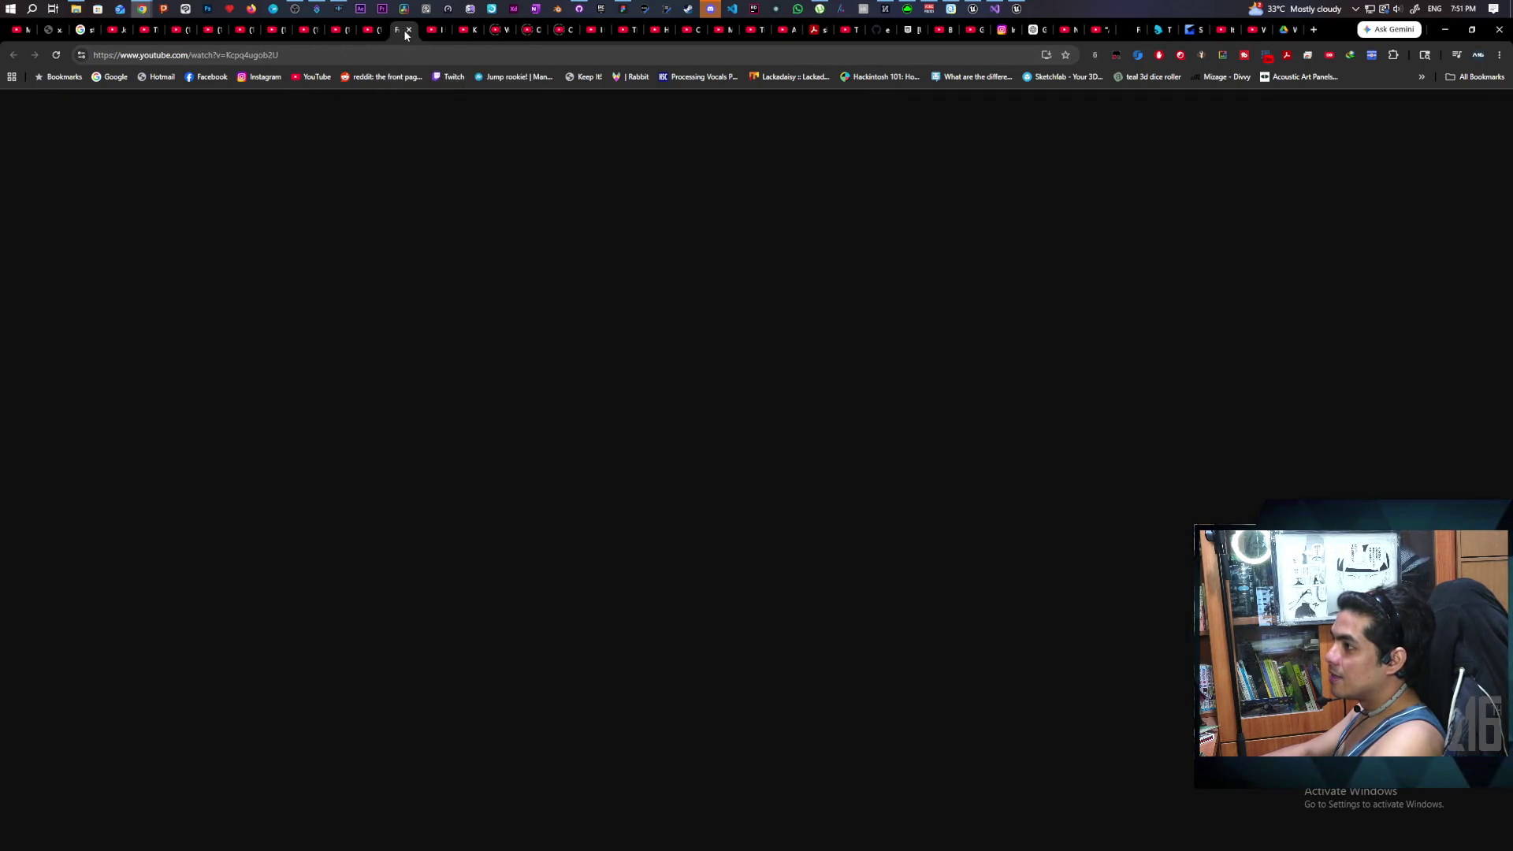
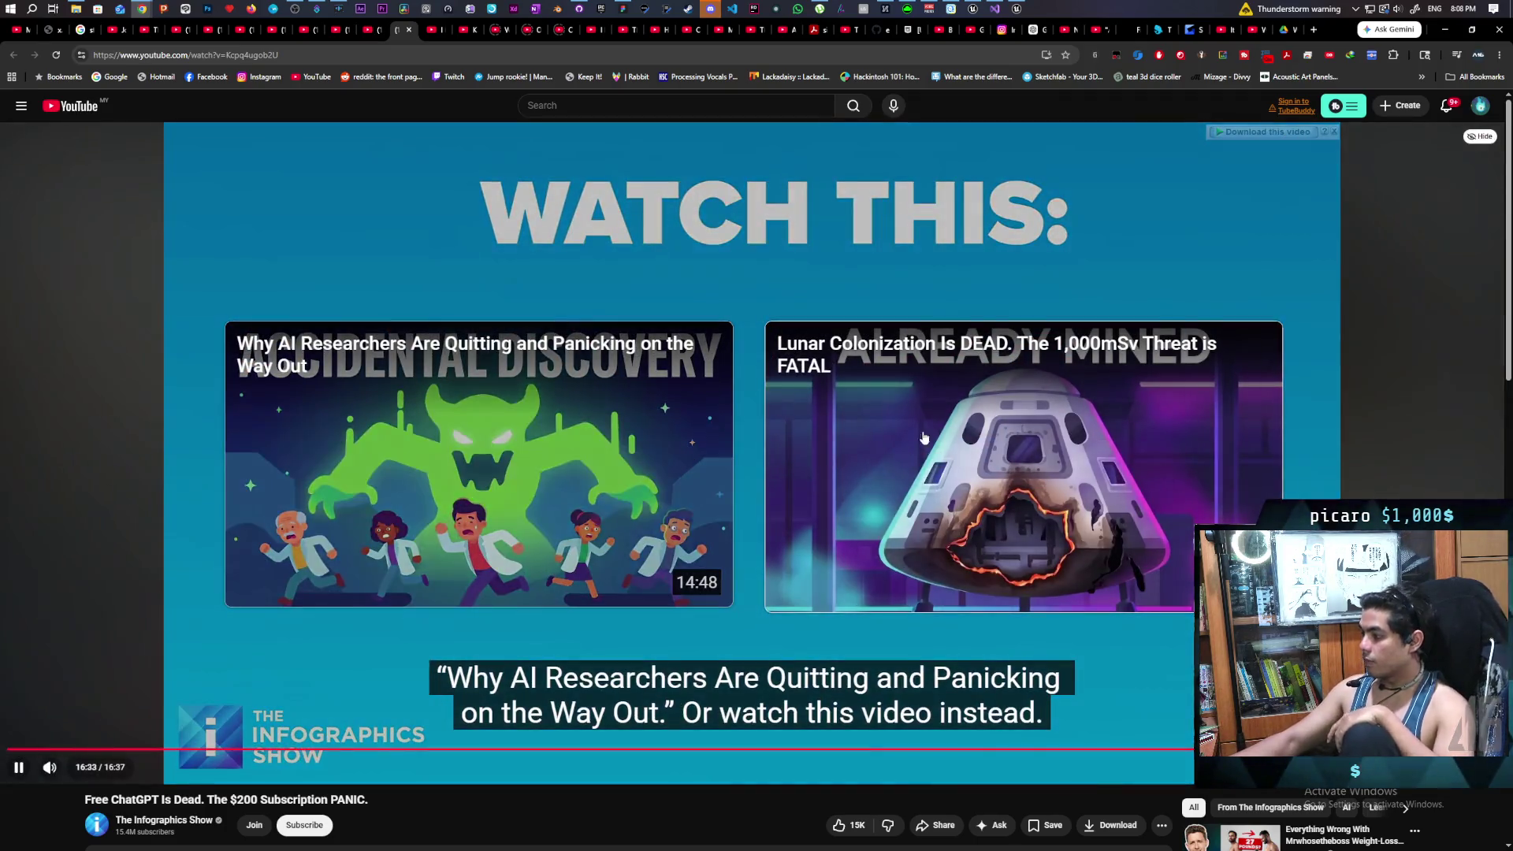
Step: After the current video ends, move to the 'I Made a Video Game in 6 Months' video
{"action": "scroll", "coordinate": [593, 495], "scroll_direction": "down", "scroll_amount": 2}
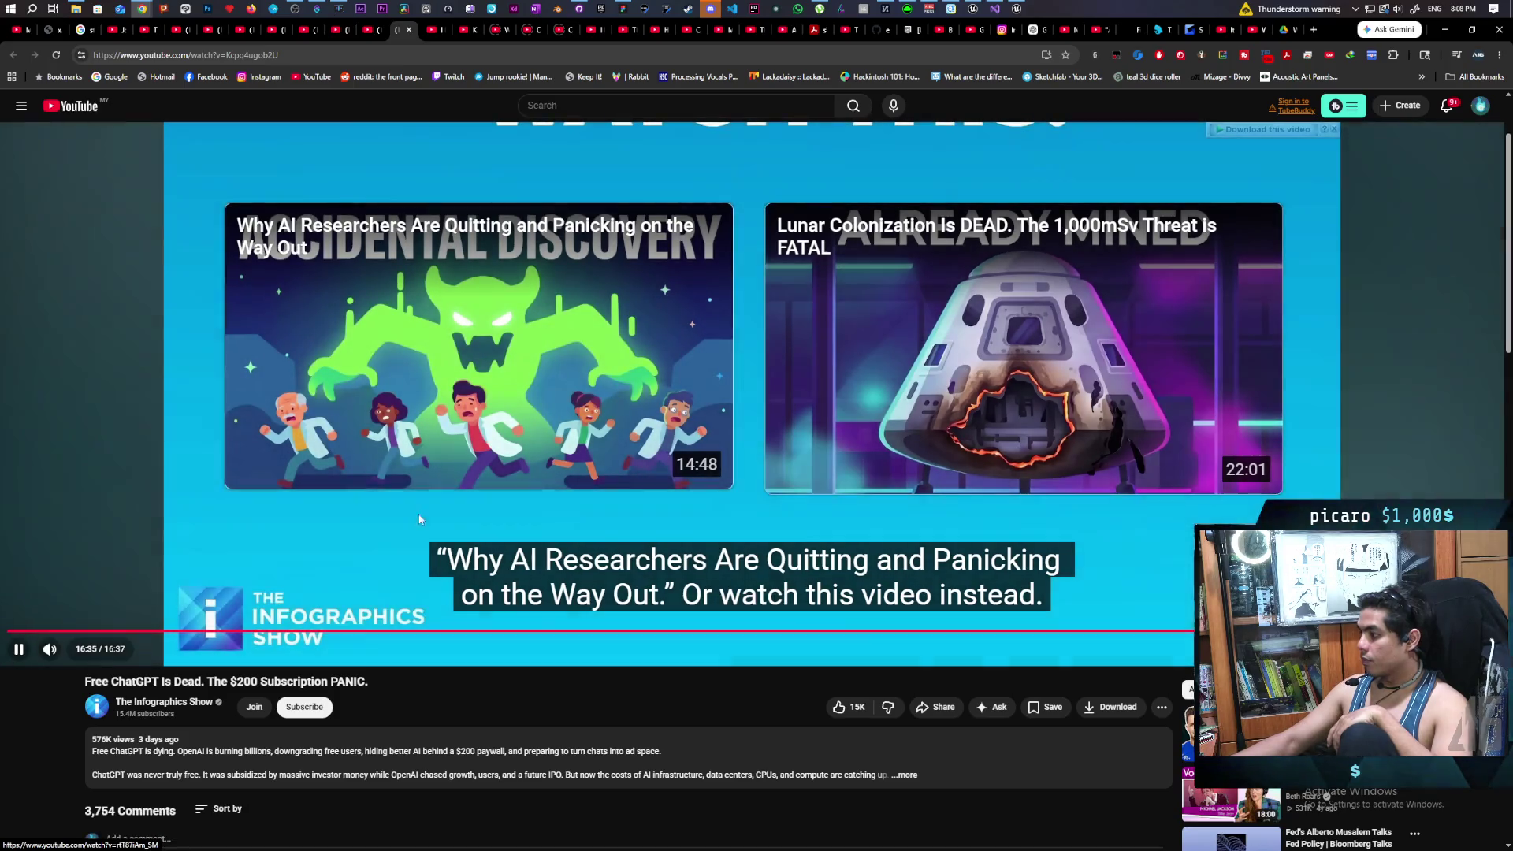
{"action": "scroll", "coordinate": [397, 514], "scroll_direction": "down", "scroll_amount": 1}
{"action": "scroll", "coordinate": [398, 514], "scroll_direction": "up", "scroll_amount": 3}
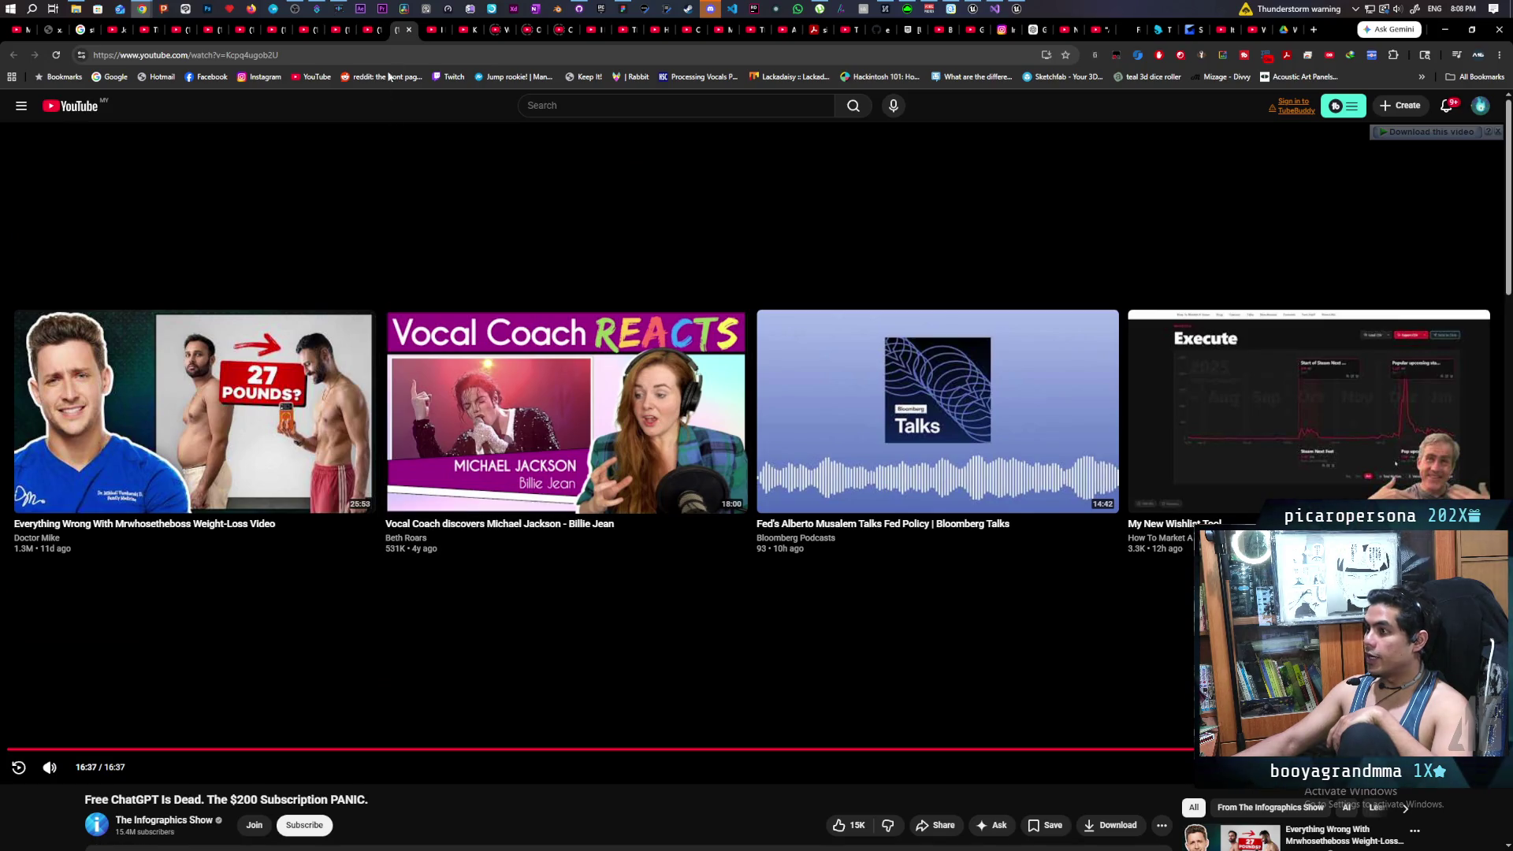
{"action": "left_click", "coordinate": [442, 31]}
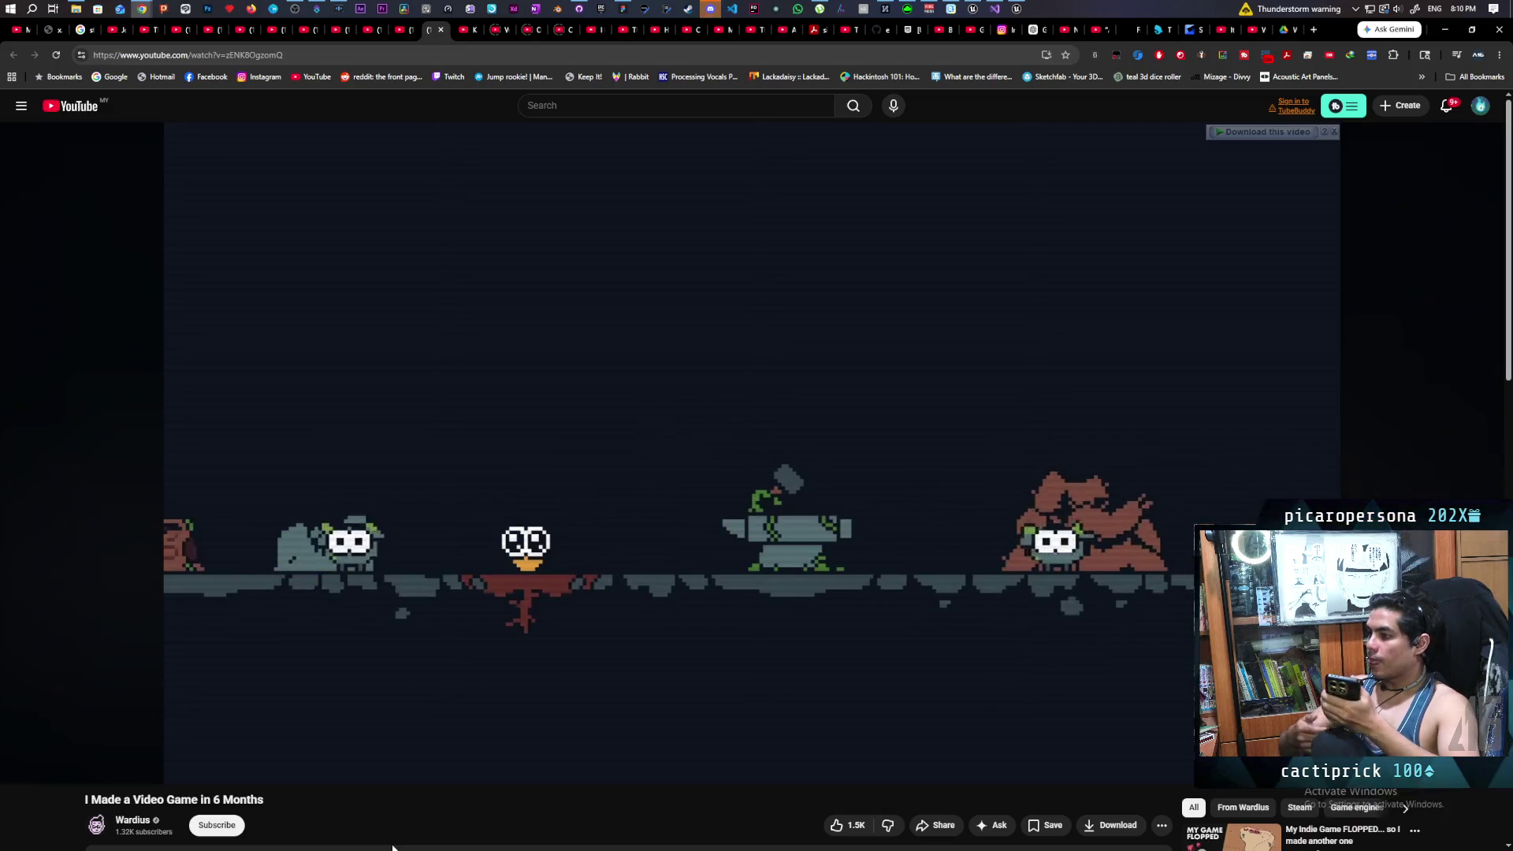
Step: Pause the 'I Made a Video Game in 6 Months' video and bring Discord forward
{"action": "left_click", "coordinate": [705, 454]}
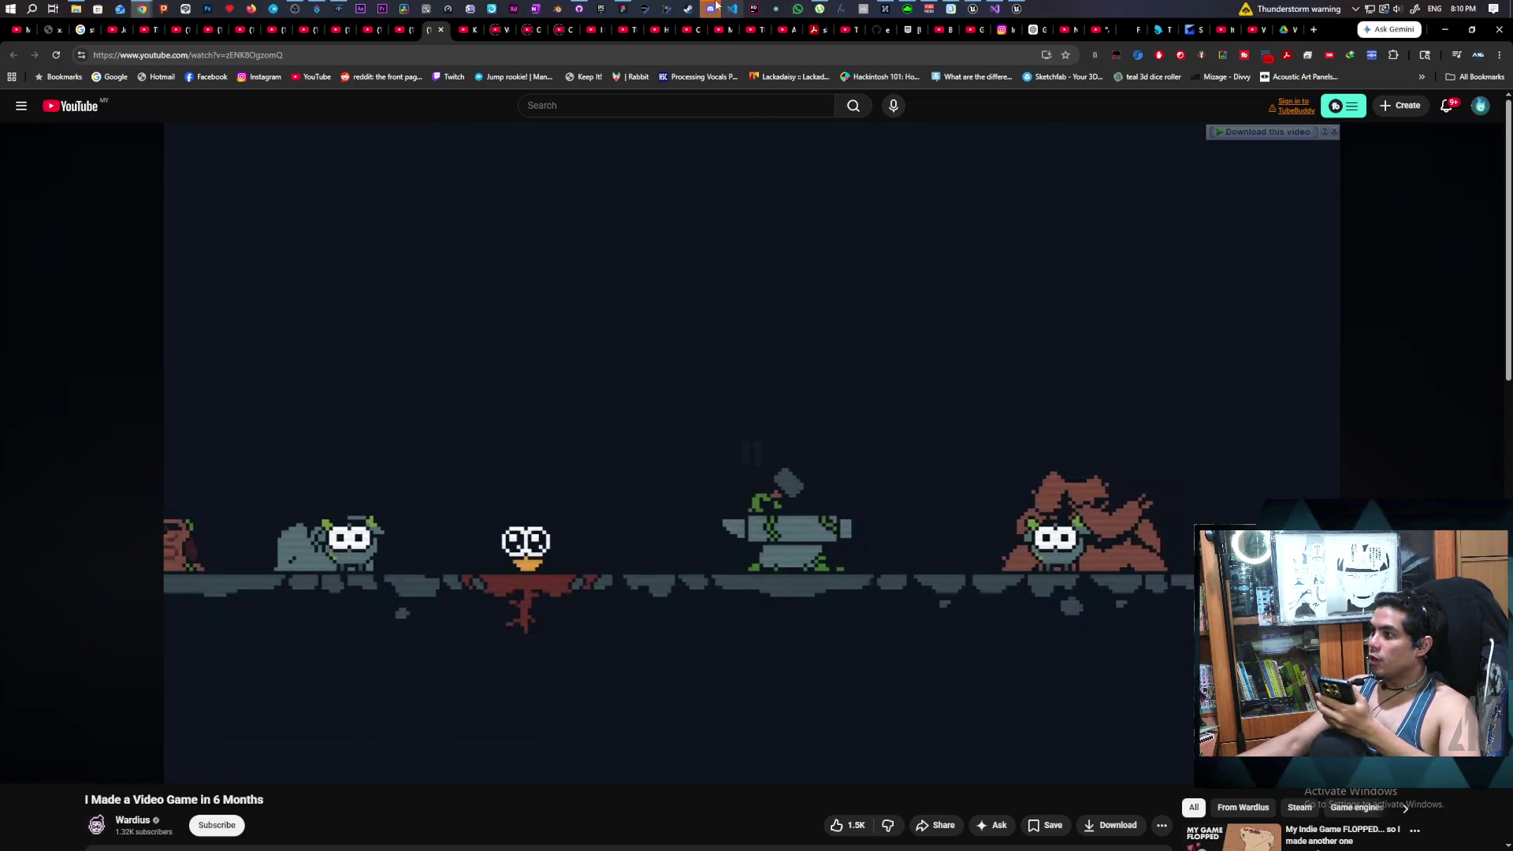
{"action": "left_click", "coordinate": [715, 7]}
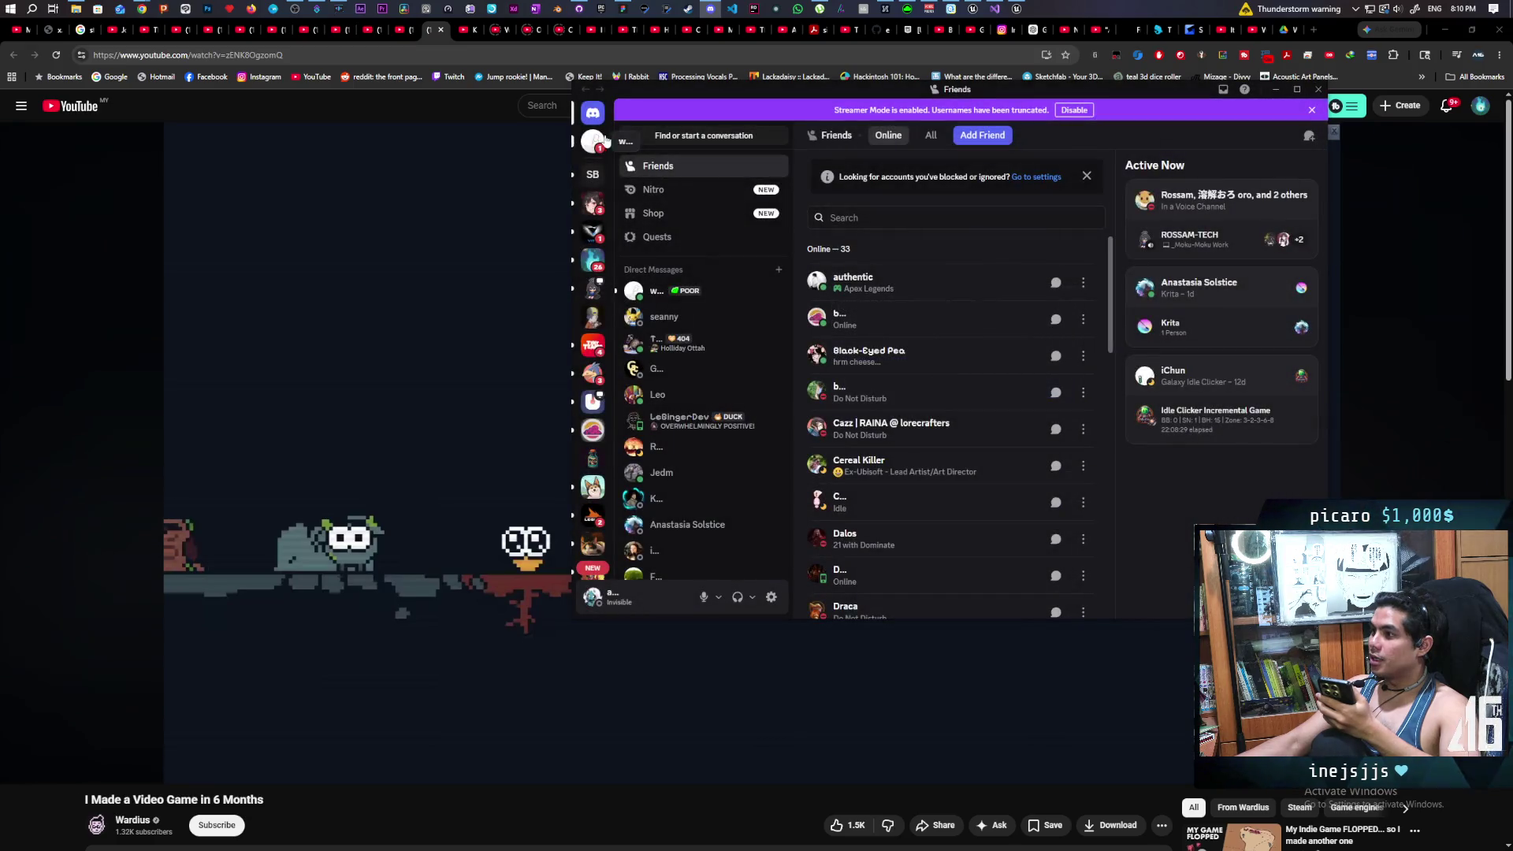
Step: In the teammate's direct messages, open the Gremlin_07_JukingInGrassBug.mp4 Drive link
{"action": "left_click", "coordinate": [601, 140]}
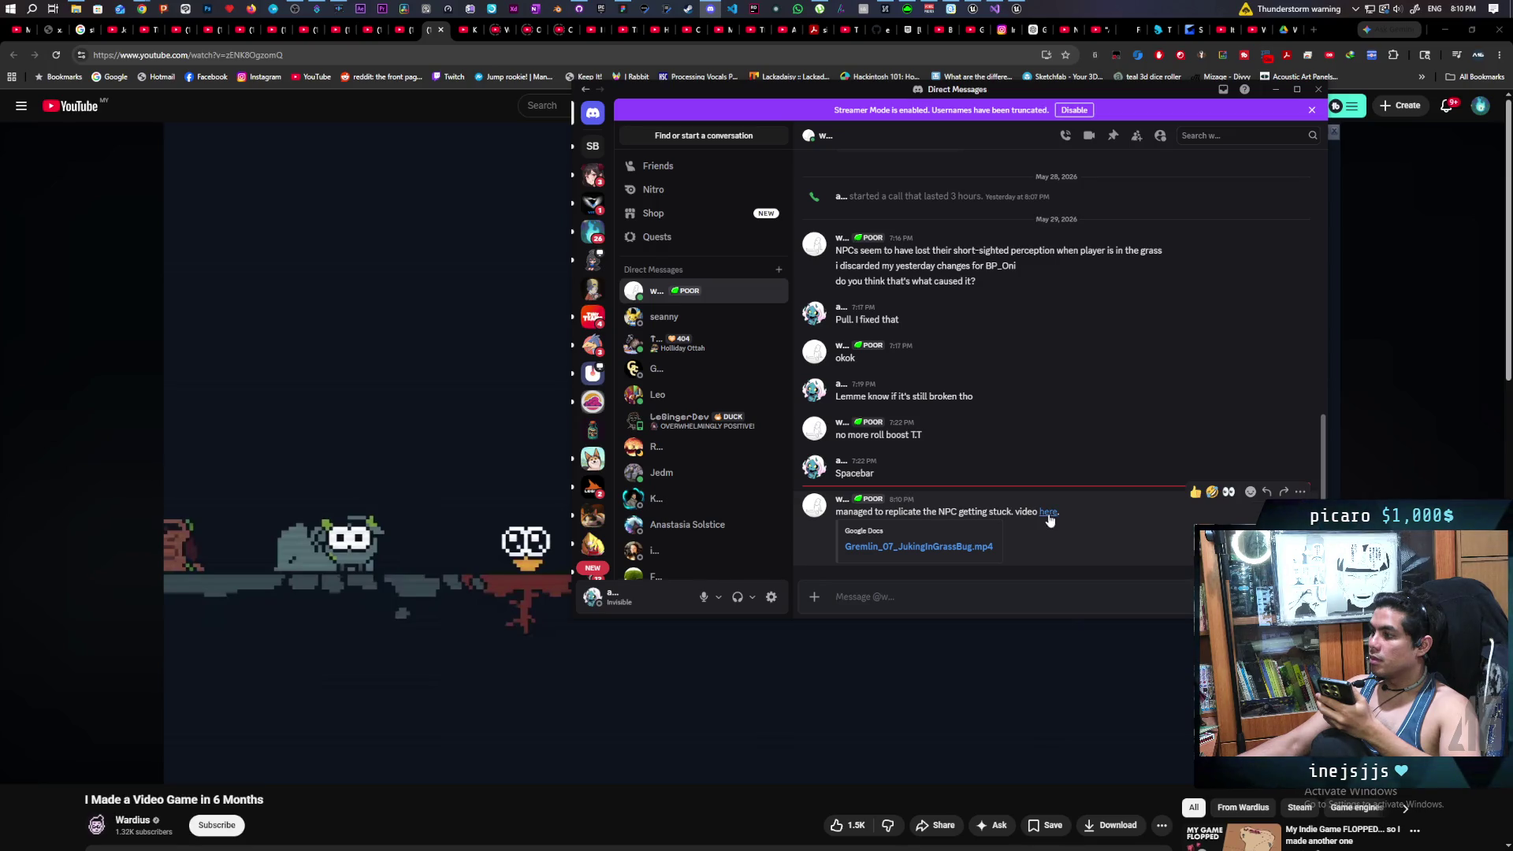
{"action": "left_click", "coordinate": [956, 550]}
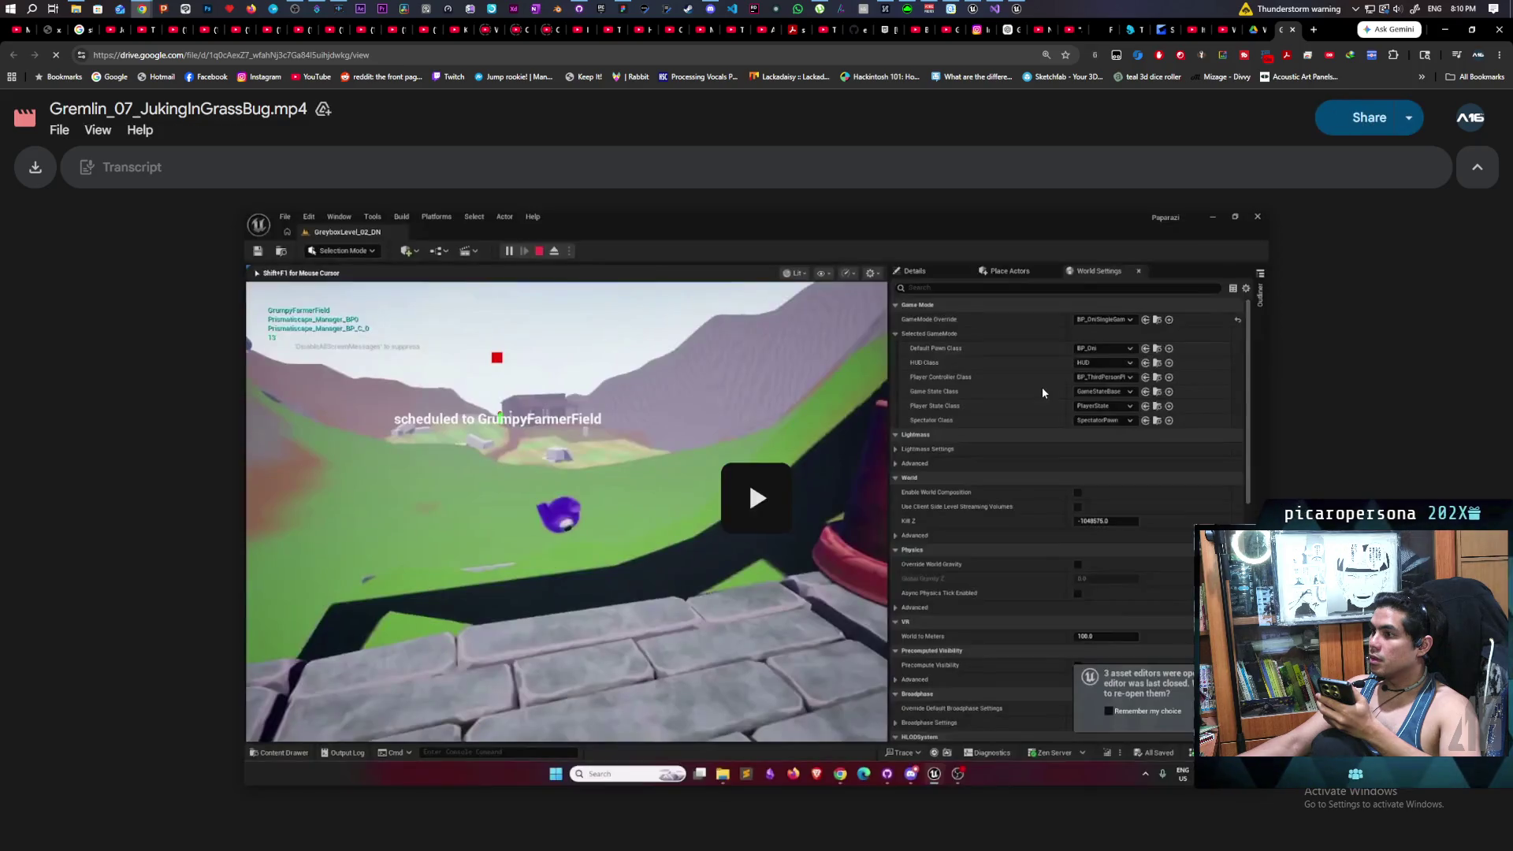
Step: Play the NPC-stuck-in-grass bug clip through, then return to the Discord chat
{"action": "left_click", "coordinate": [771, 527]}
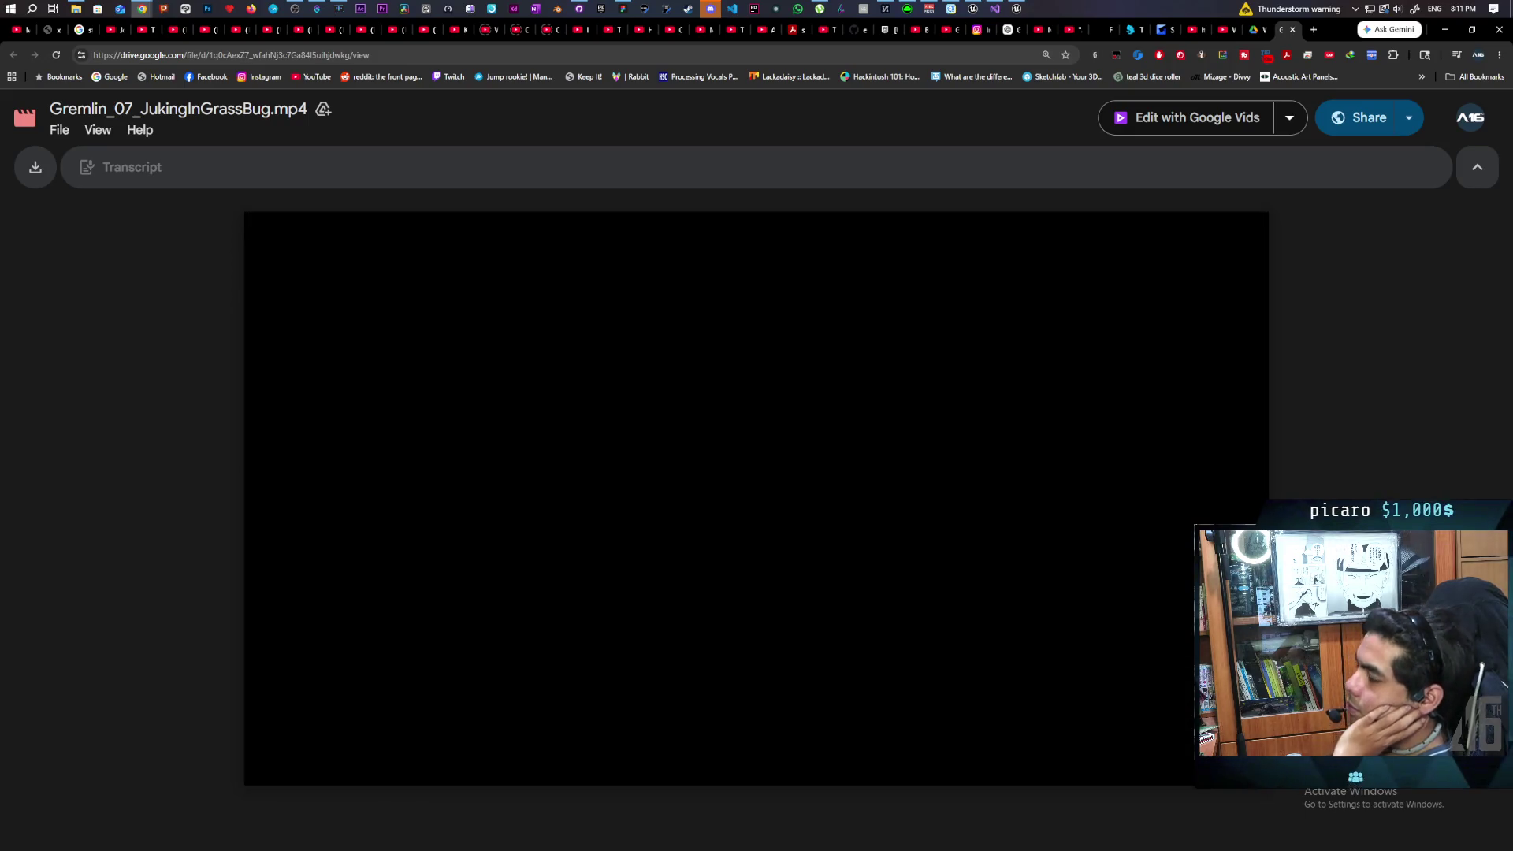
{"action": "mouse_move", "coordinate": [982, 10]}
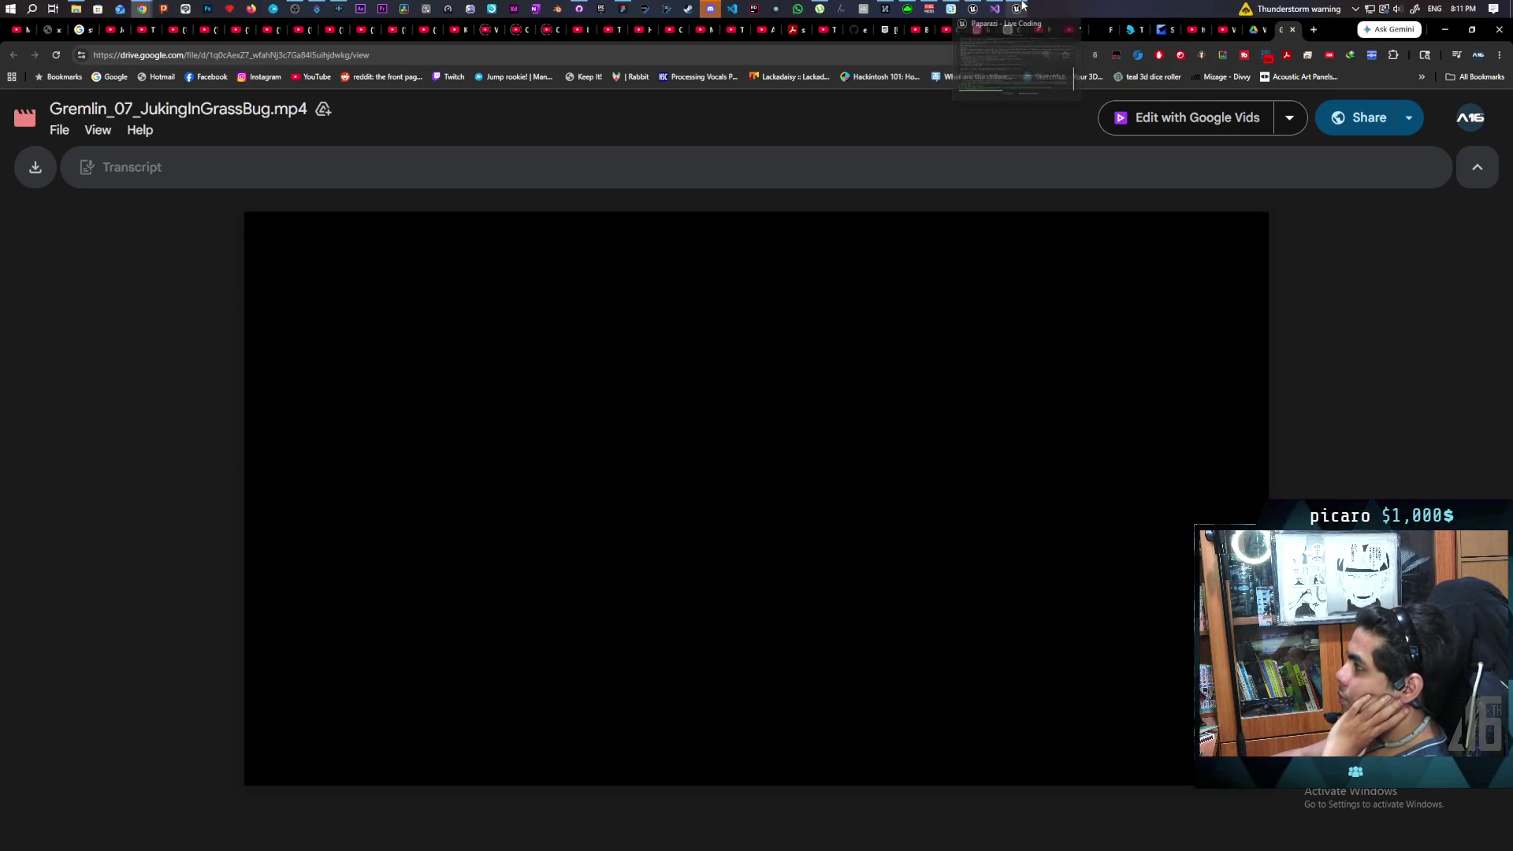
{"action": "left_click", "coordinate": [982, 9]}
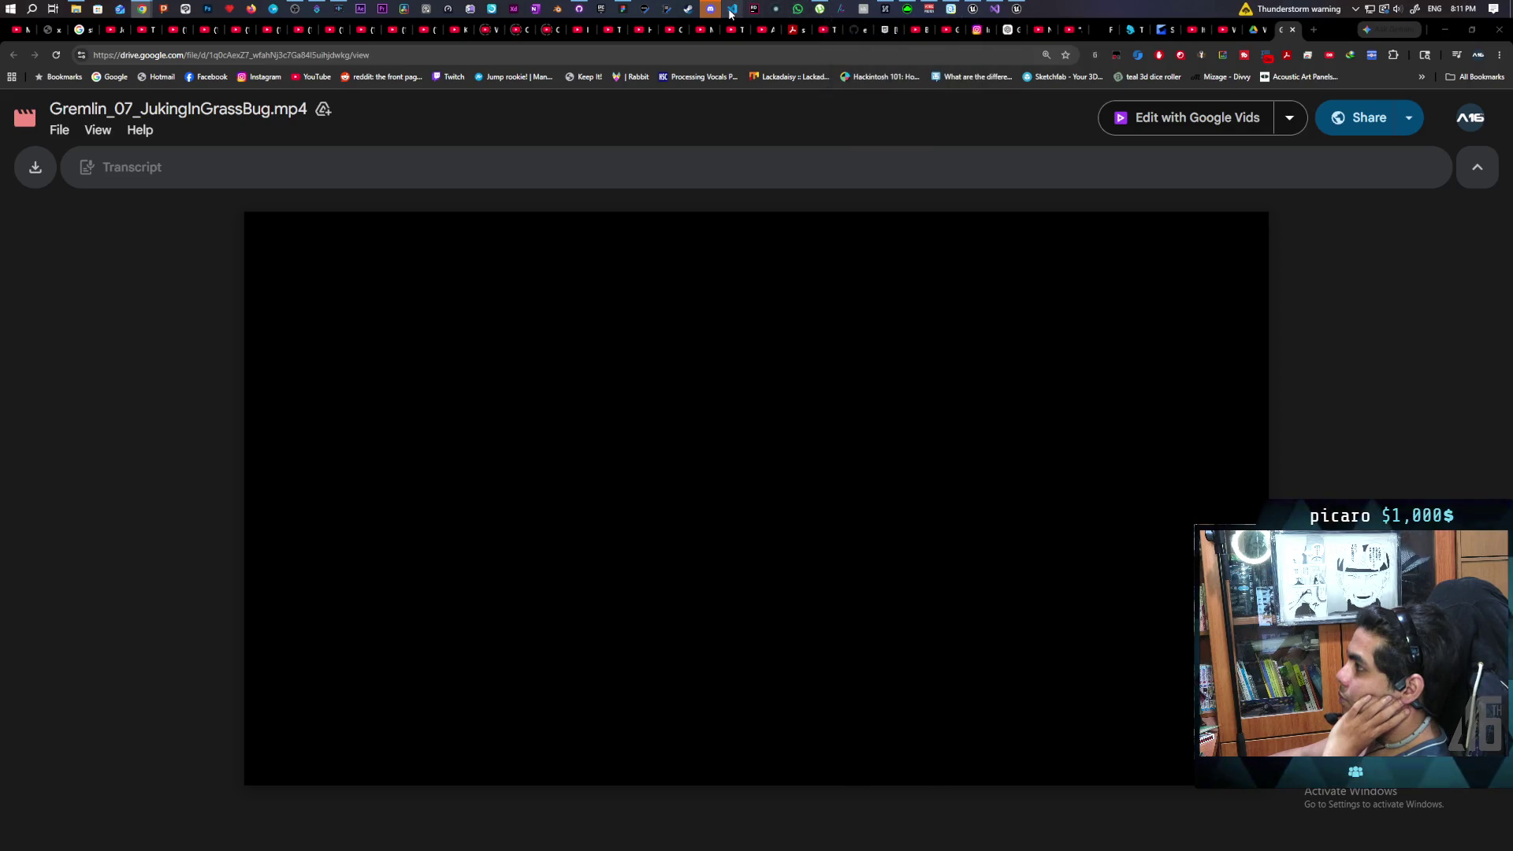
{"action": "left_click", "coordinate": [717, 12]}
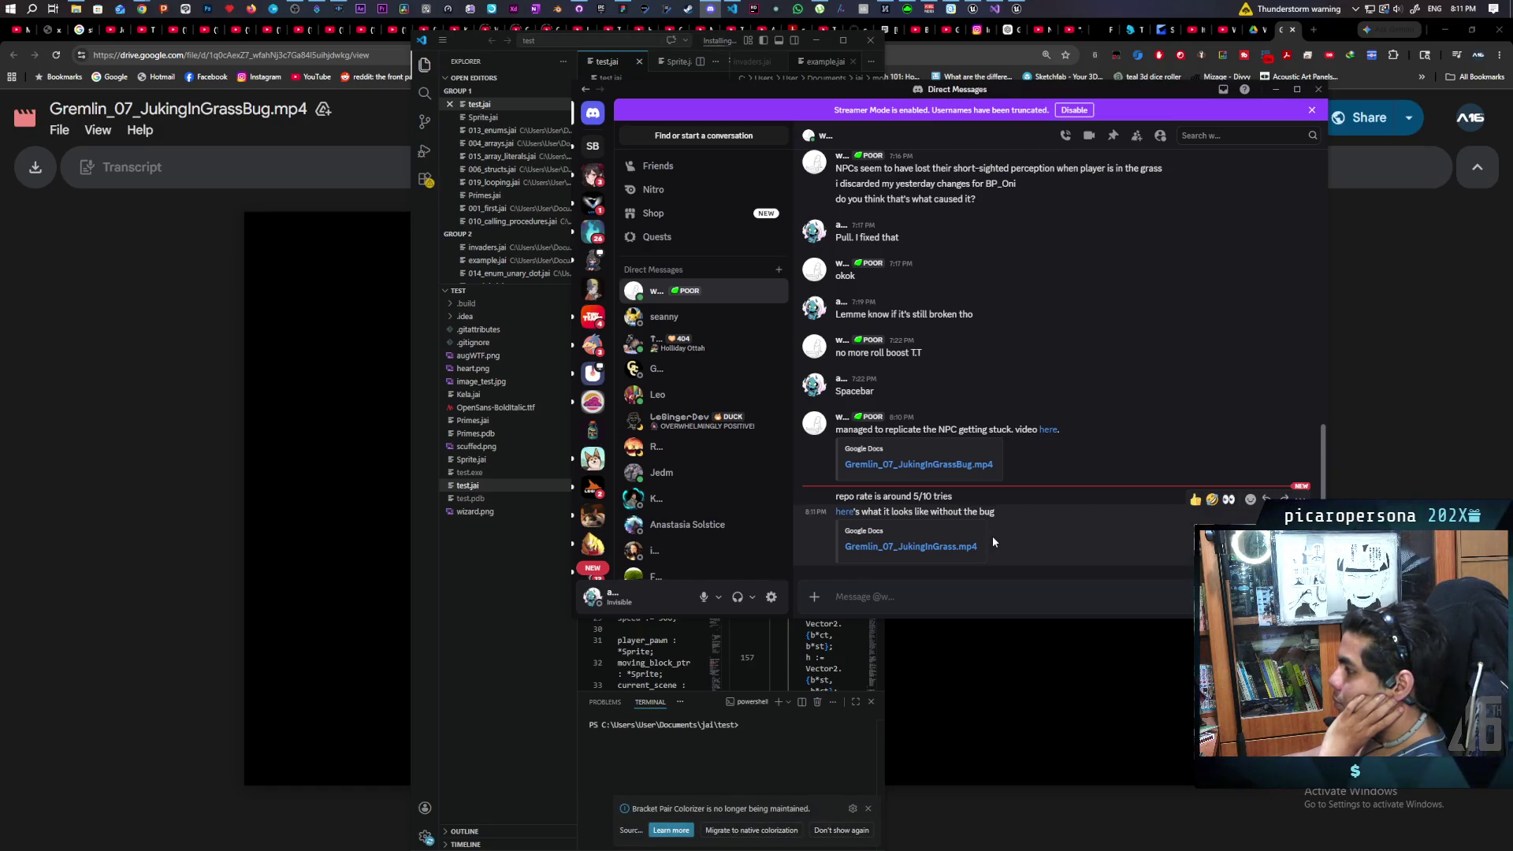
Step: Open Gremlin_07_JukingInGrass.mp4 from the Discord link and play it to the end
{"action": "left_click", "coordinate": [905, 547]}
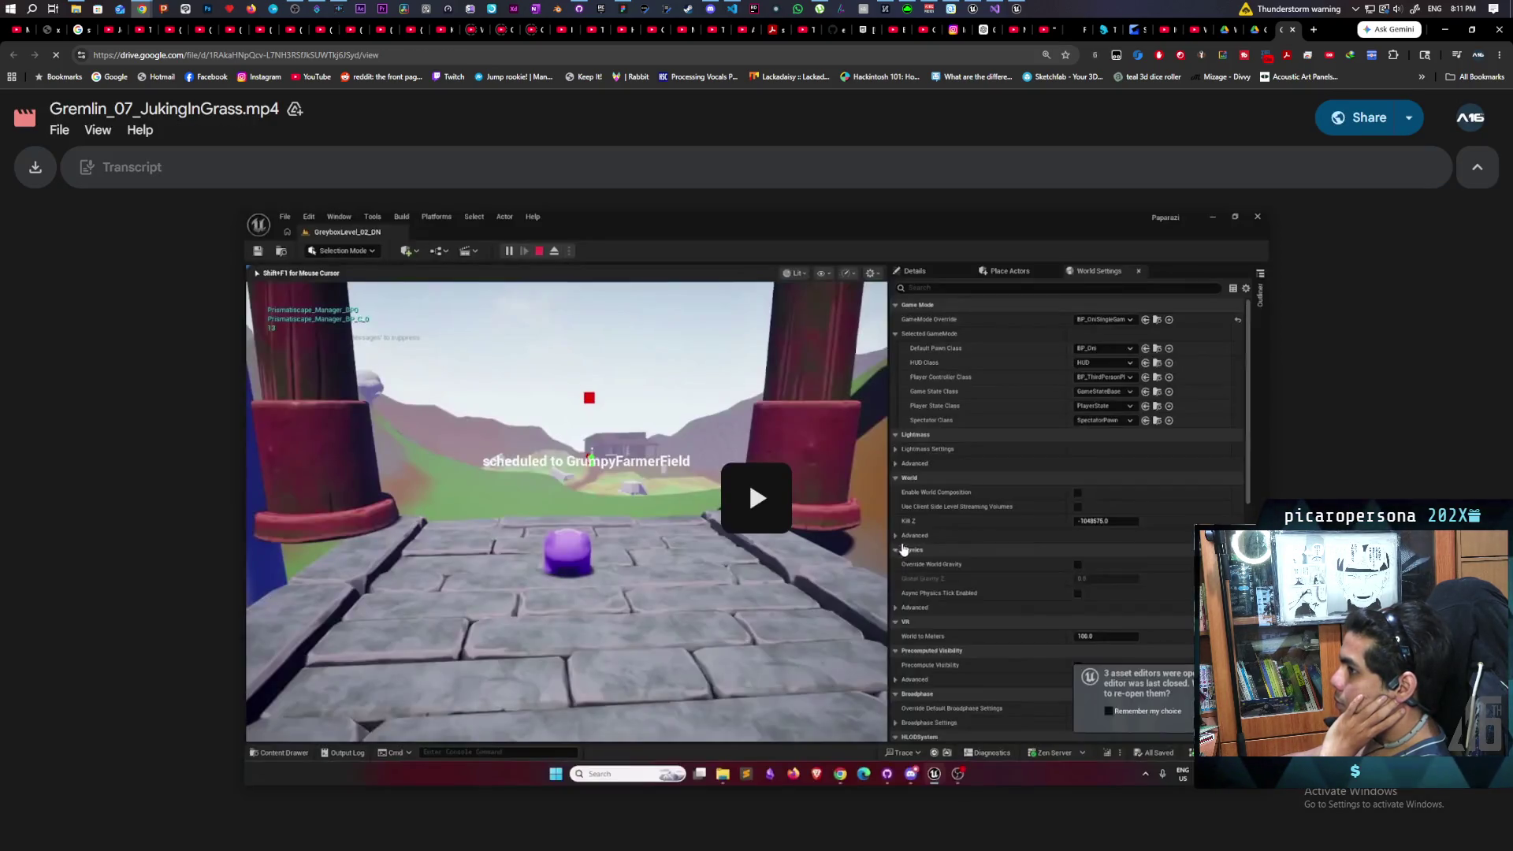
{"action": "left_click", "coordinate": [801, 521]}
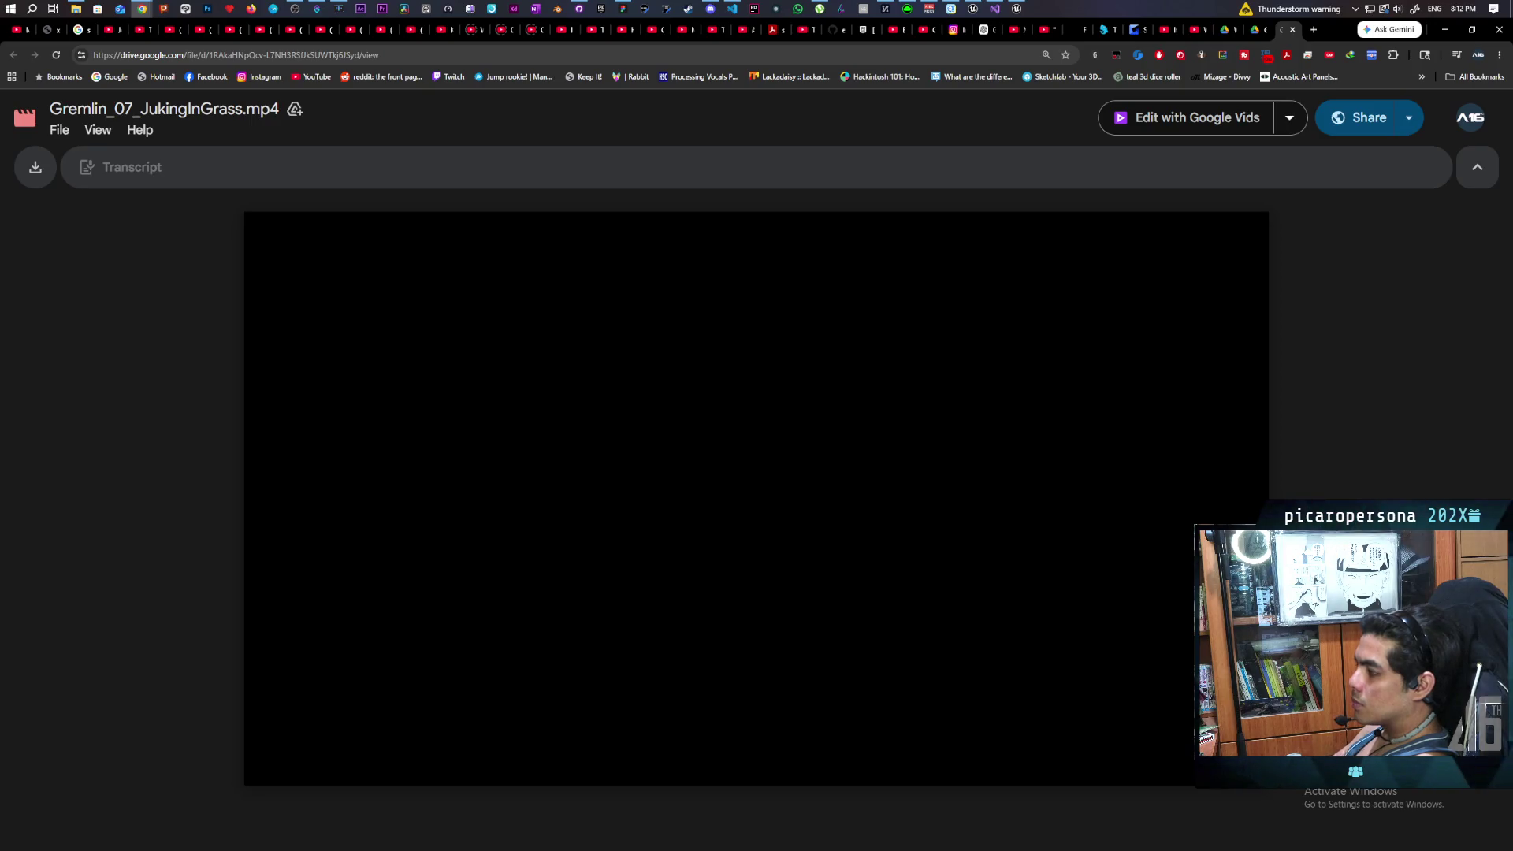
{"action": "mouse_move", "coordinate": [711, 8]}
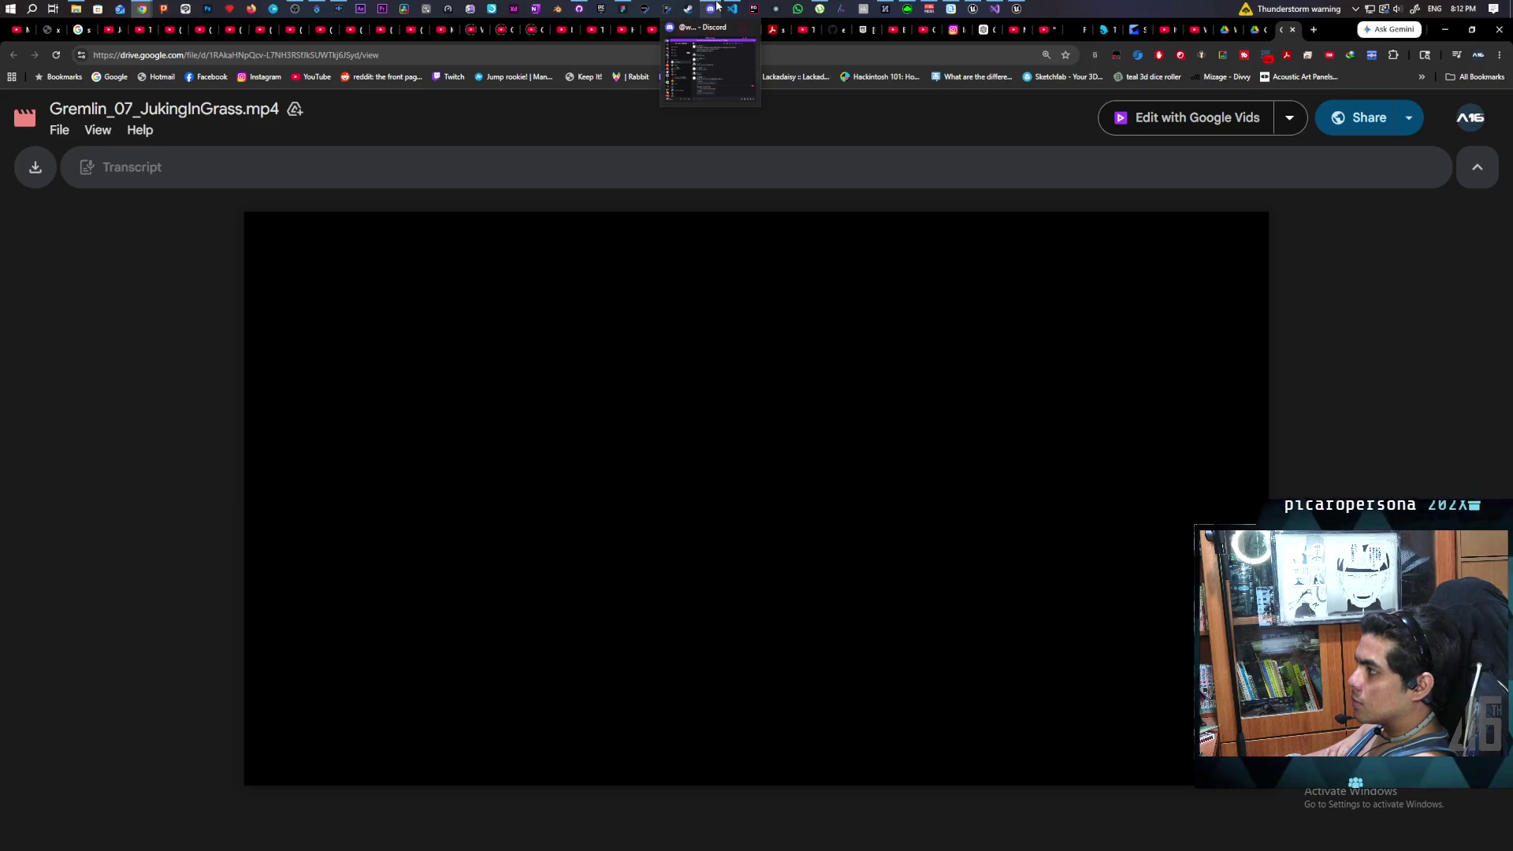
Step: Send 'hmmm' and 'aite' to the teammate in Discord, then minimise the chat
{"action": "left_click", "coordinate": [717, 7]}
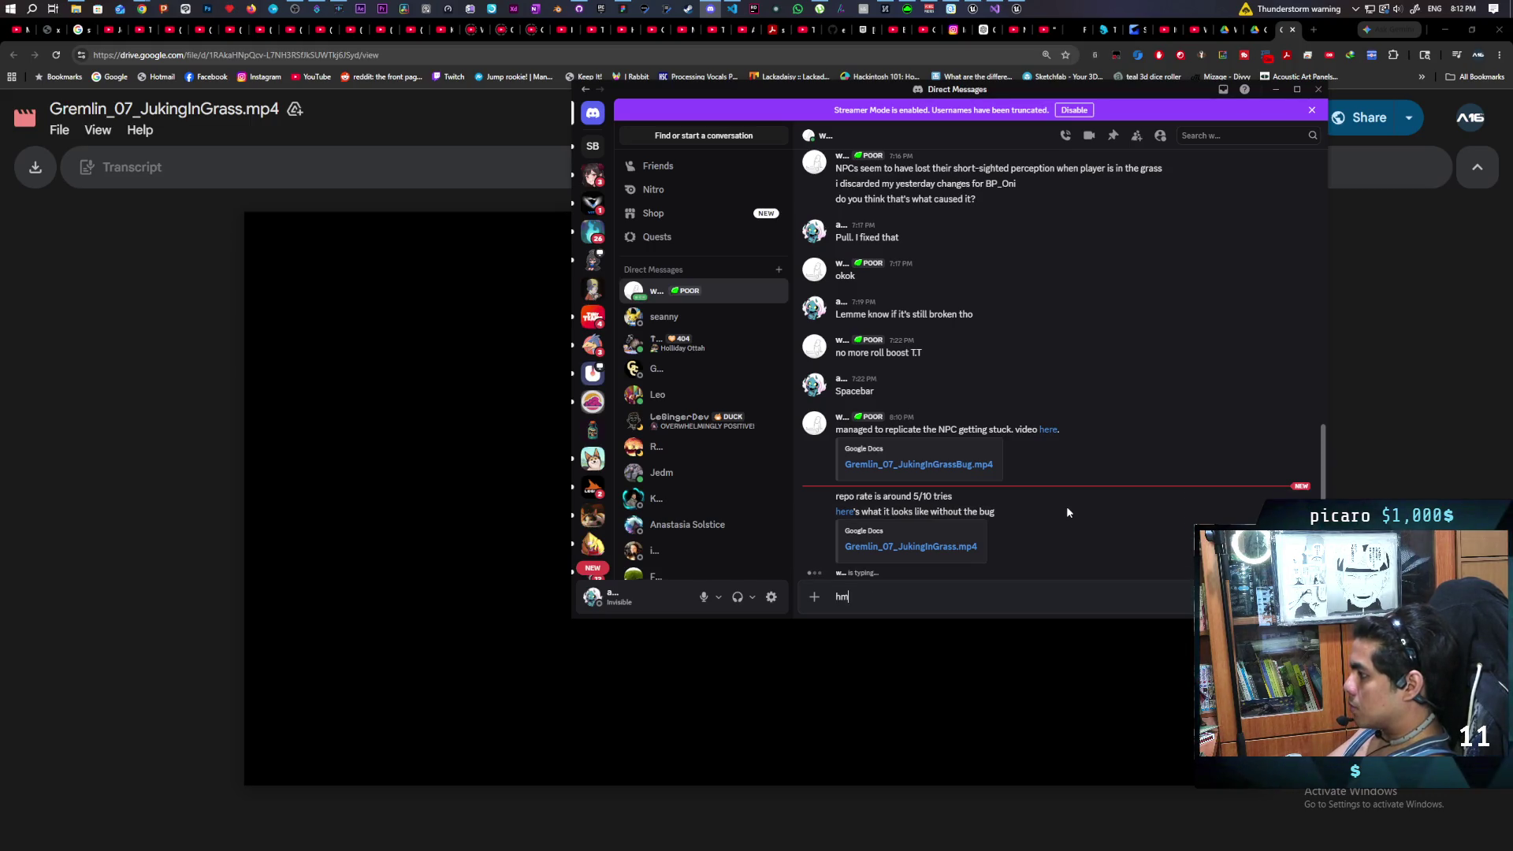
{"action": "type", "text": "hmmm"}
{"action": "key", "text": "Return"}
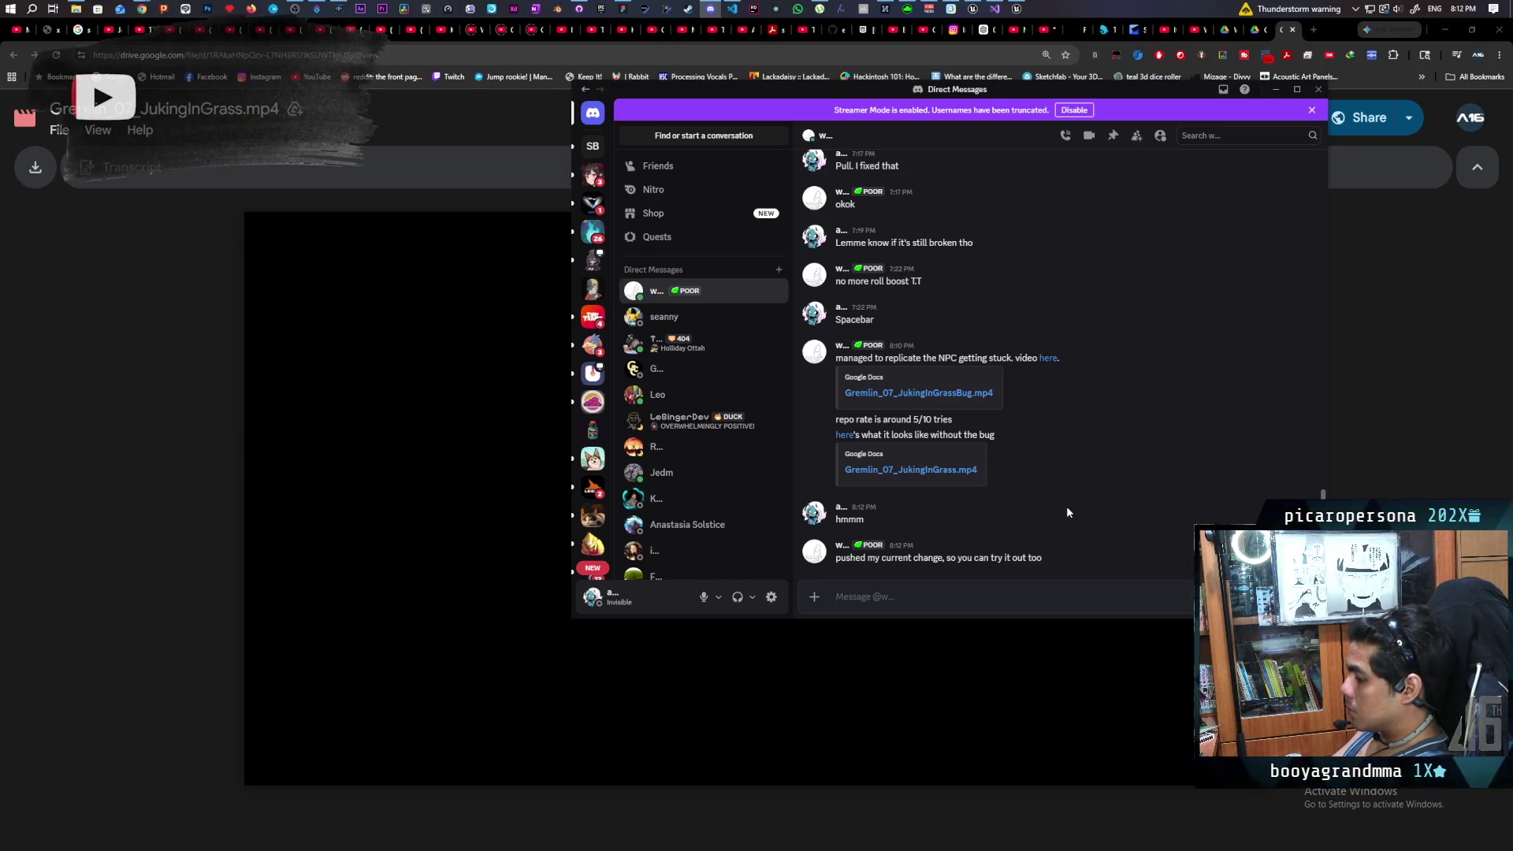
{"action": "type", "text": "aite"}
{"action": "key", "text": "Return"}
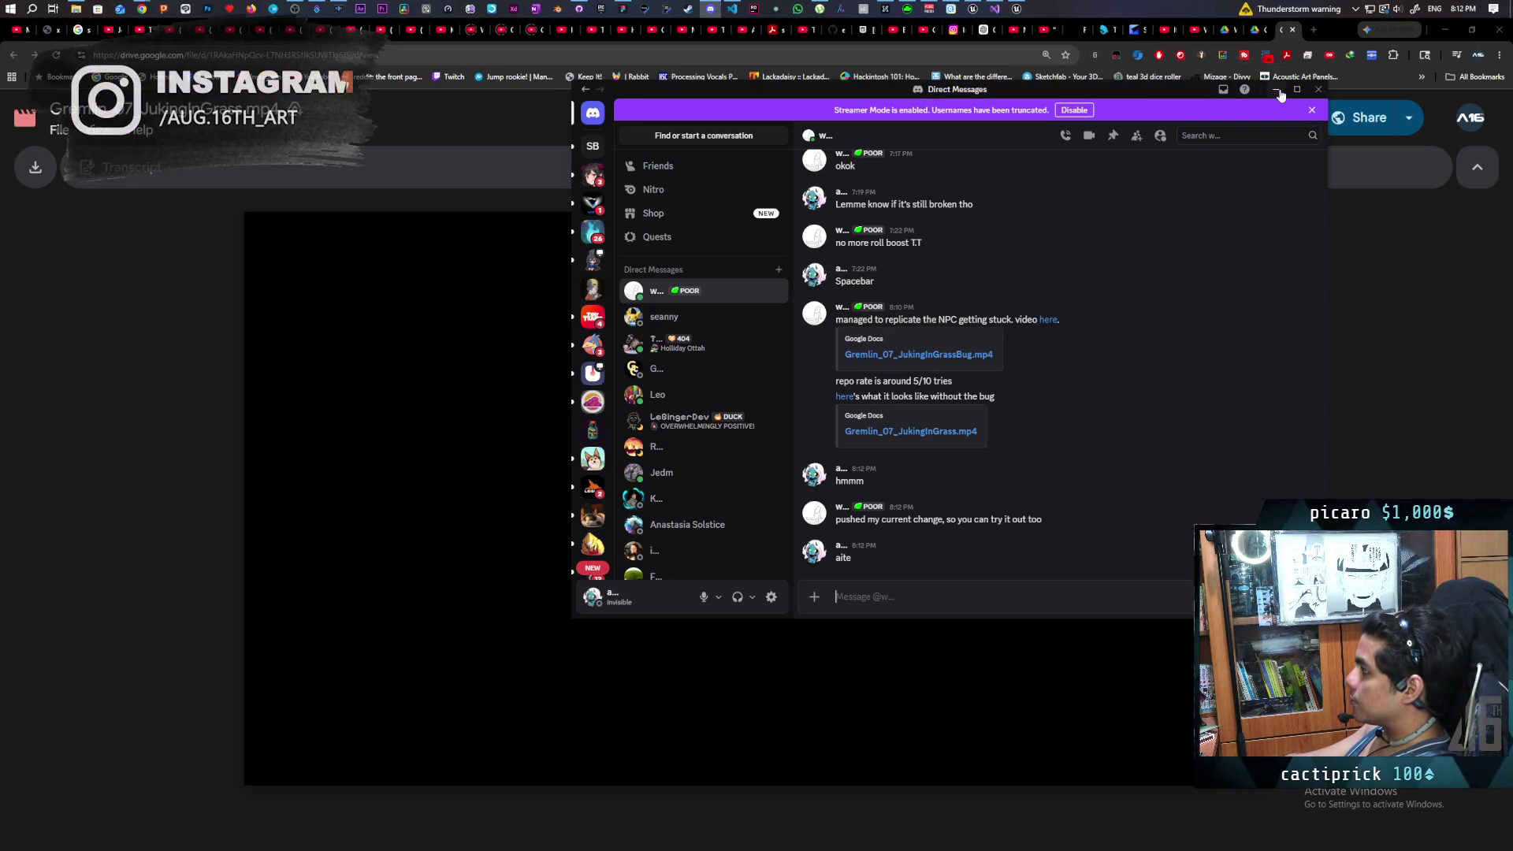
{"action": "left_click", "coordinate": [1277, 89]}
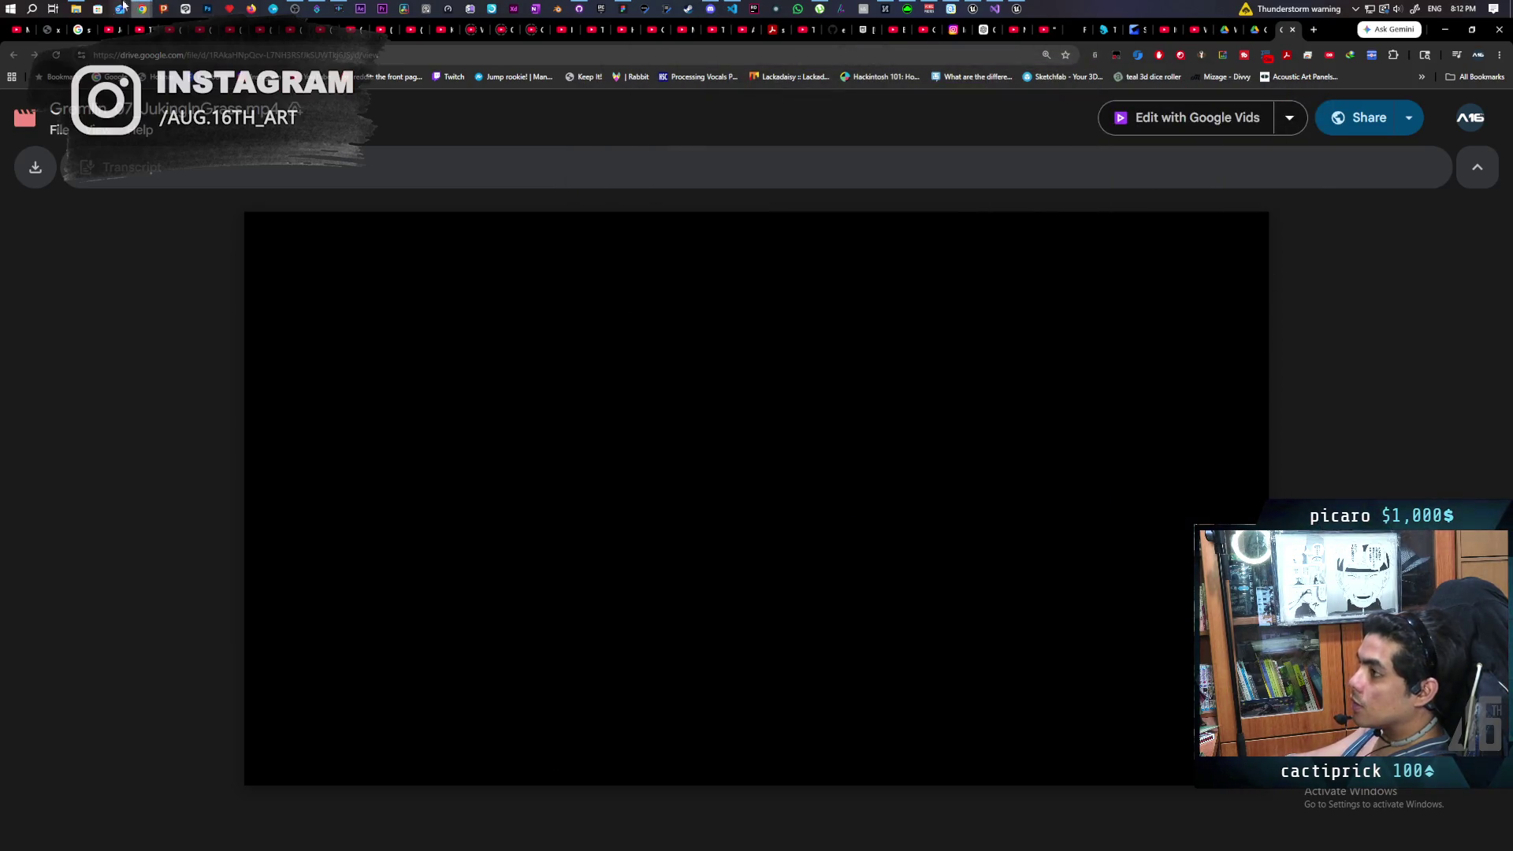
{"action": "left_click", "coordinate": [973, 8]}
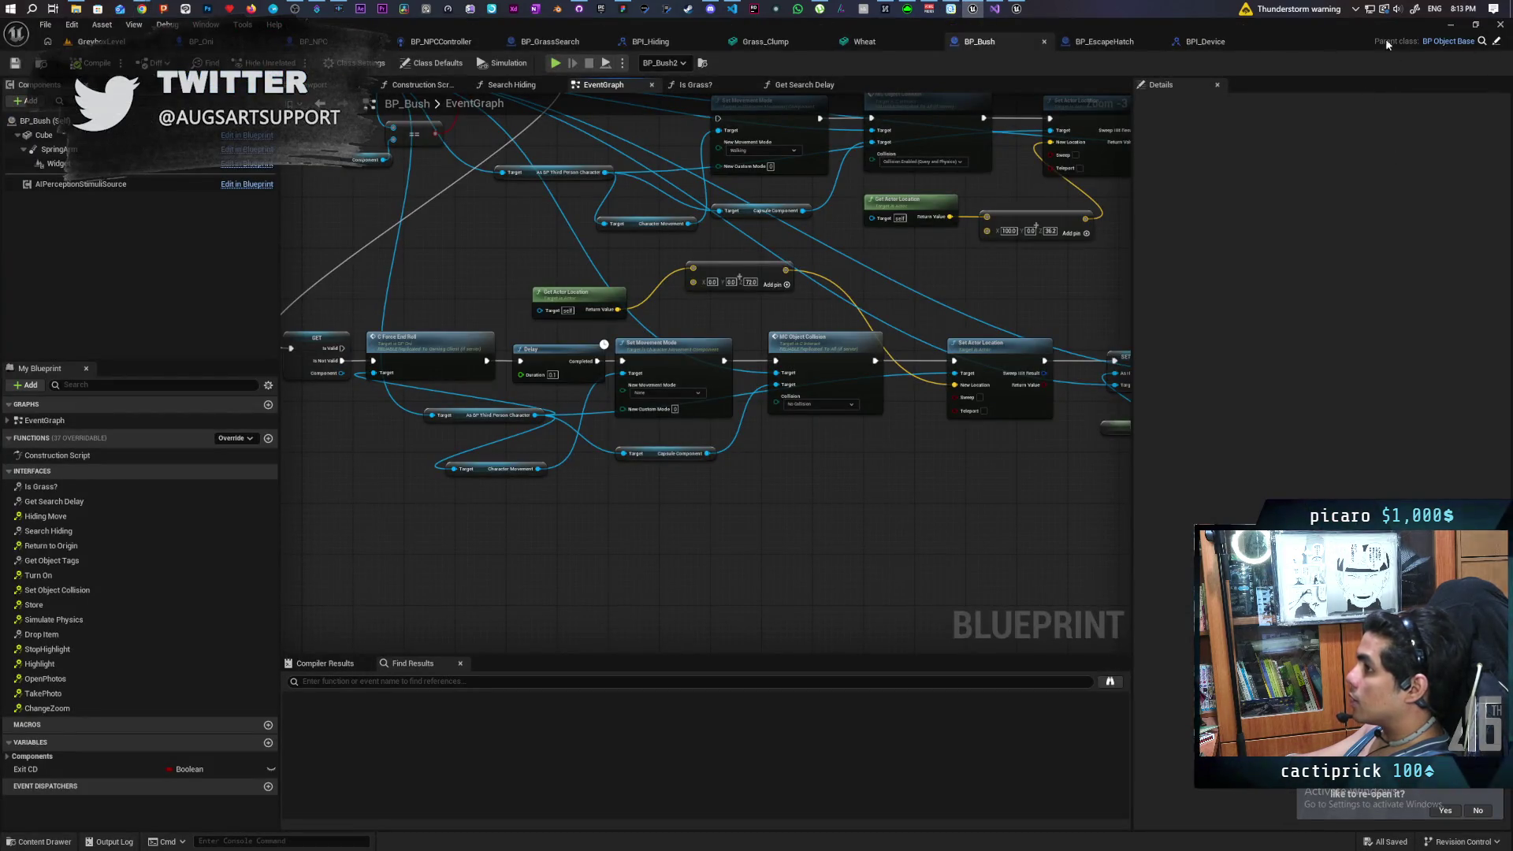
{"action": "mouse_move", "coordinate": [1015, 8]}
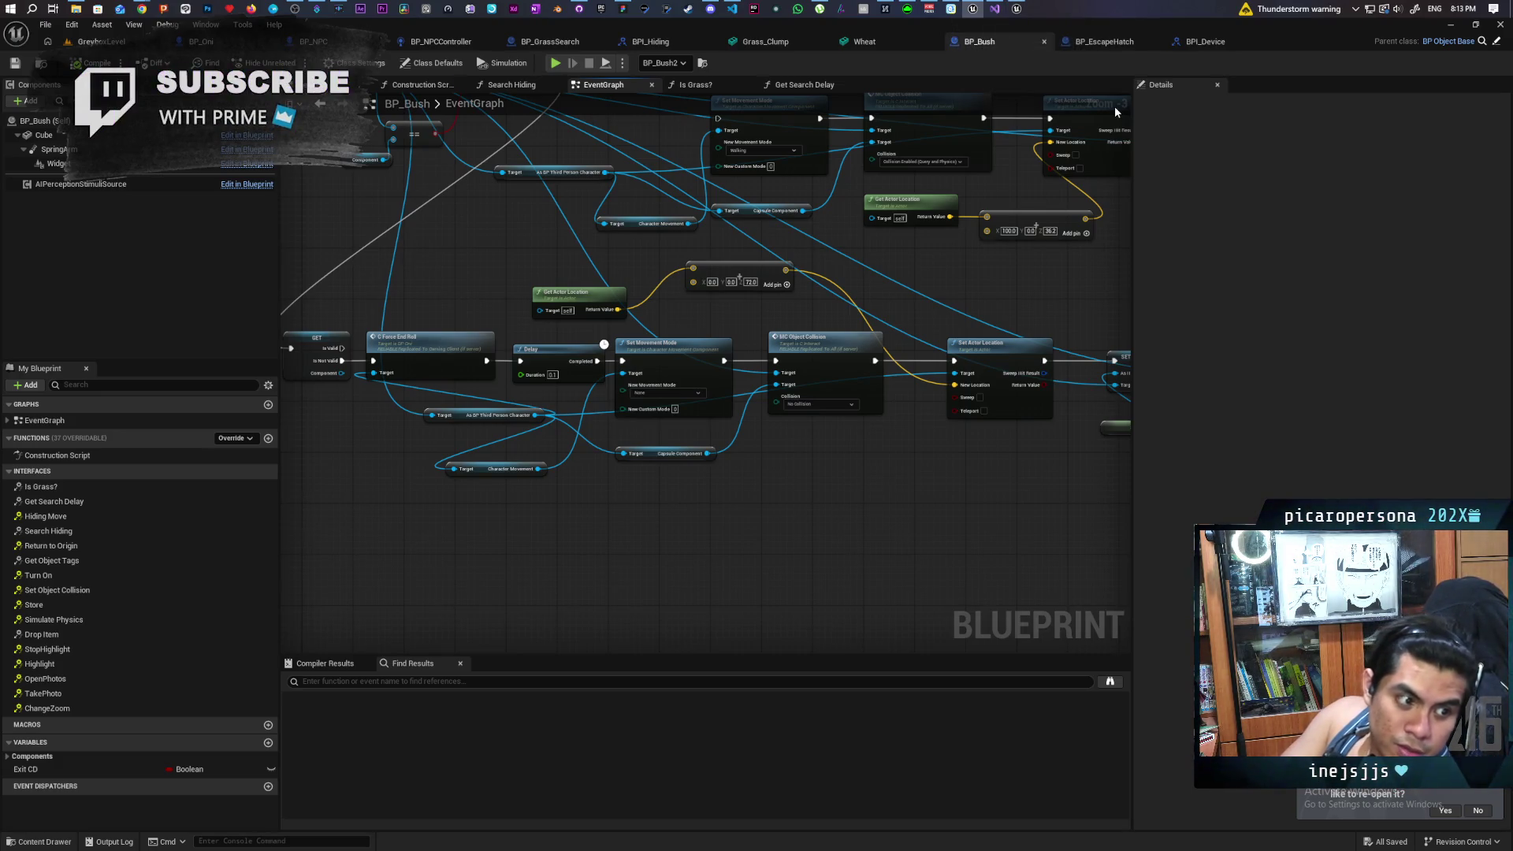
{"action": "key", "text": "alt+Tab"}
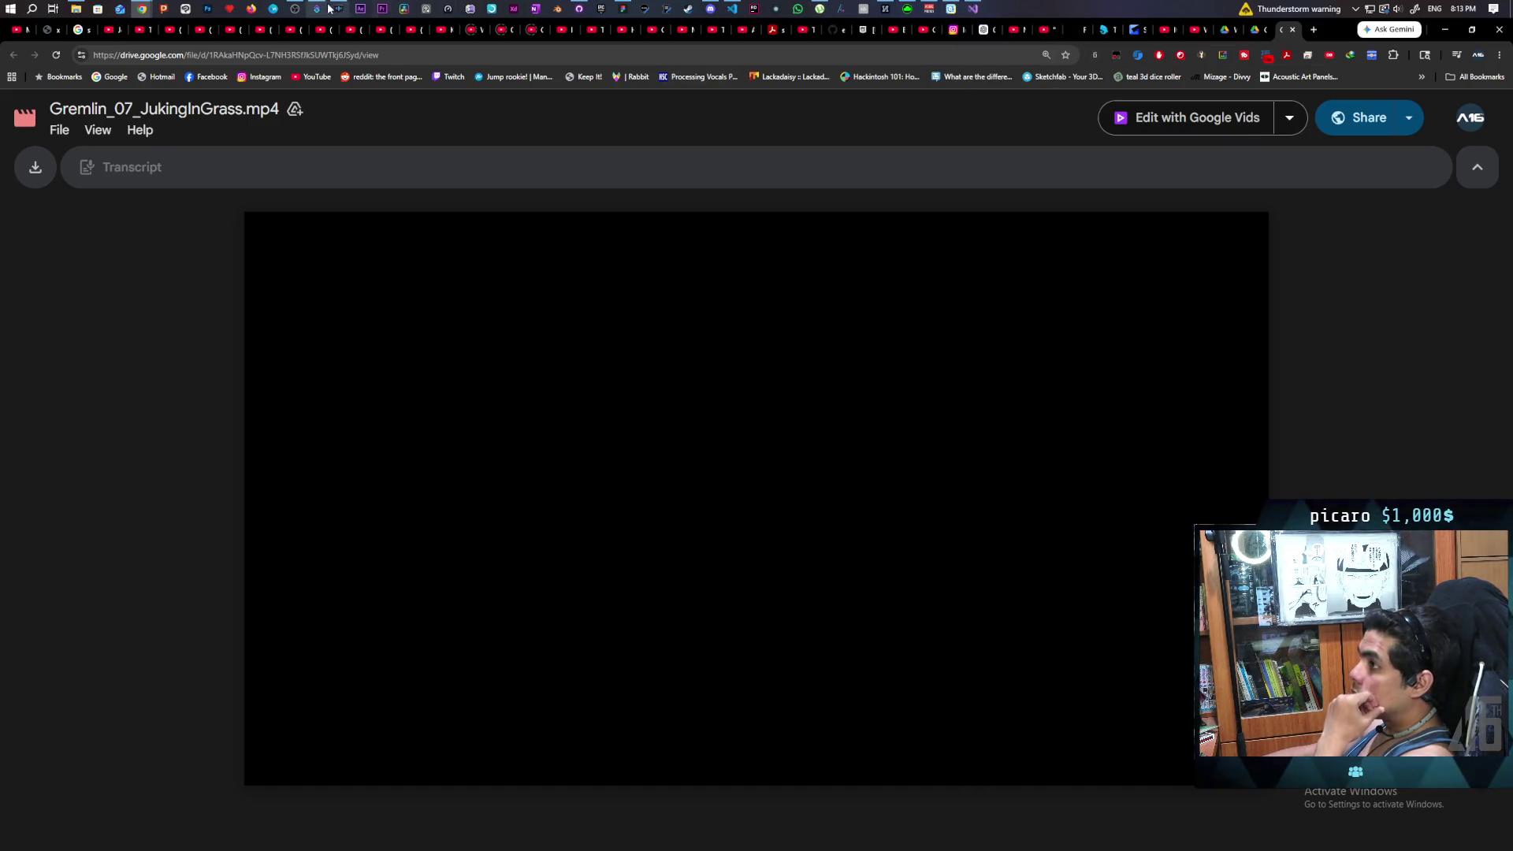
Step: Fetch origin and pull the teammate's pushed changes into the Paparazzi main branch
{"action": "left_click", "coordinate": [588, 13]}
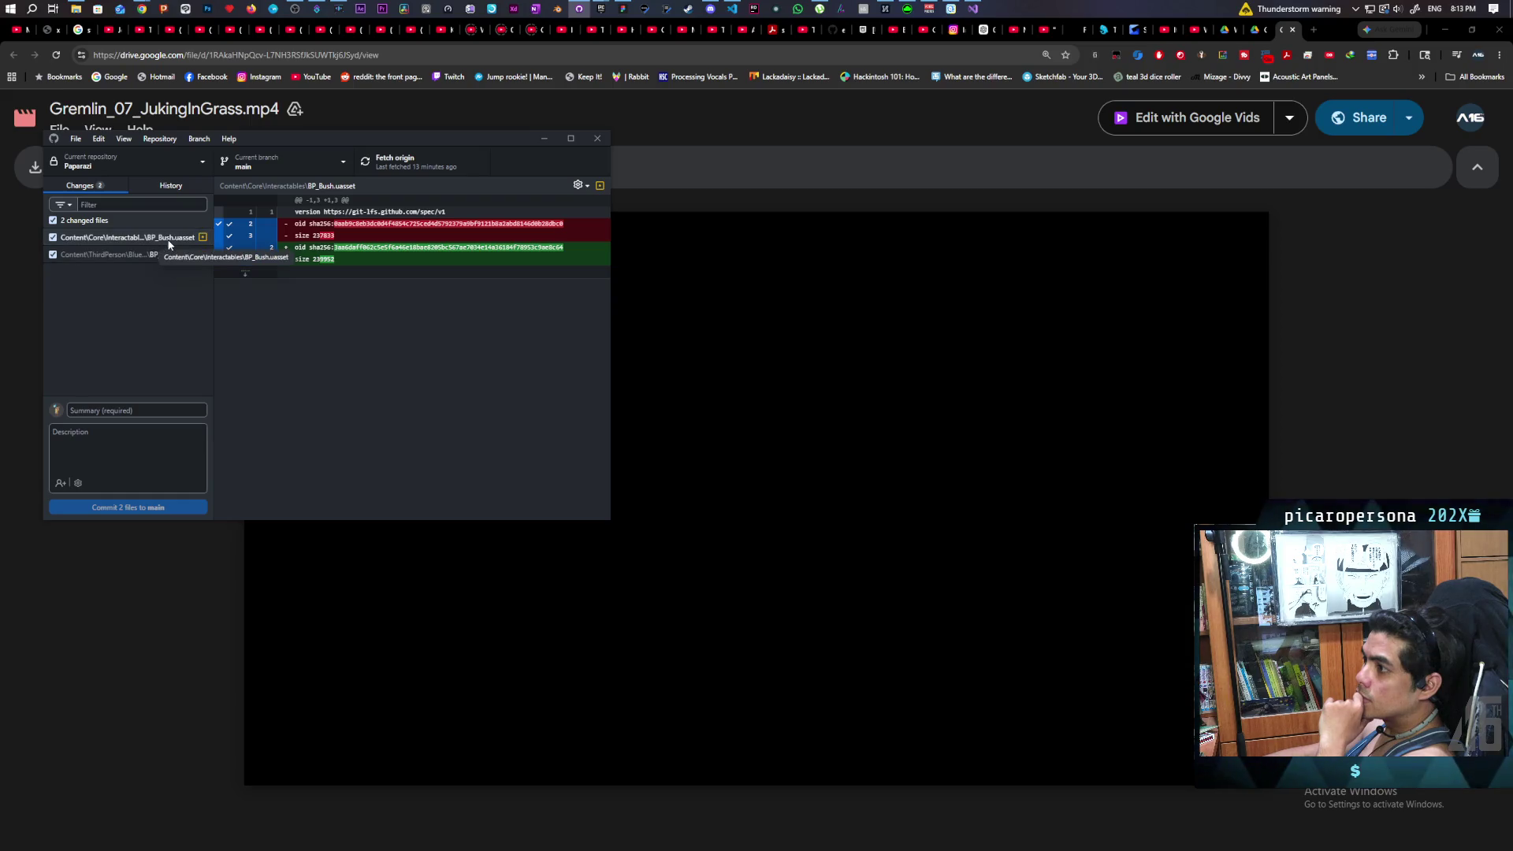
{"action": "left_click", "coordinate": [424, 169]}
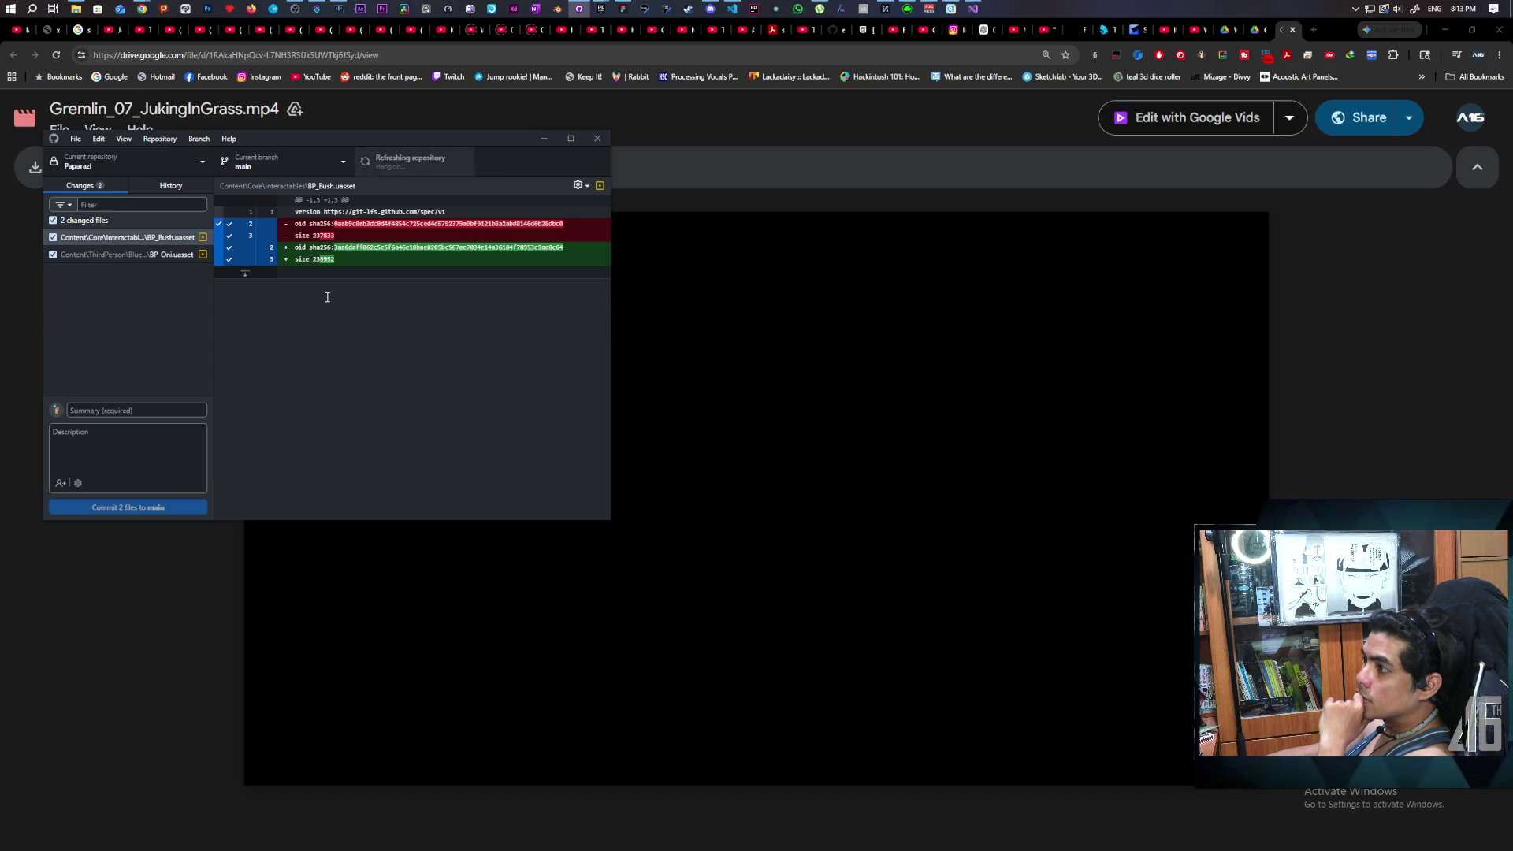
{"action": "left_click", "coordinate": [402, 162]}
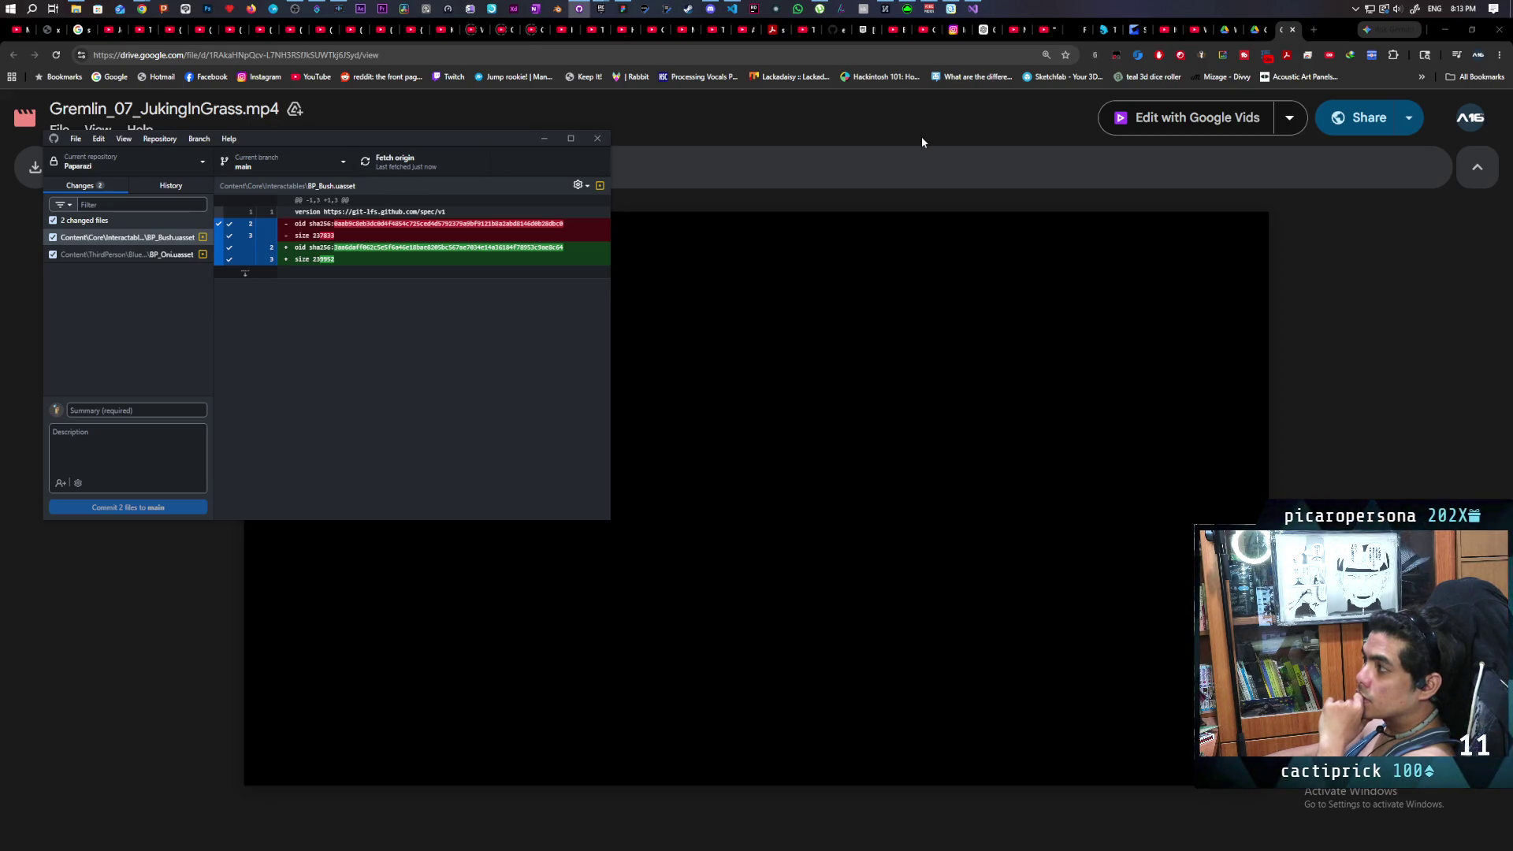
{"action": "mouse_move", "coordinate": [973, 10]}
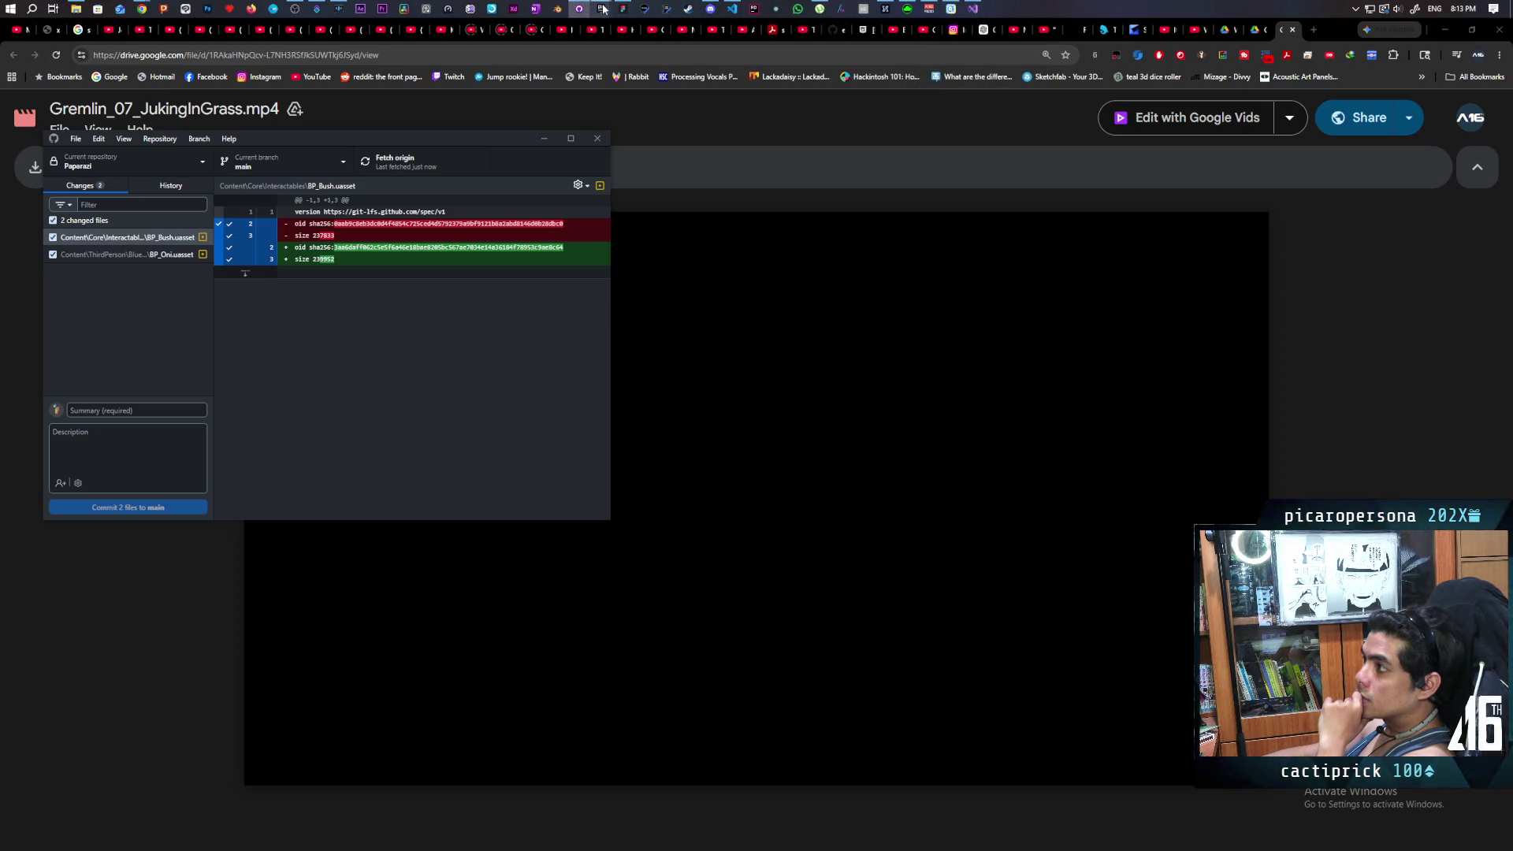
Step: Launch the Paparazi project from the Epic Games Launcher library, then return to Google Drive
{"action": "mouse_move", "coordinate": [602, 9]}
{"action": "left_click", "coordinate": [544, 83]}
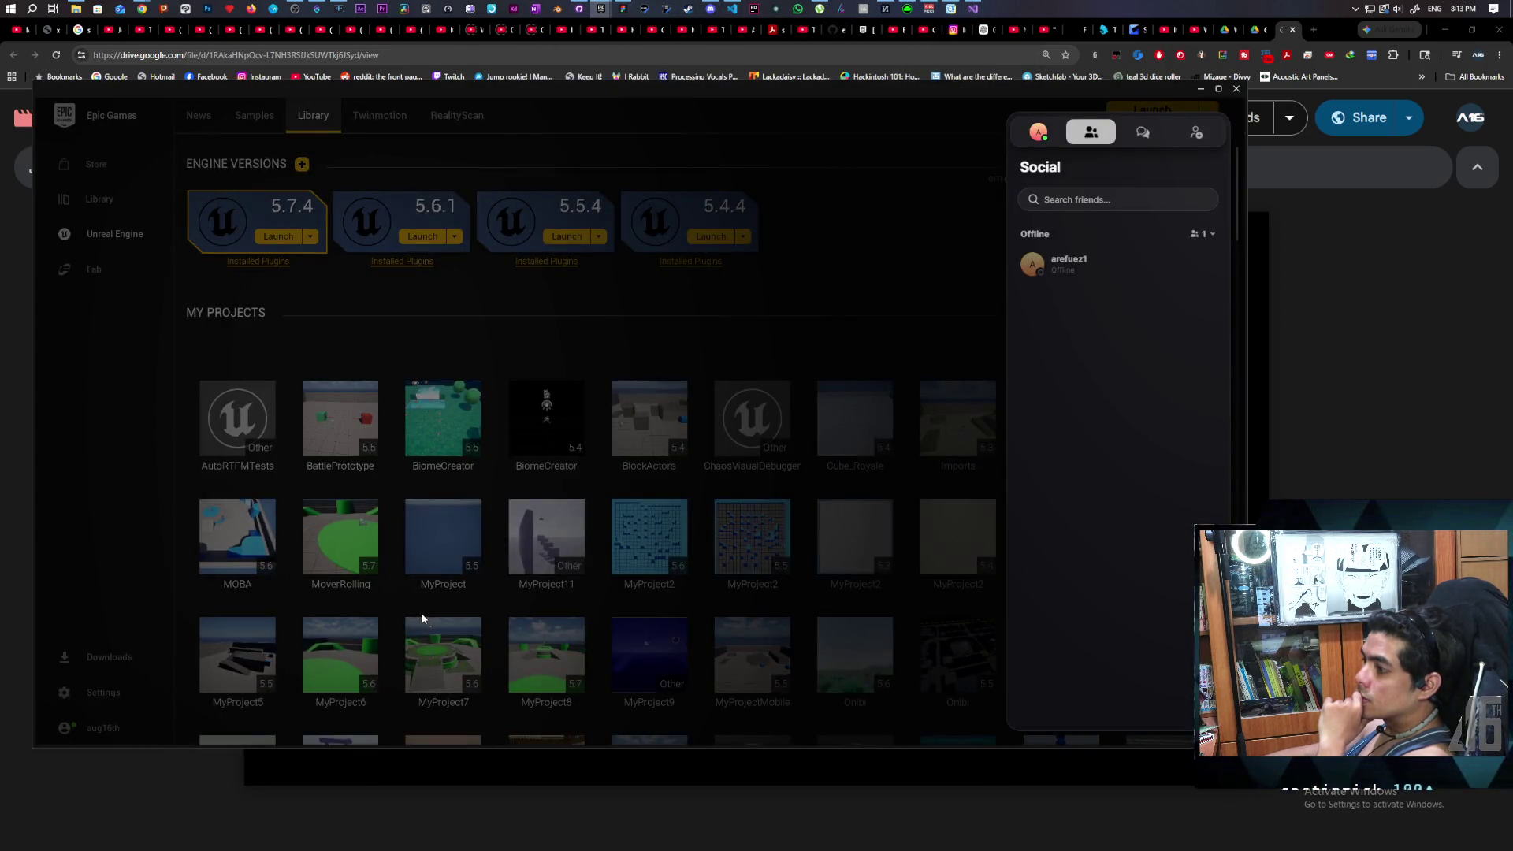
{"action": "left_click", "coordinate": [421, 612]}
{"action": "scroll", "coordinate": [421, 612], "scroll_direction": "down", "scroll_amount": 3}
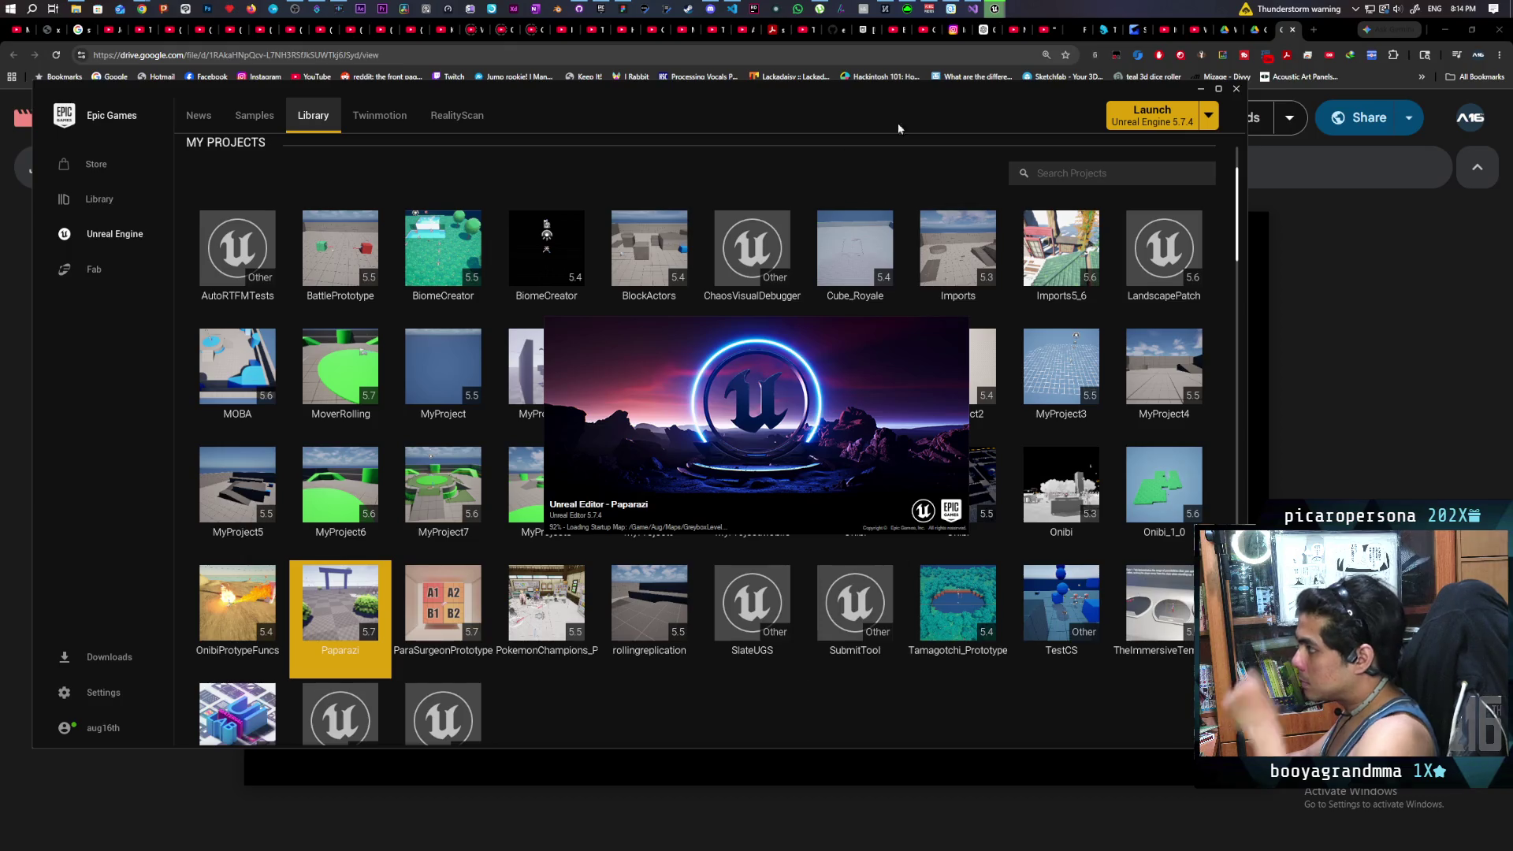
{"action": "left_click", "coordinate": [1252, 36]}
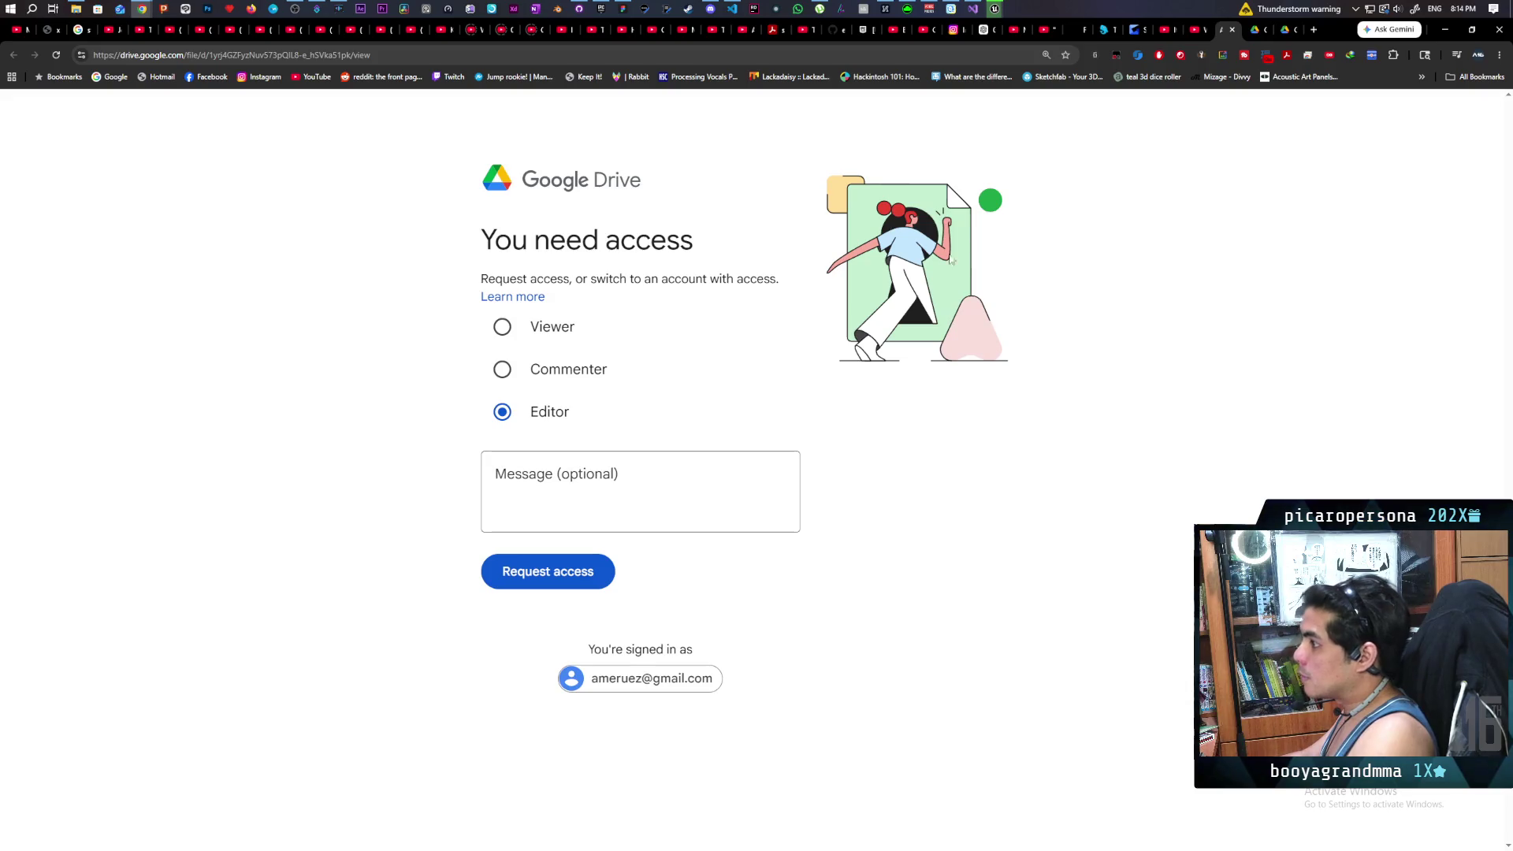
Step: Play Gremlin_07_JukingInGrassBug.mp4 to 0:39, then switch to Gremlin_07_JukingInGrass.mp4
{"action": "left_click", "coordinate": [1265, 33]}
{"action": "mouse_move", "coordinate": [719, 464]}
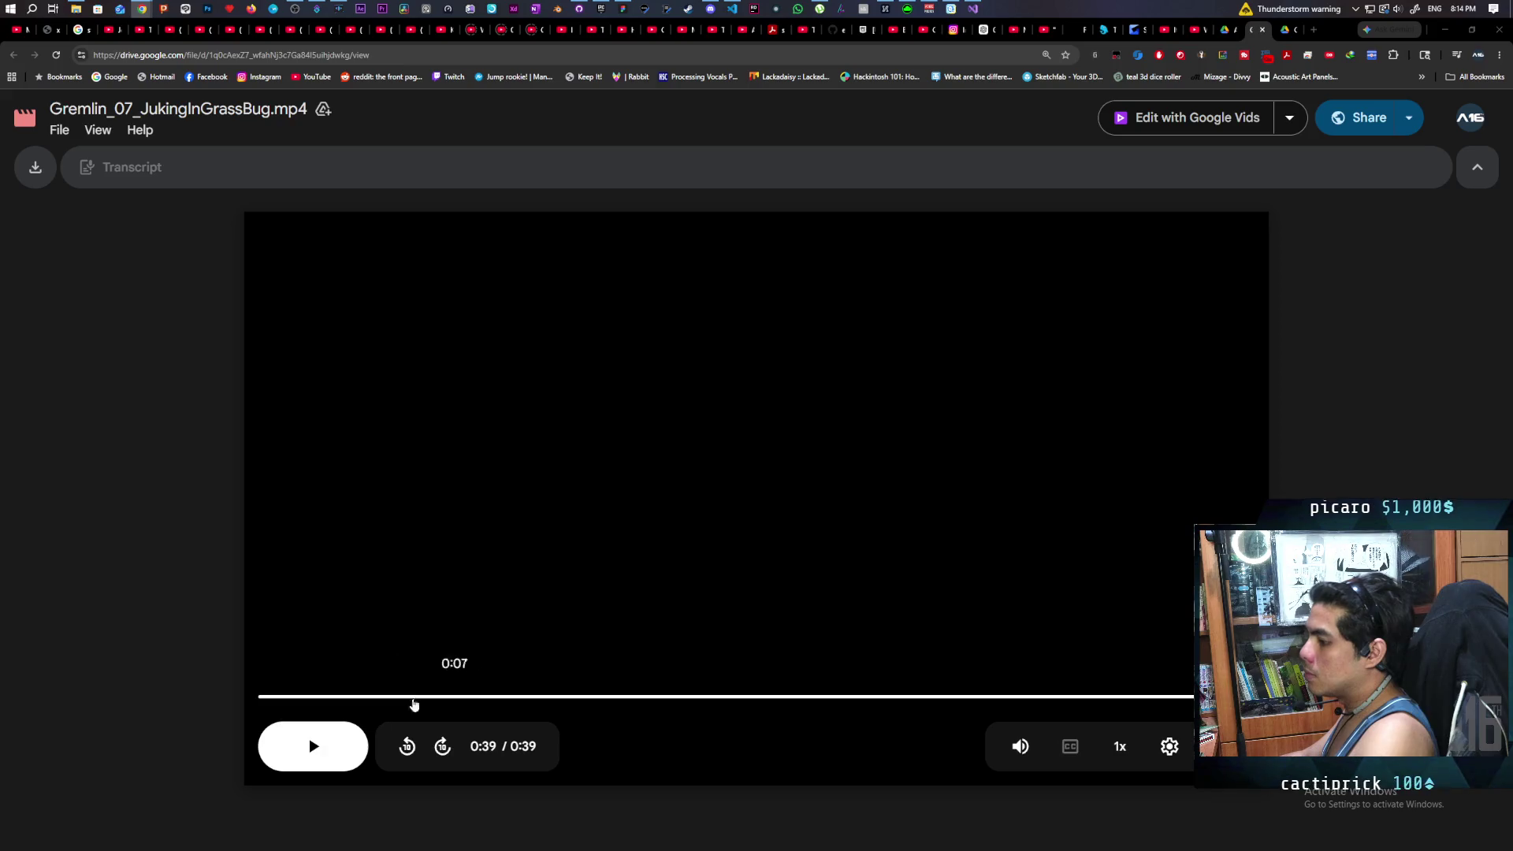
{"action": "key", "text": "alt+Tab"}
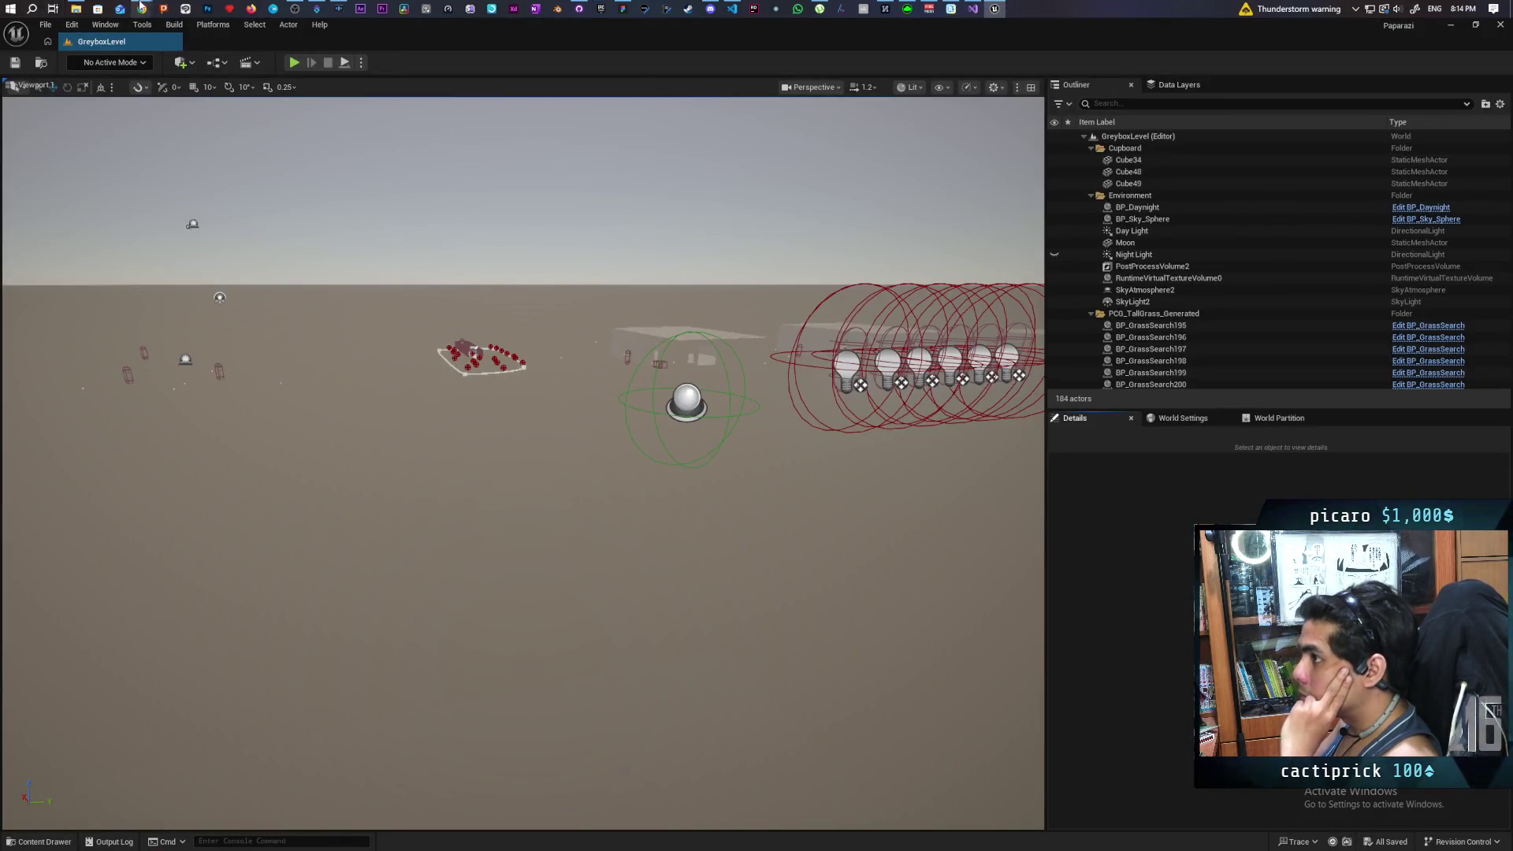
{"action": "mouse_move", "coordinate": [141, 8]}
{"action": "left_click", "coordinate": [891, 63]}
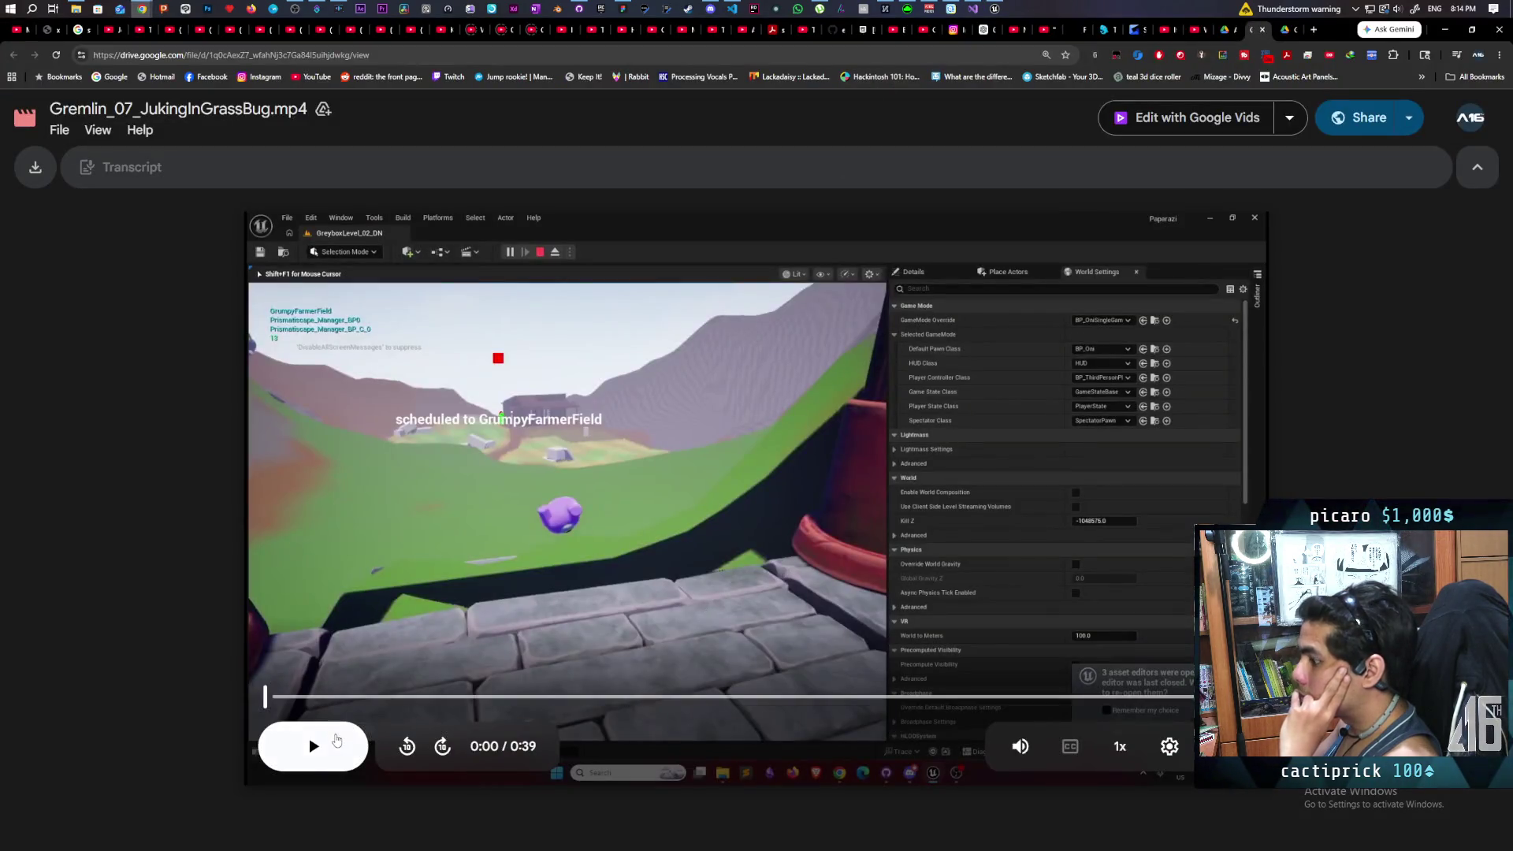
{"action": "left_click", "coordinate": [335, 736]}
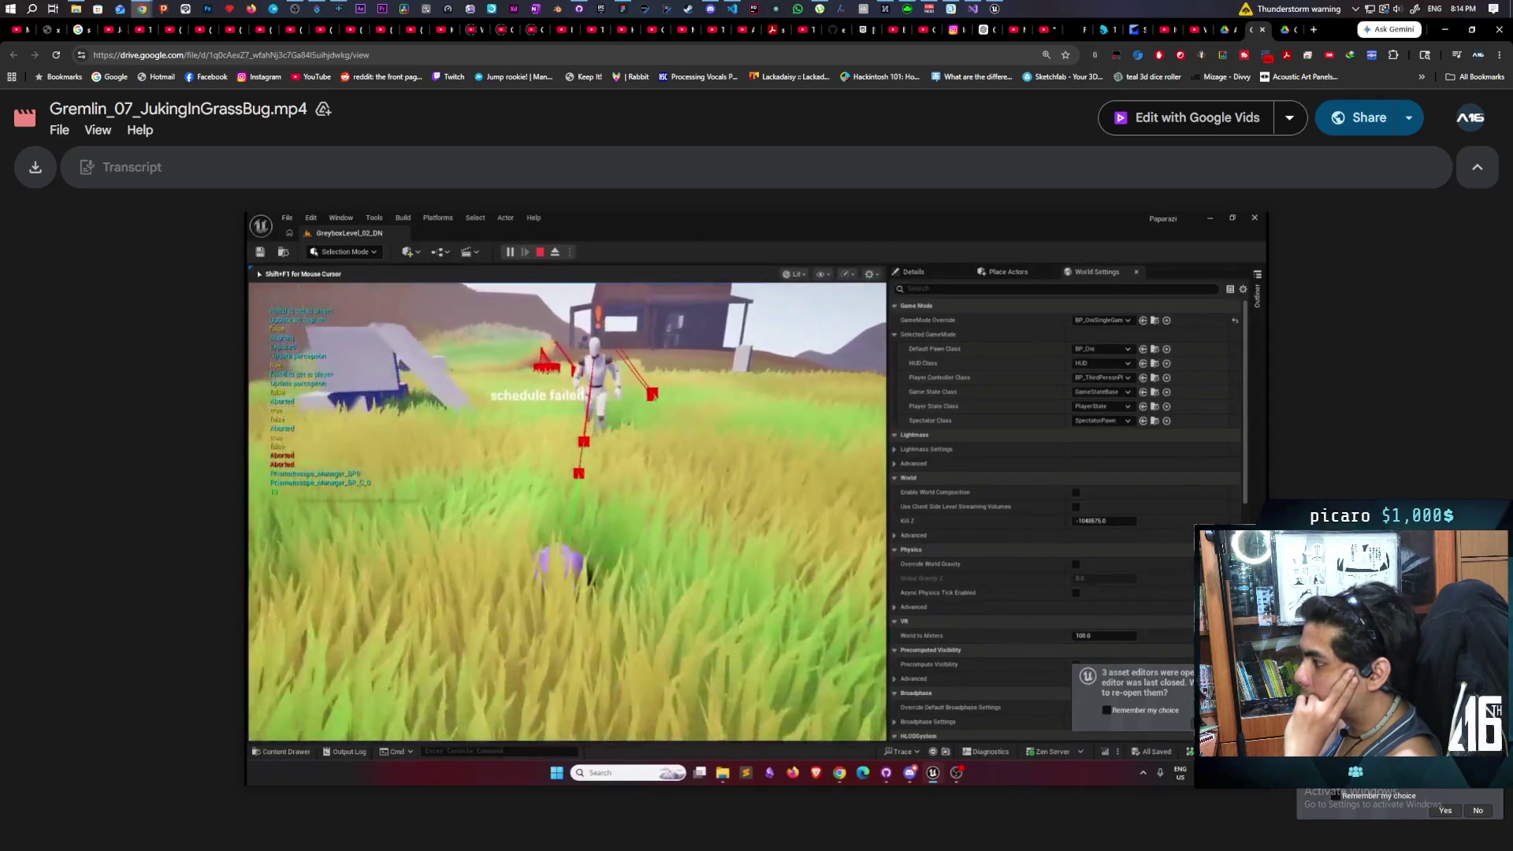
{"action": "mouse_move", "coordinate": [580, 633]}
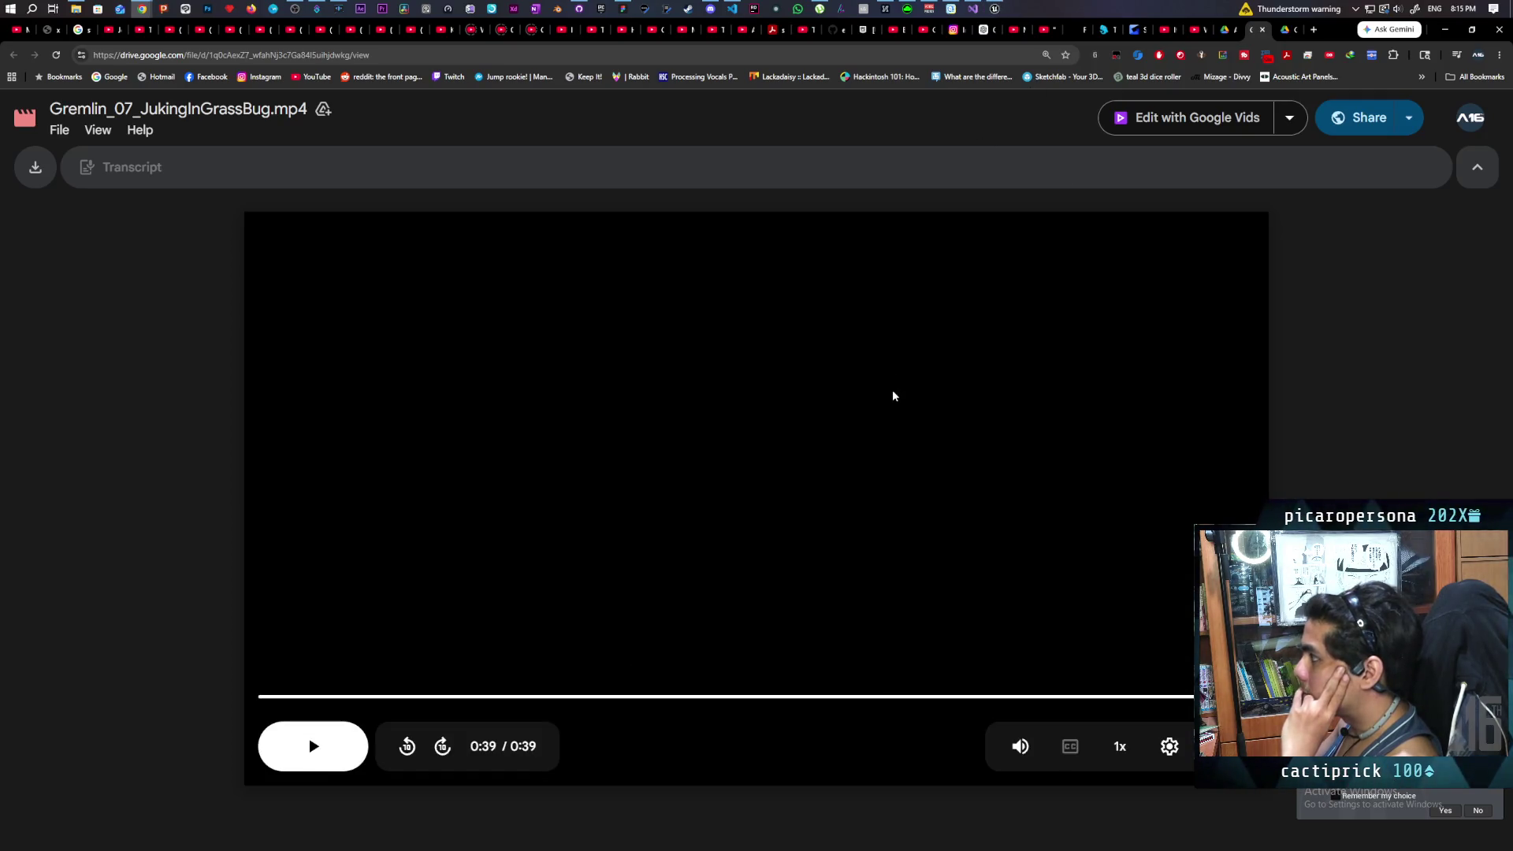
{"action": "left_click", "coordinate": [1287, 29]}
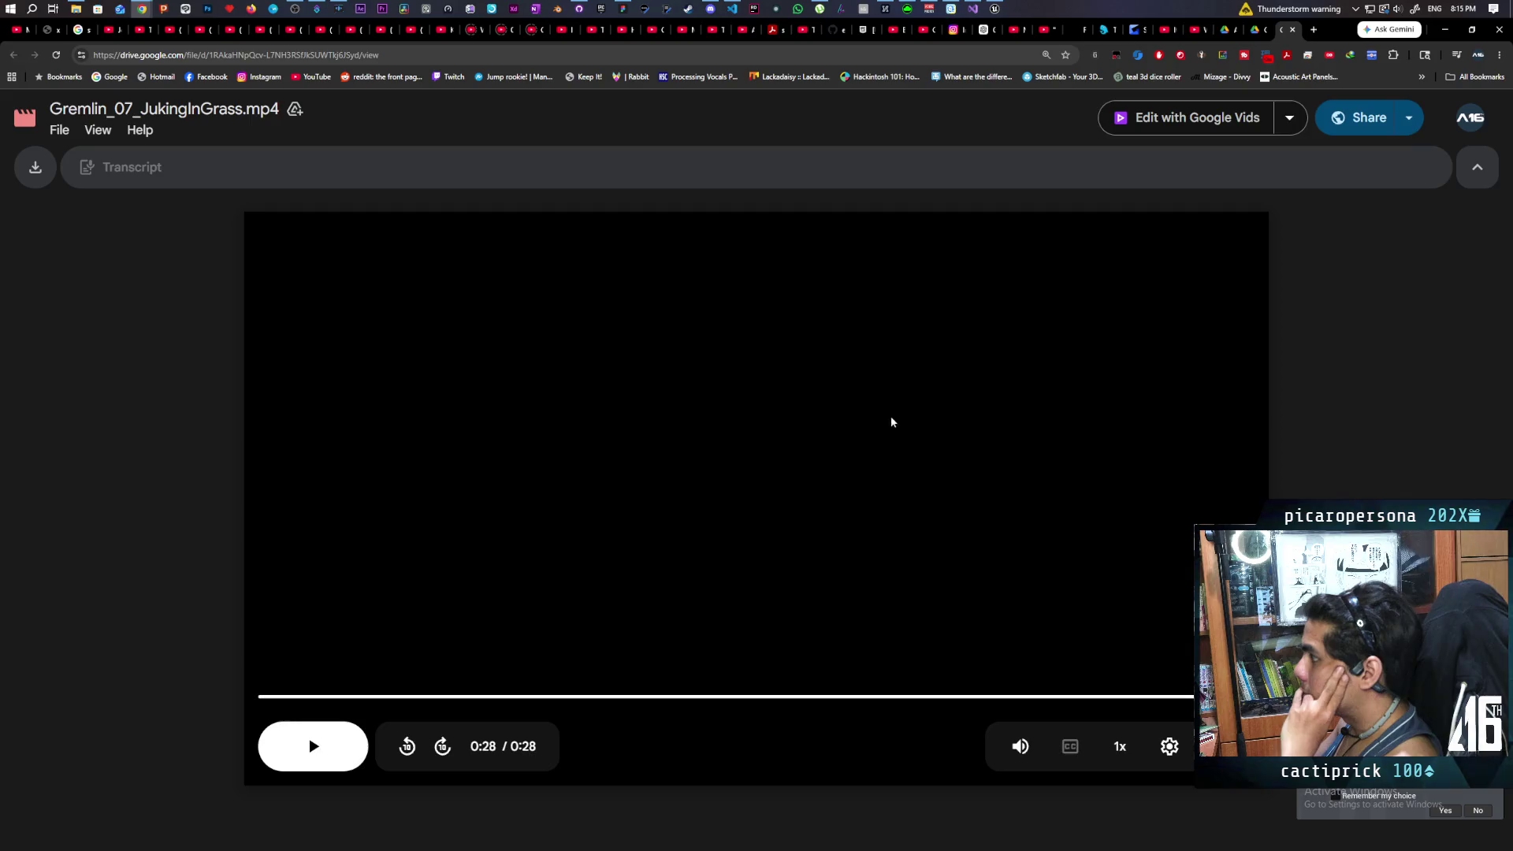
{"action": "left_click", "coordinate": [709, 504]}
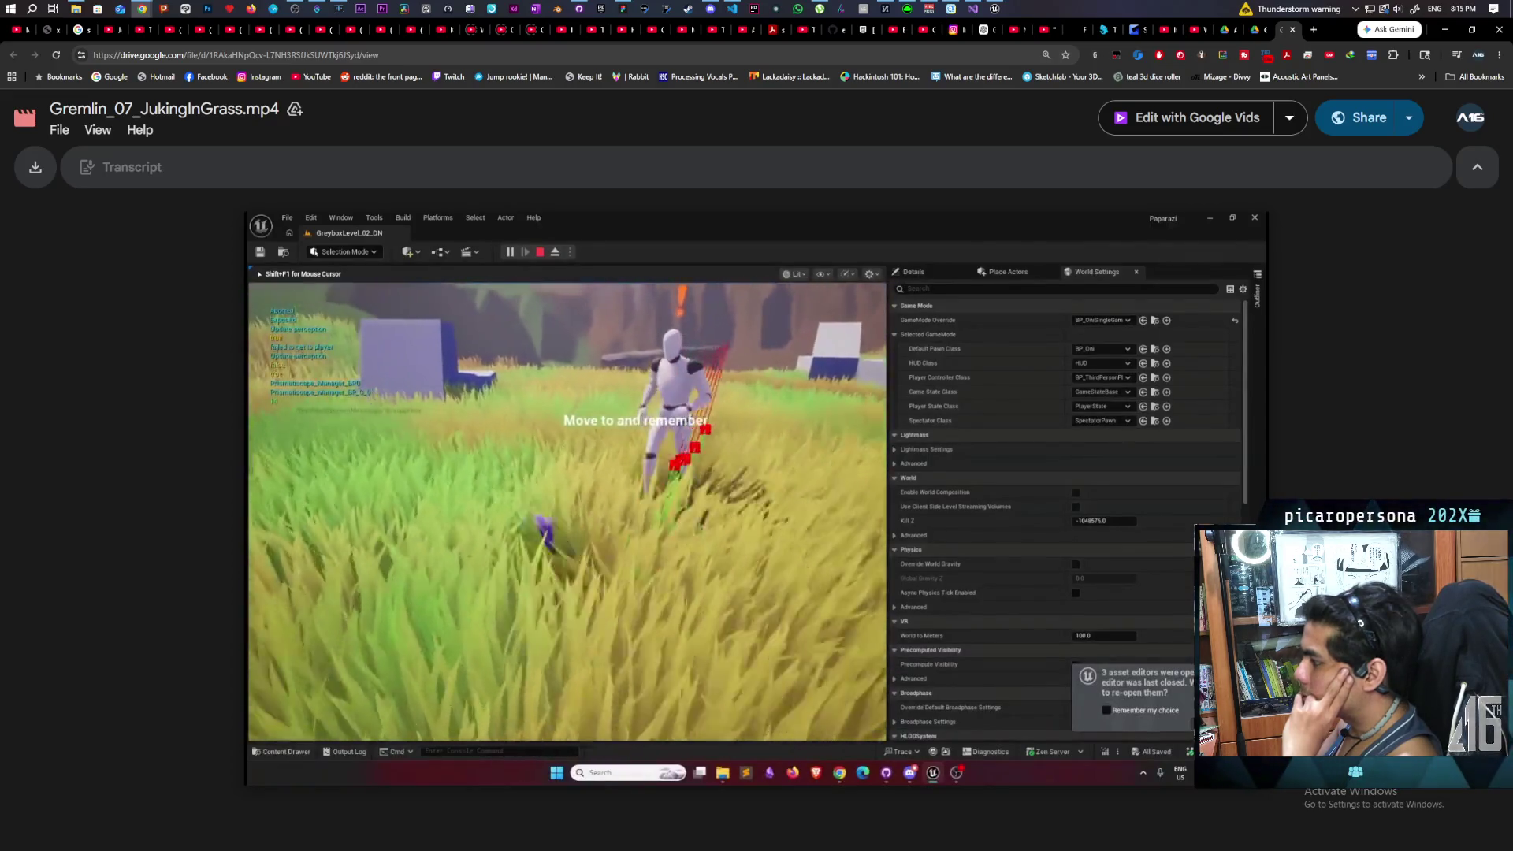
{"action": "mouse_move", "coordinate": [744, 547]}
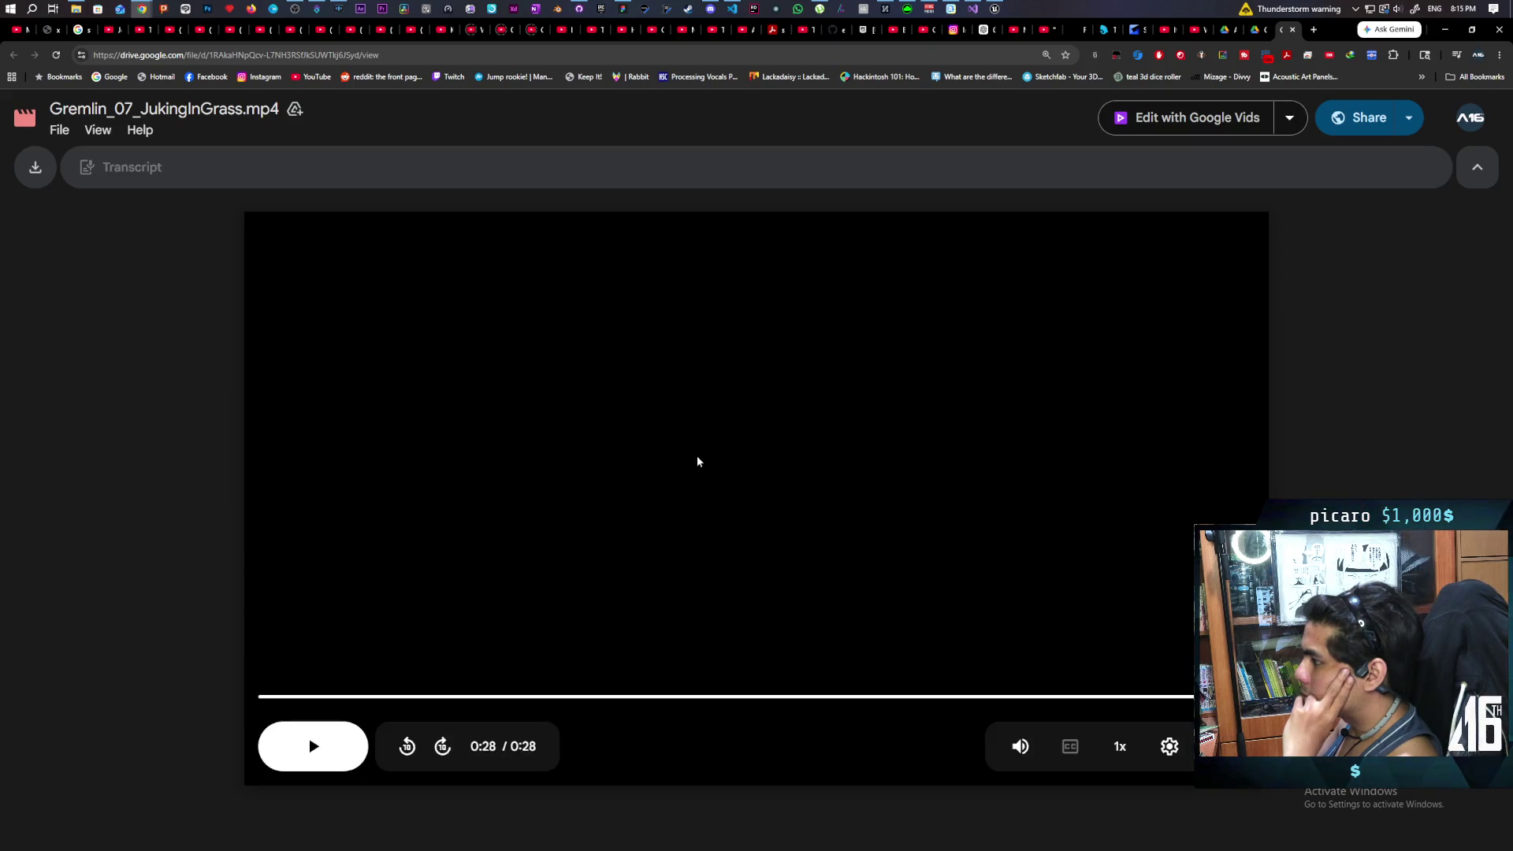
{"action": "mouse_move", "coordinate": [995, 7]}
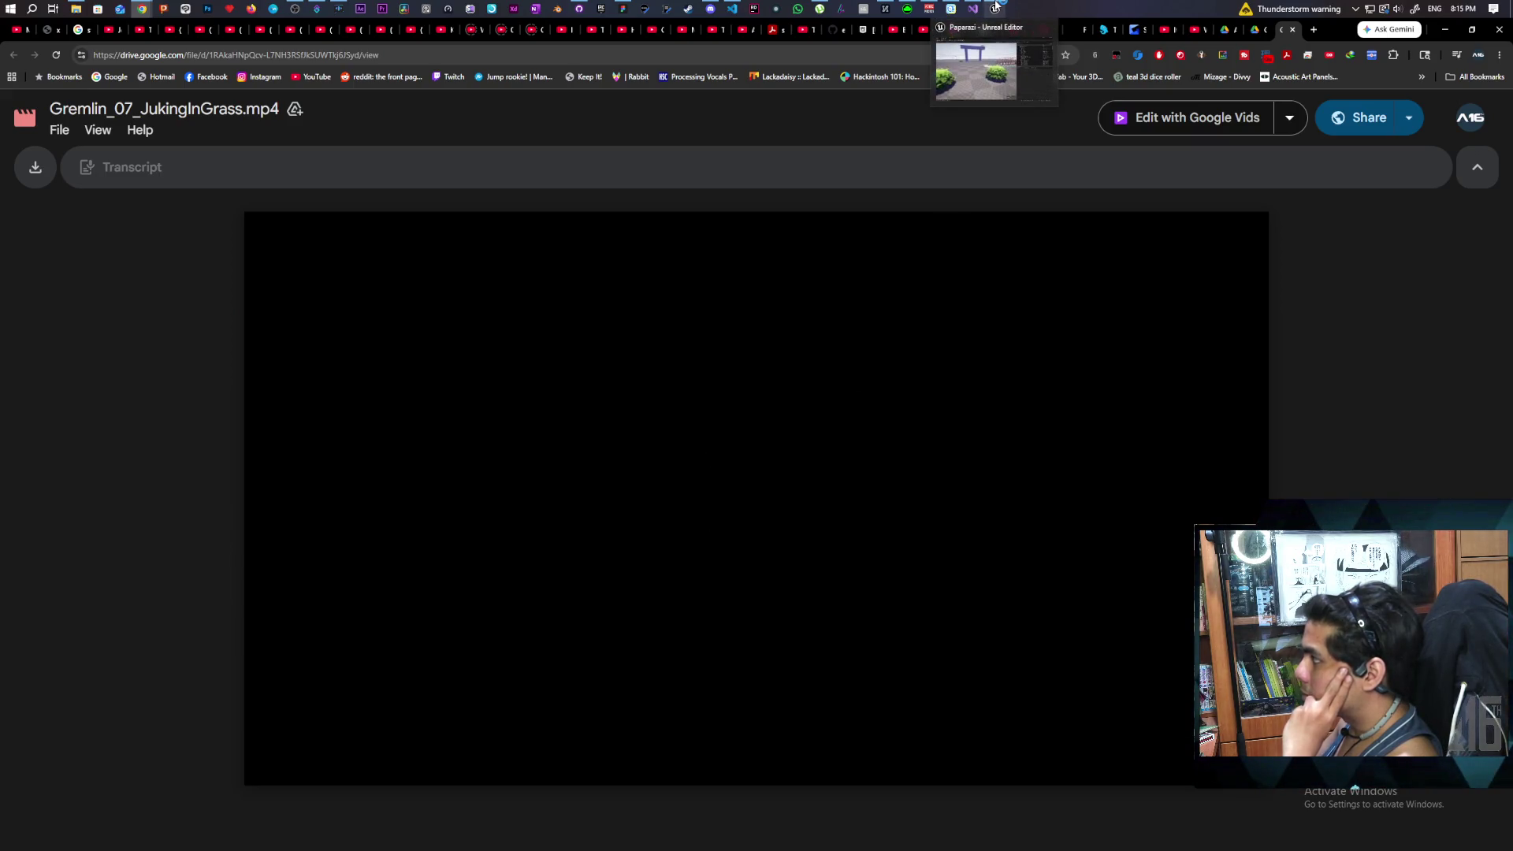
Step: Load GreyboxLevel_02_DN from the Maps folder via the Content Drawer (Ctrl+Space)
{"action": "left_click", "coordinate": [986, 73]}
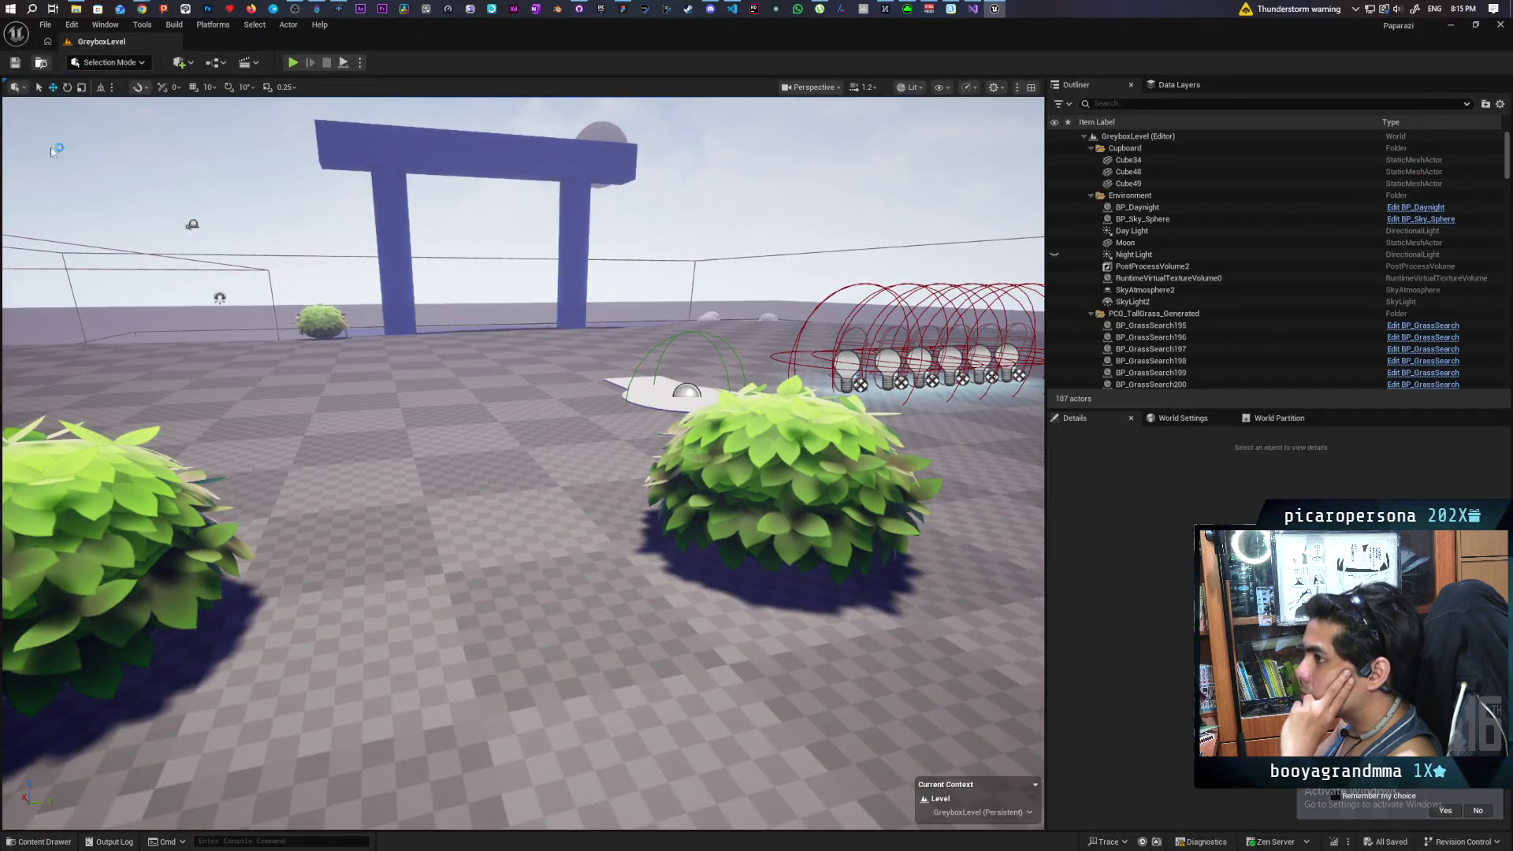
{"action": "key", "text": "ctrl+space"}
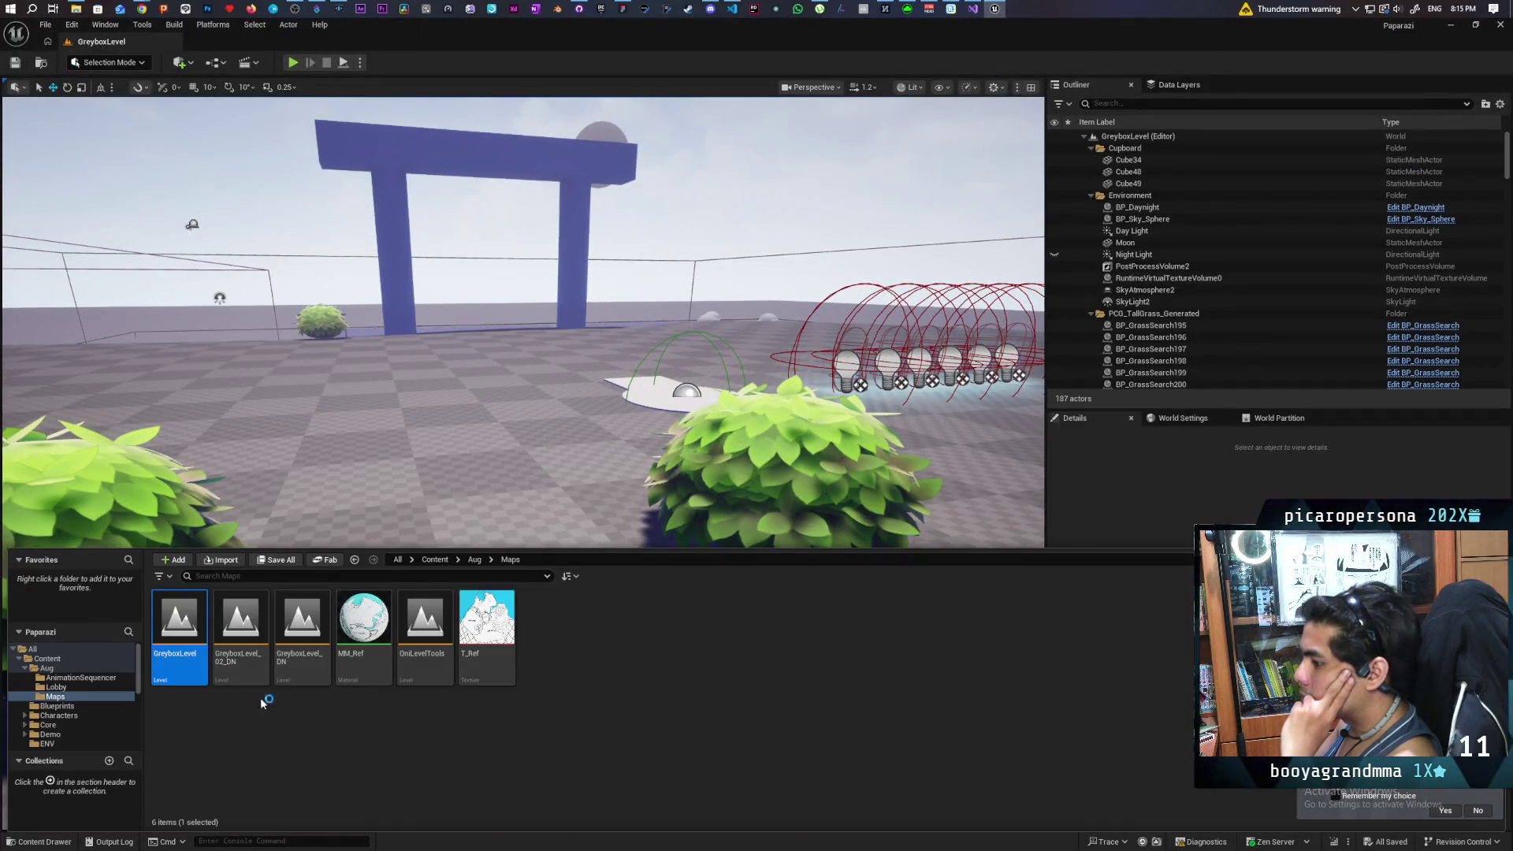
{"action": "double_click", "coordinate": [247, 639]}
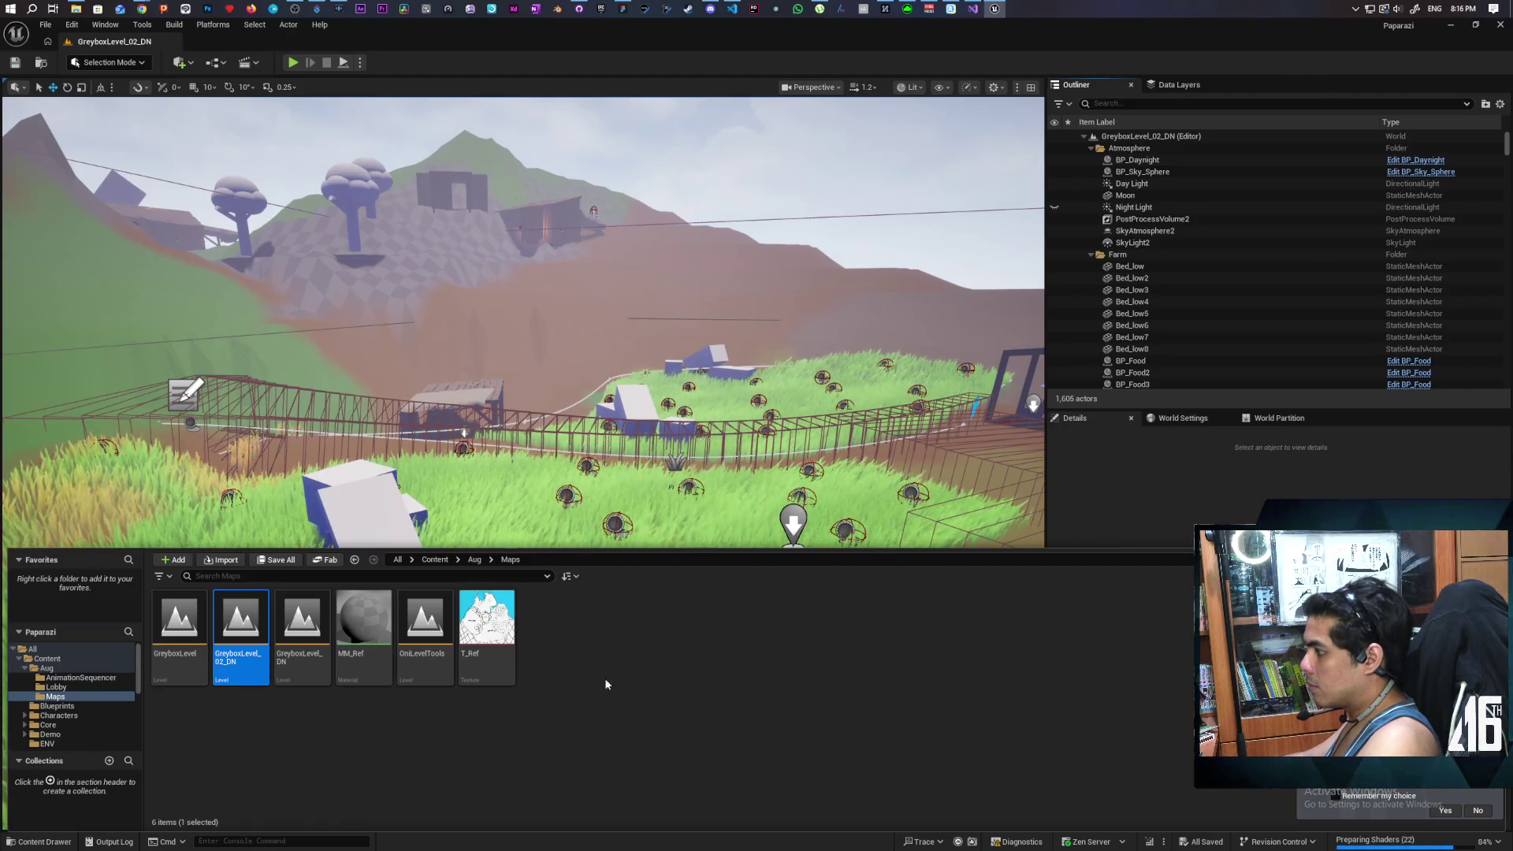
Step: Close the Content Drawer and turn on the navigation mesh display with P
{"action": "left_click", "coordinate": [60, 847]}
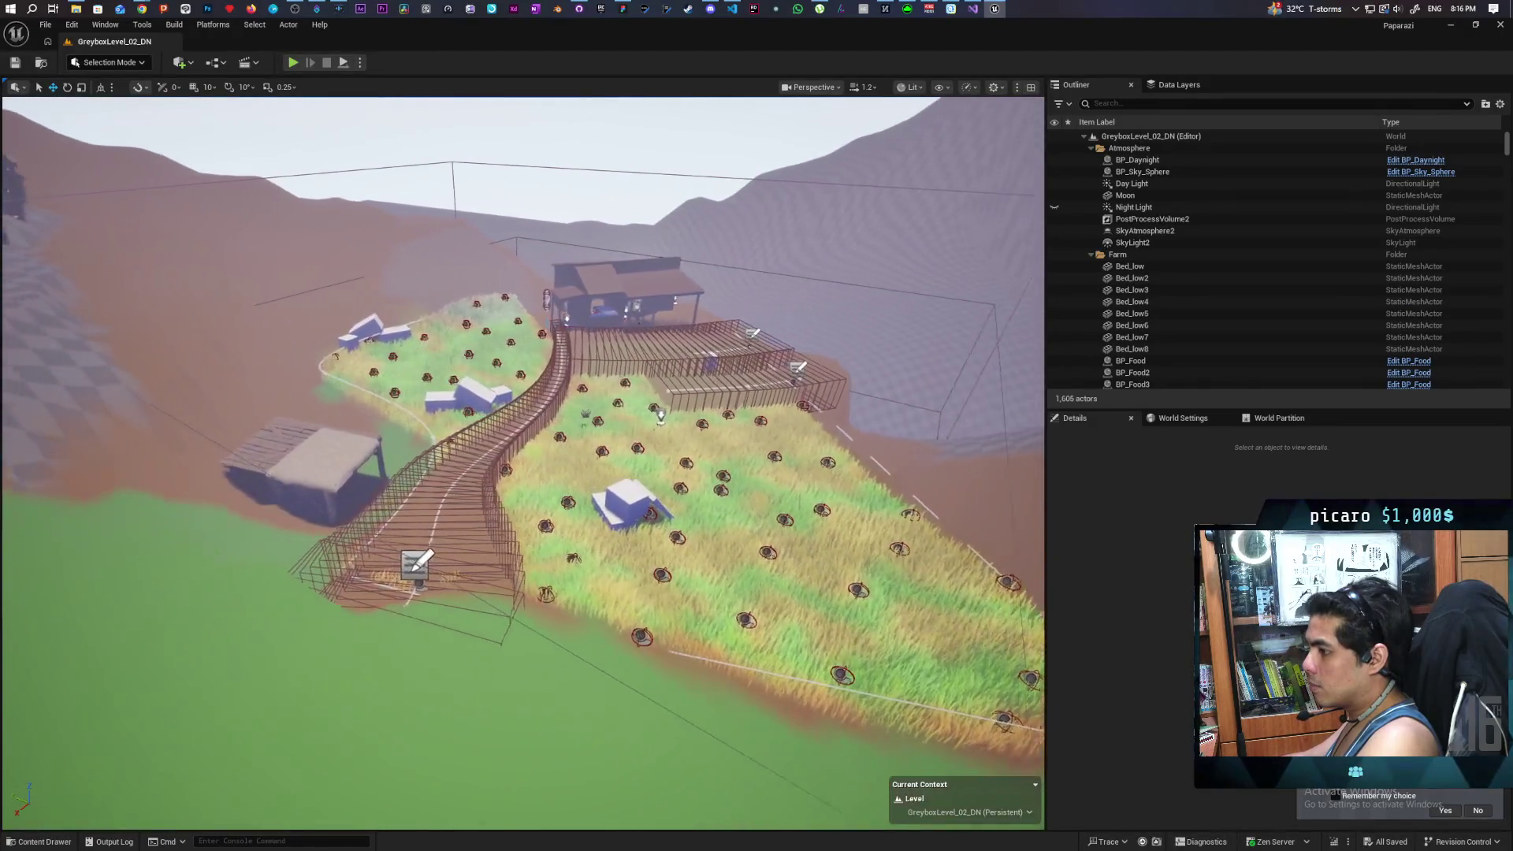
{"action": "key", "text": "a"}
{"action": "right_click", "coordinate": [438, 685]}
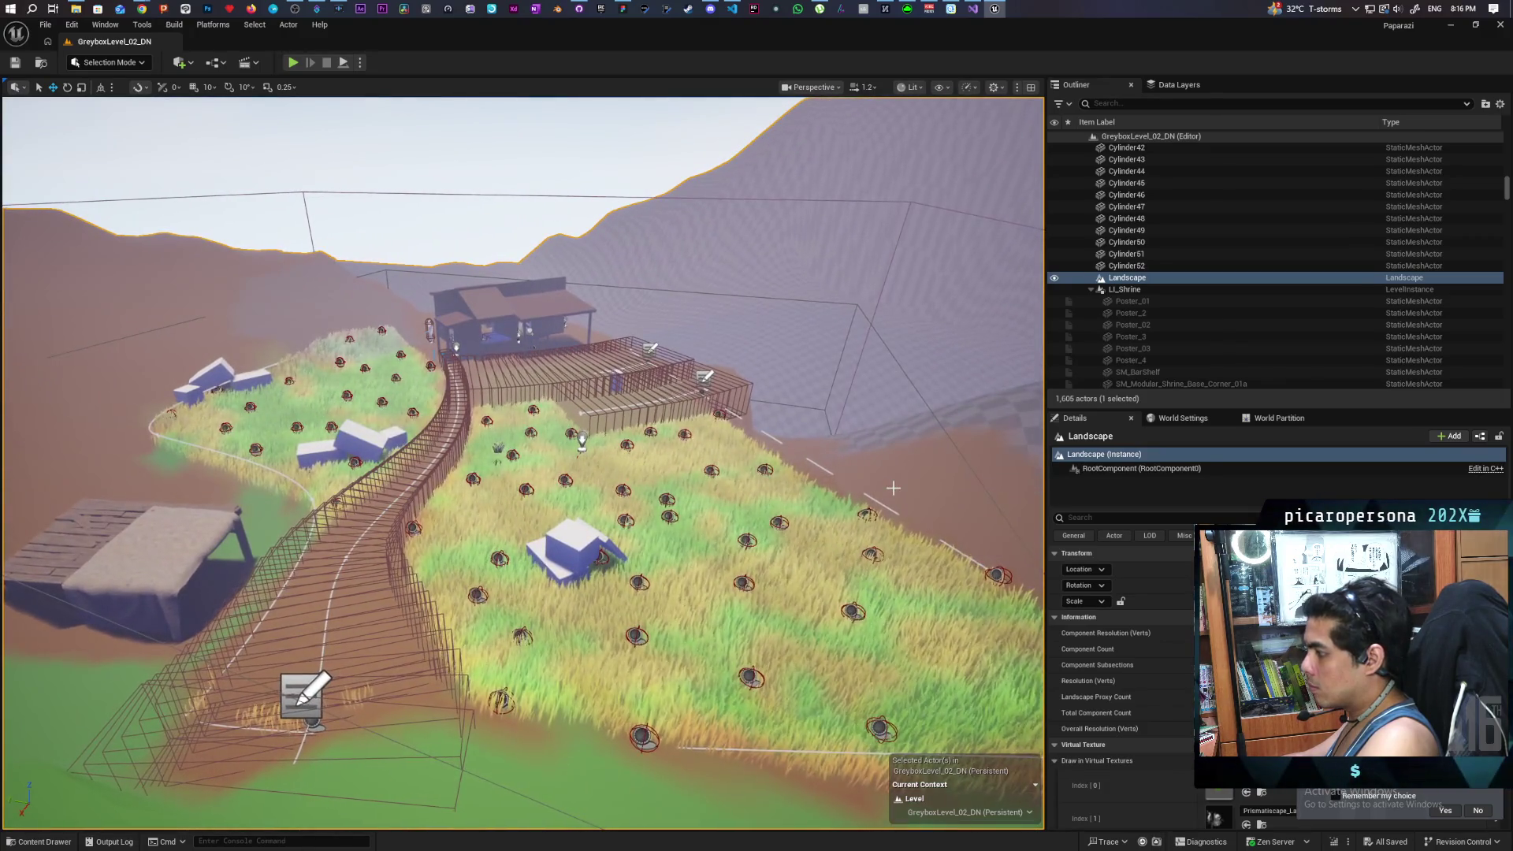
{"action": "key", "text": "p"}
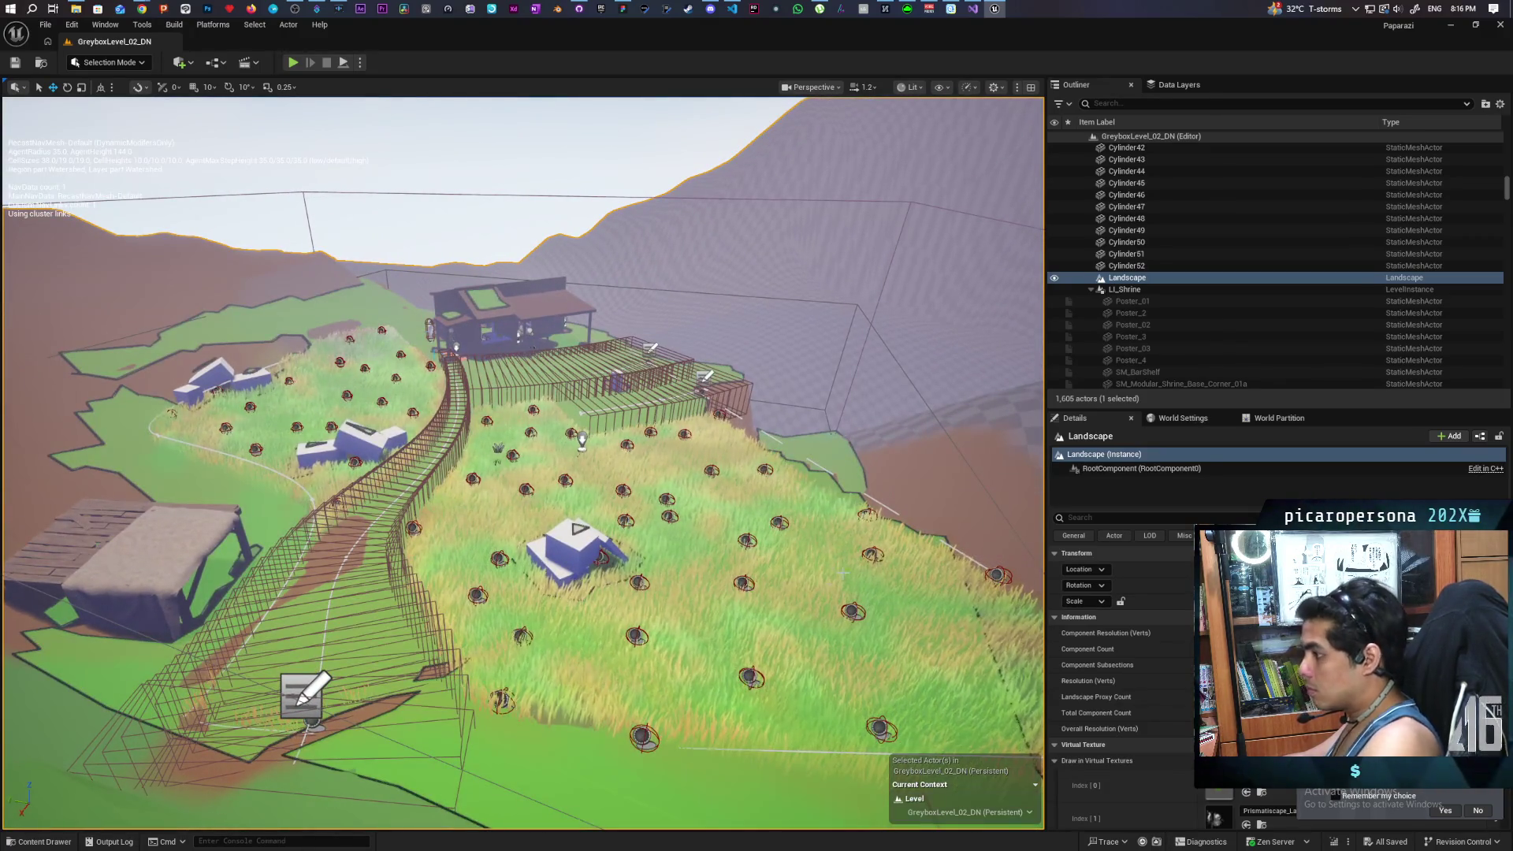
Step: Inspect the NavMesh around the blue block, then play-test from PCG_TallGrass
{"action": "scroll", "coordinate": [848, 563], "scroll_direction": "up", "scroll_amount": 10}
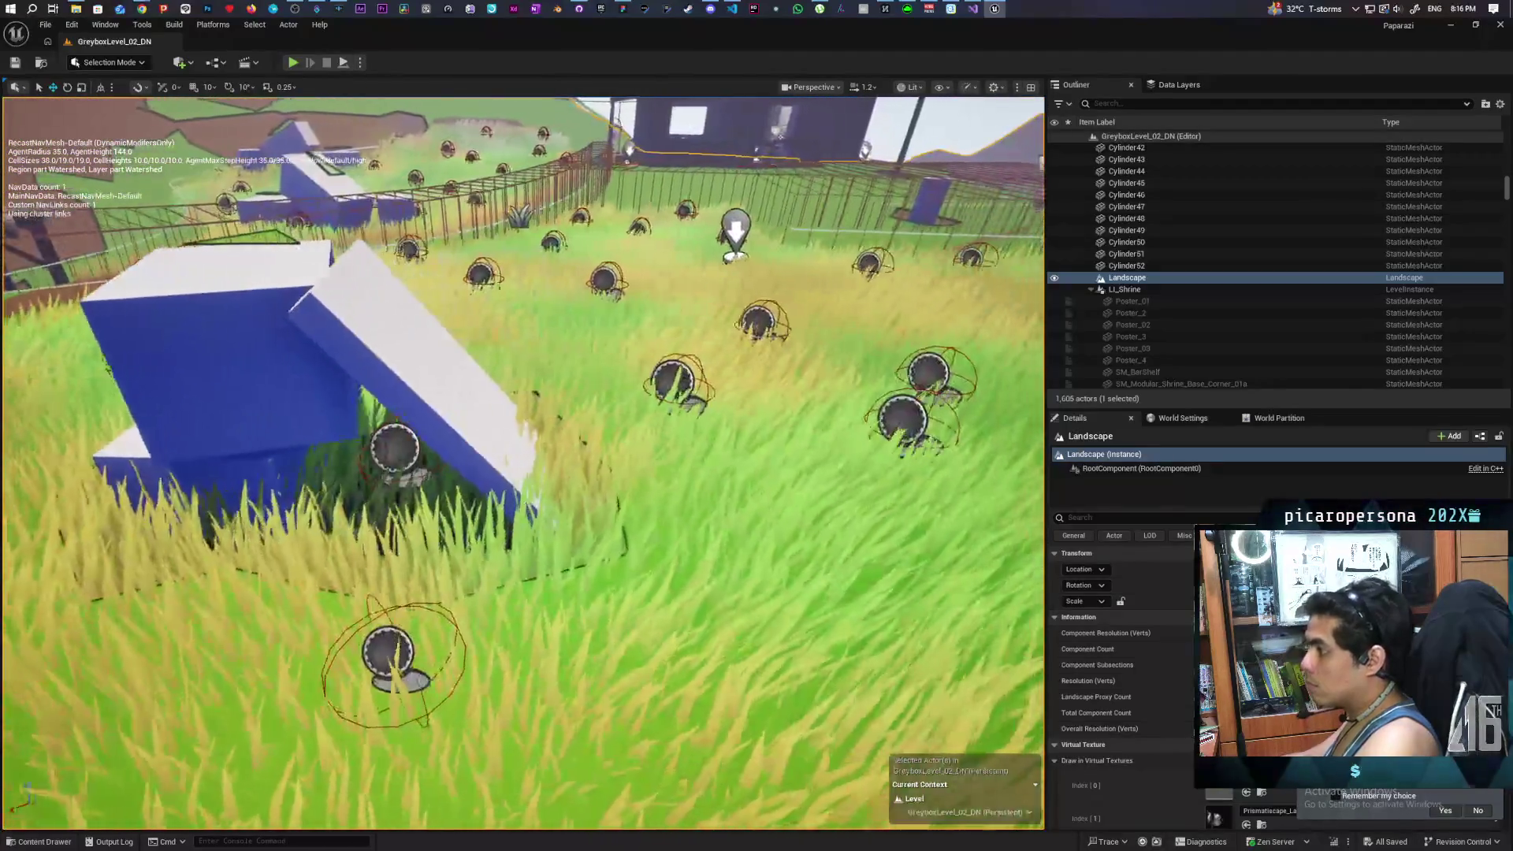
{"action": "scroll", "coordinate": [522, 464], "scroll_direction": "up", "scroll_amount": 5}
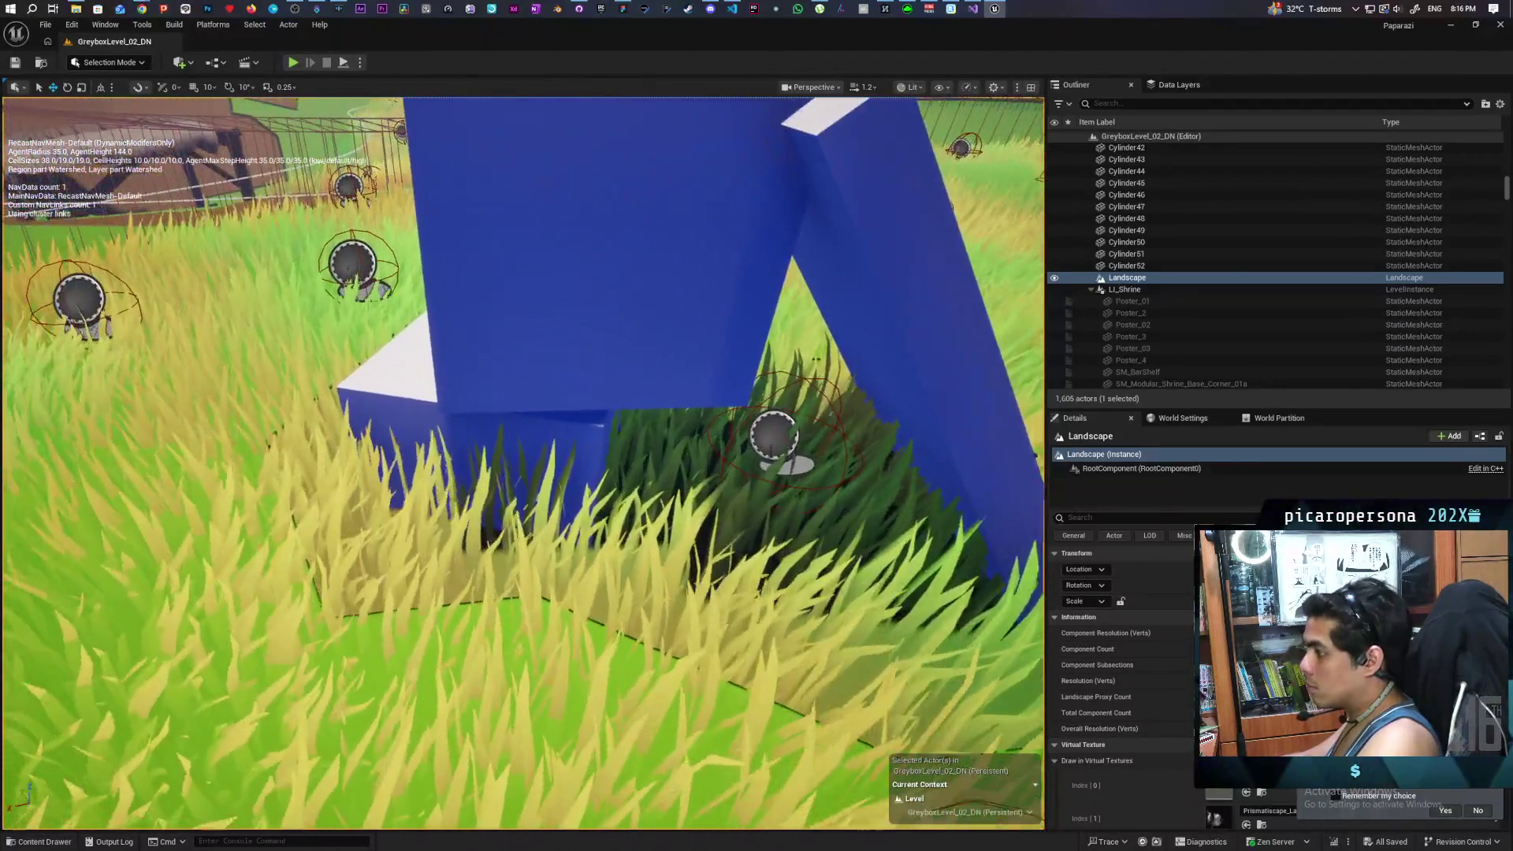
{"action": "left_click_drag", "start_coordinate": [523, 463], "coordinate": [523, 347]}
{"action": "scroll", "coordinate": [523, 464], "scroll_direction": "down", "scroll_amount": 5}
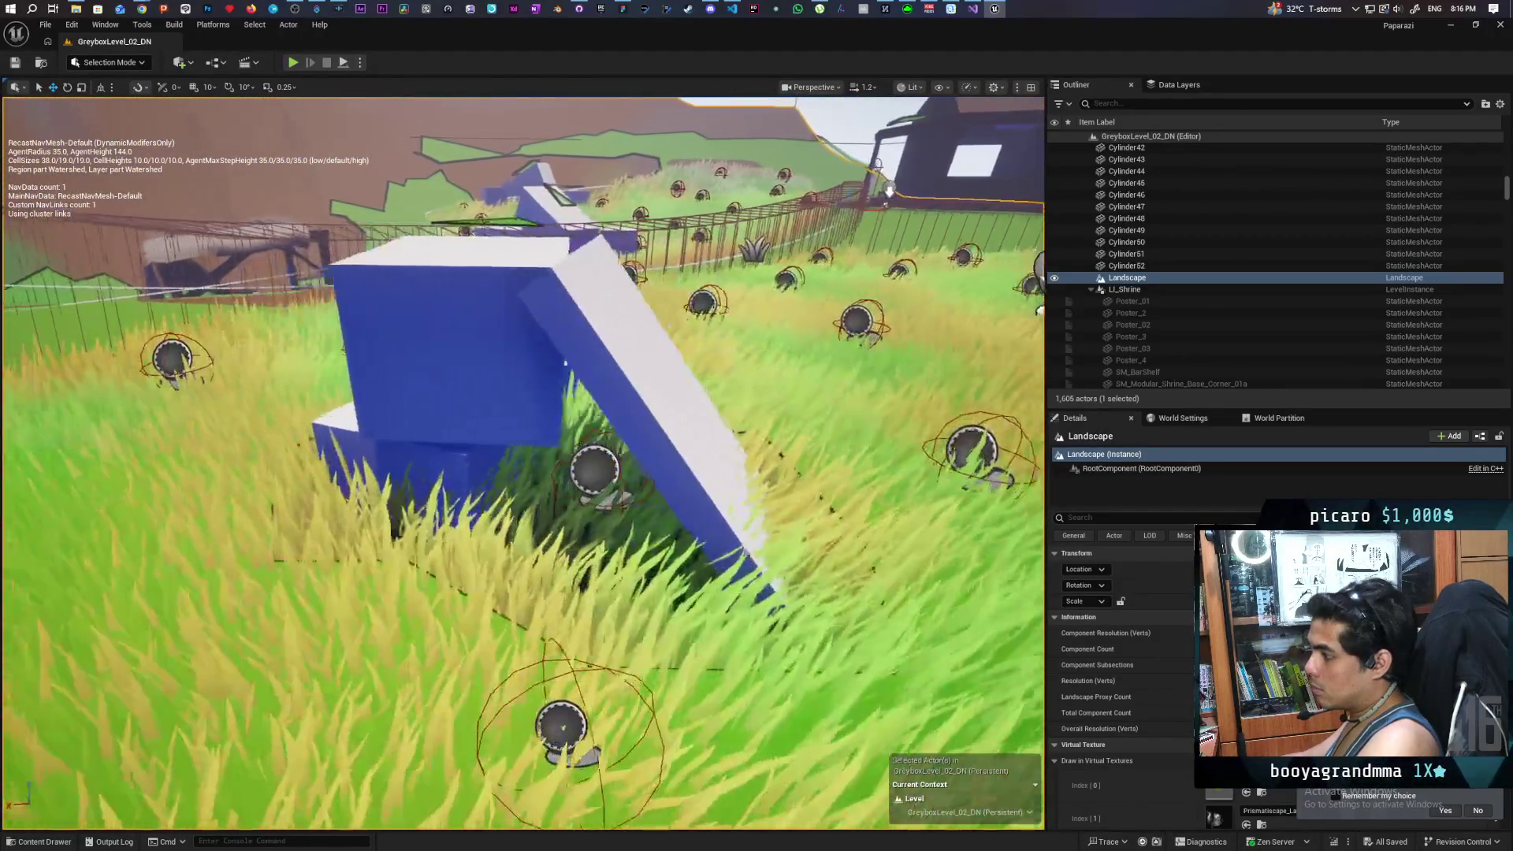
{"action": "scroll", "coordinate": [522, 463], "scroll_direction": "up", "scroll_amount": 5}
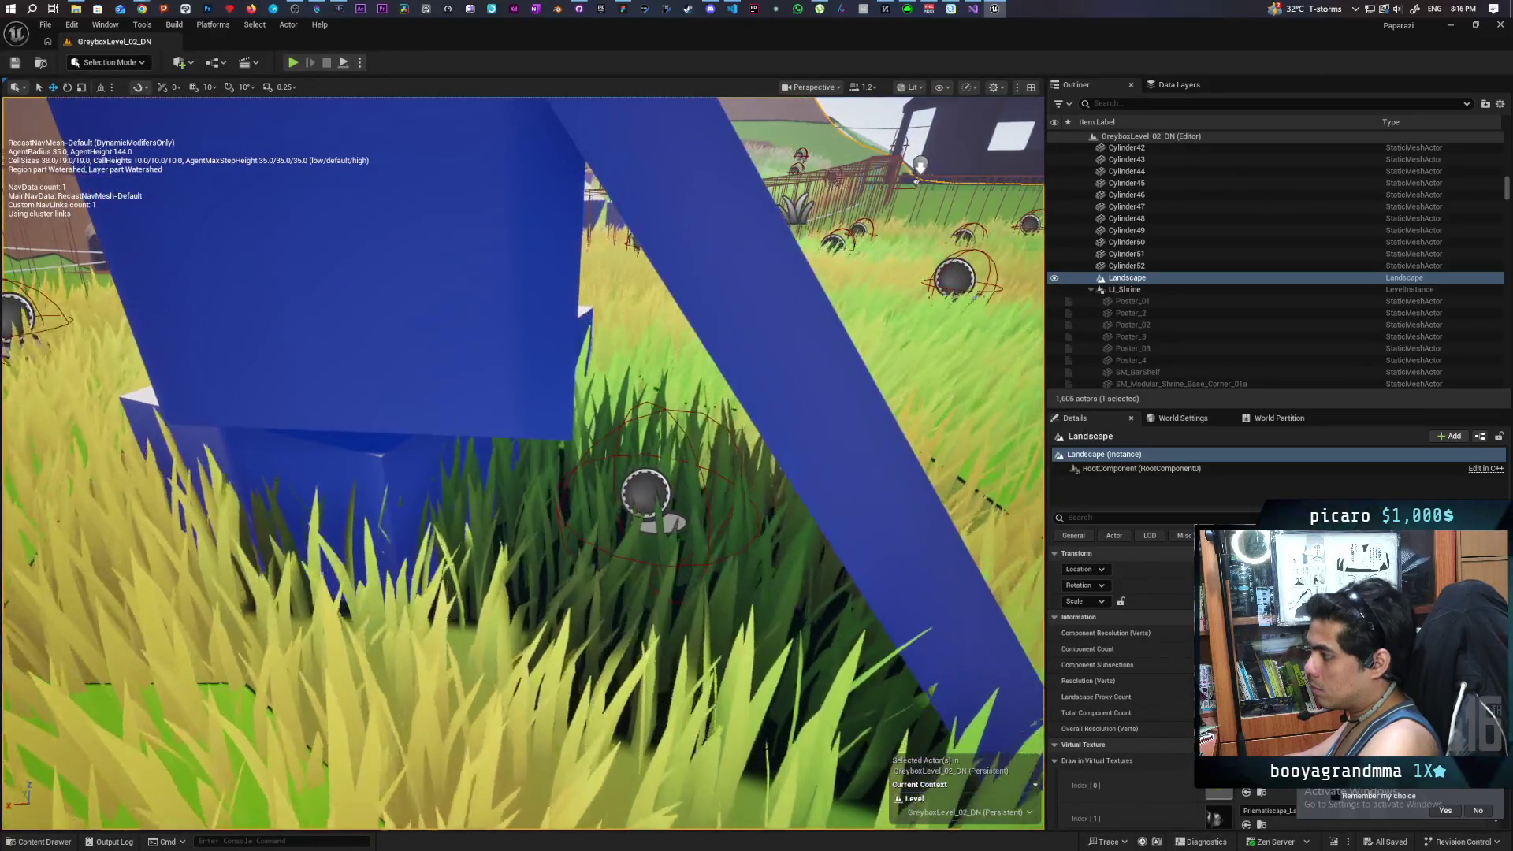
{"action": "mouse_move", "coordinate": [522, 464]}
{"action": "left_mouse_down"}
{"action": "mouse_move", "coordinate": [523, 552]}
{"action": "mouse_move", "coordinate": [523, 387]}
{"action": "left_mouse_up"}
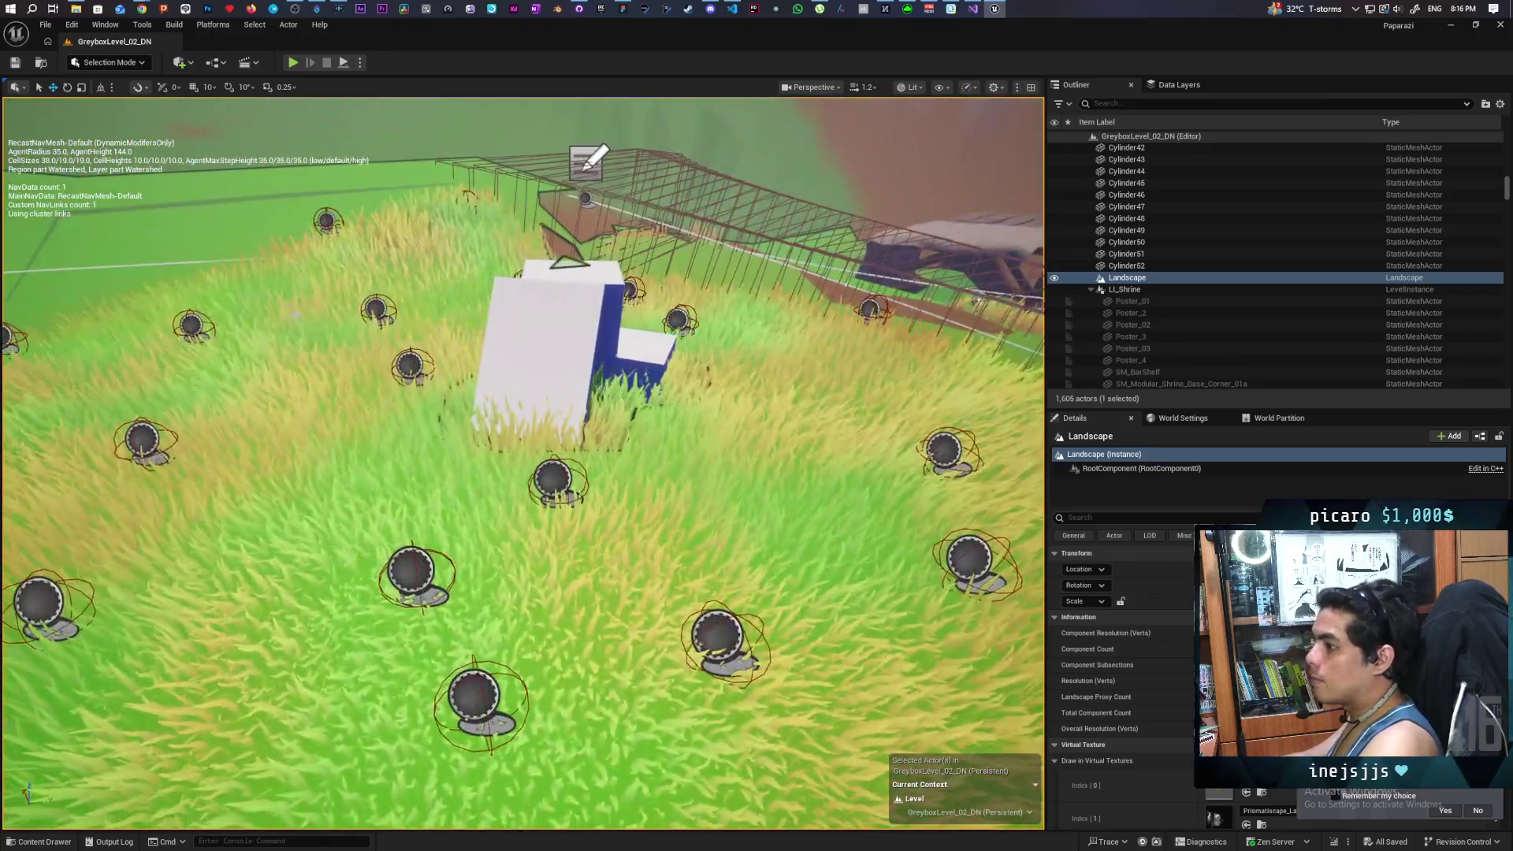
{"action": "right_click", "coordinate": [298, 317]}
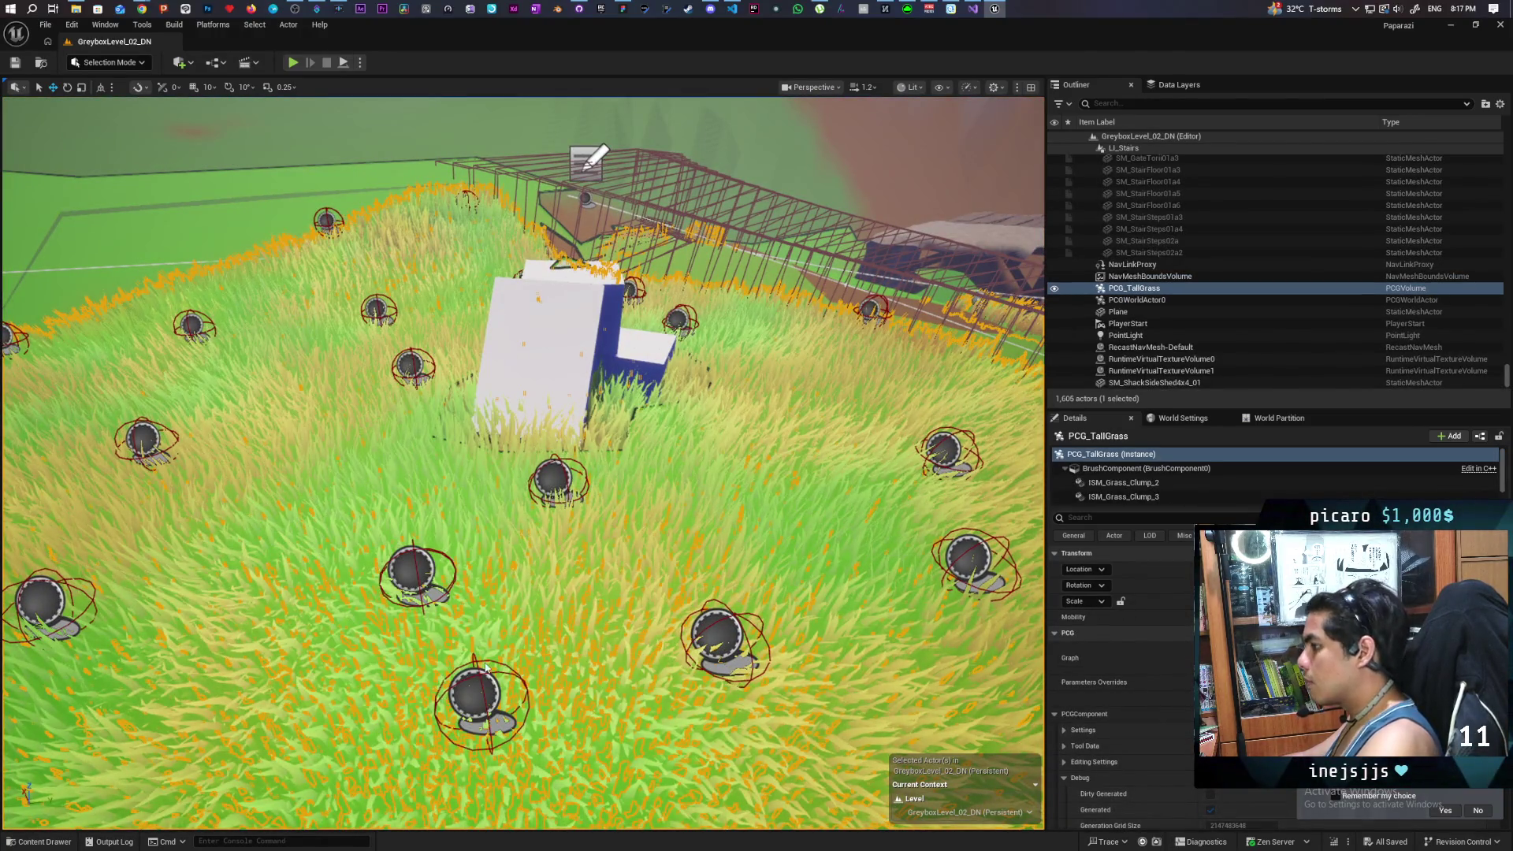
{"action": "key", "text": "alt+p"}
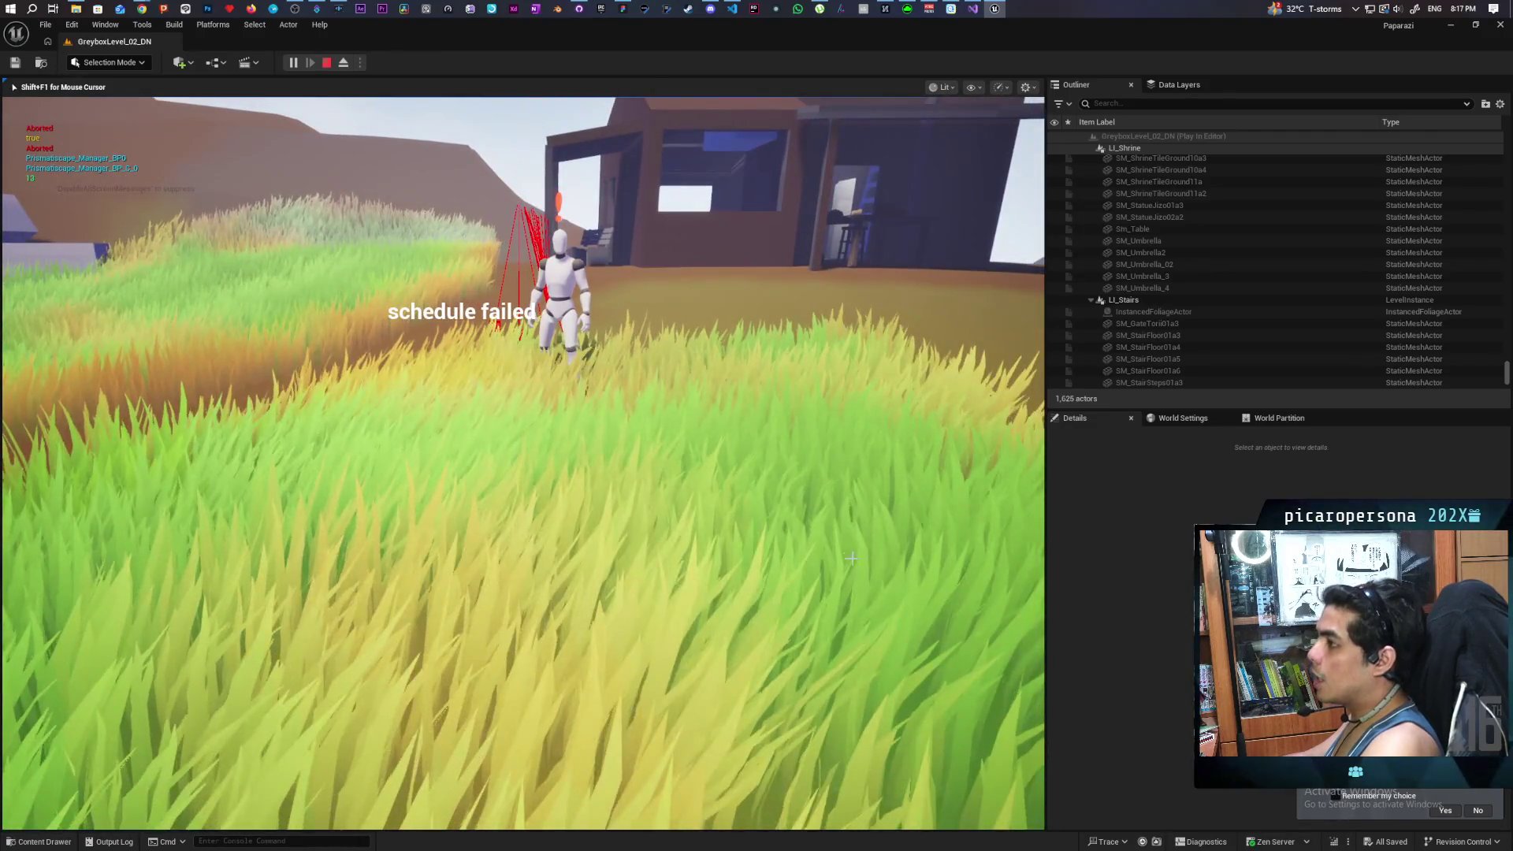
Step: Stop the running play test, restart and stop it again, then frame PCG_TallGrass
{"action": "key", "text": "Escape"}
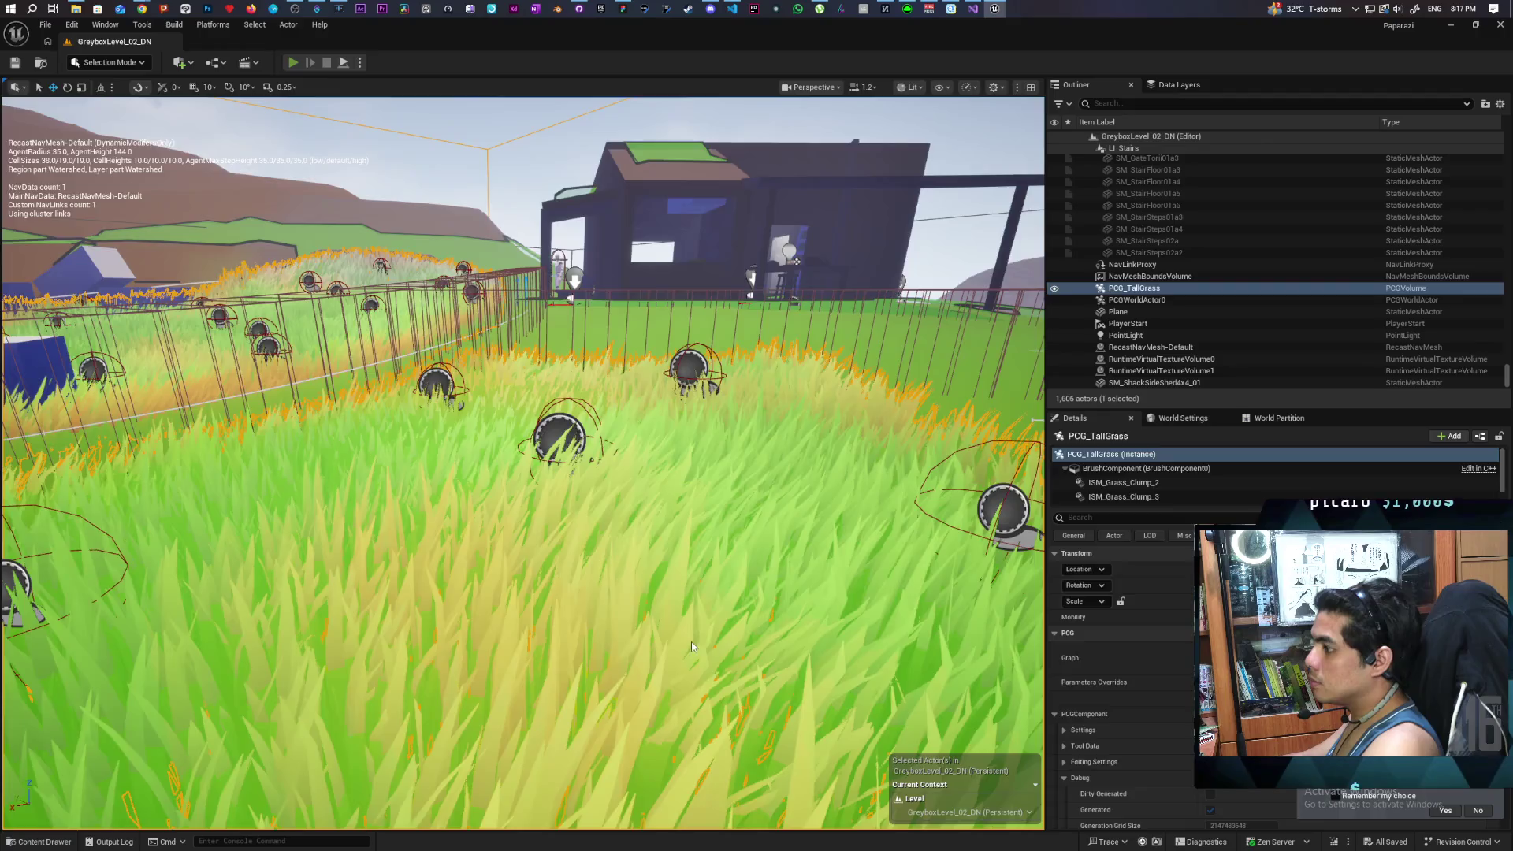
{"action": "key", "text": "alt+p"}
{"action": "key", "text": "Escape"}
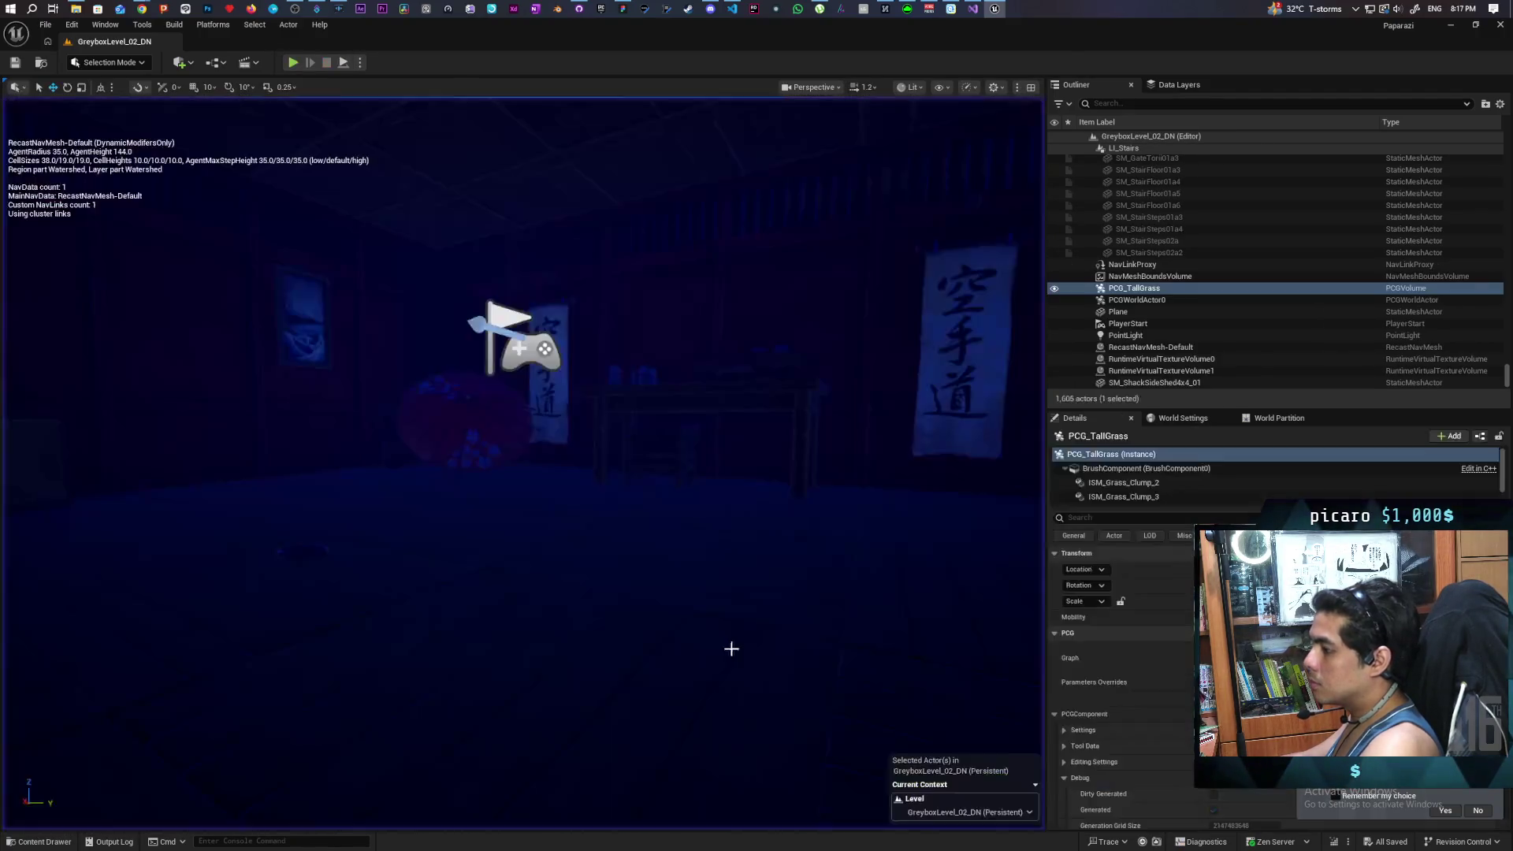
{"action": "key", "text": "f"}
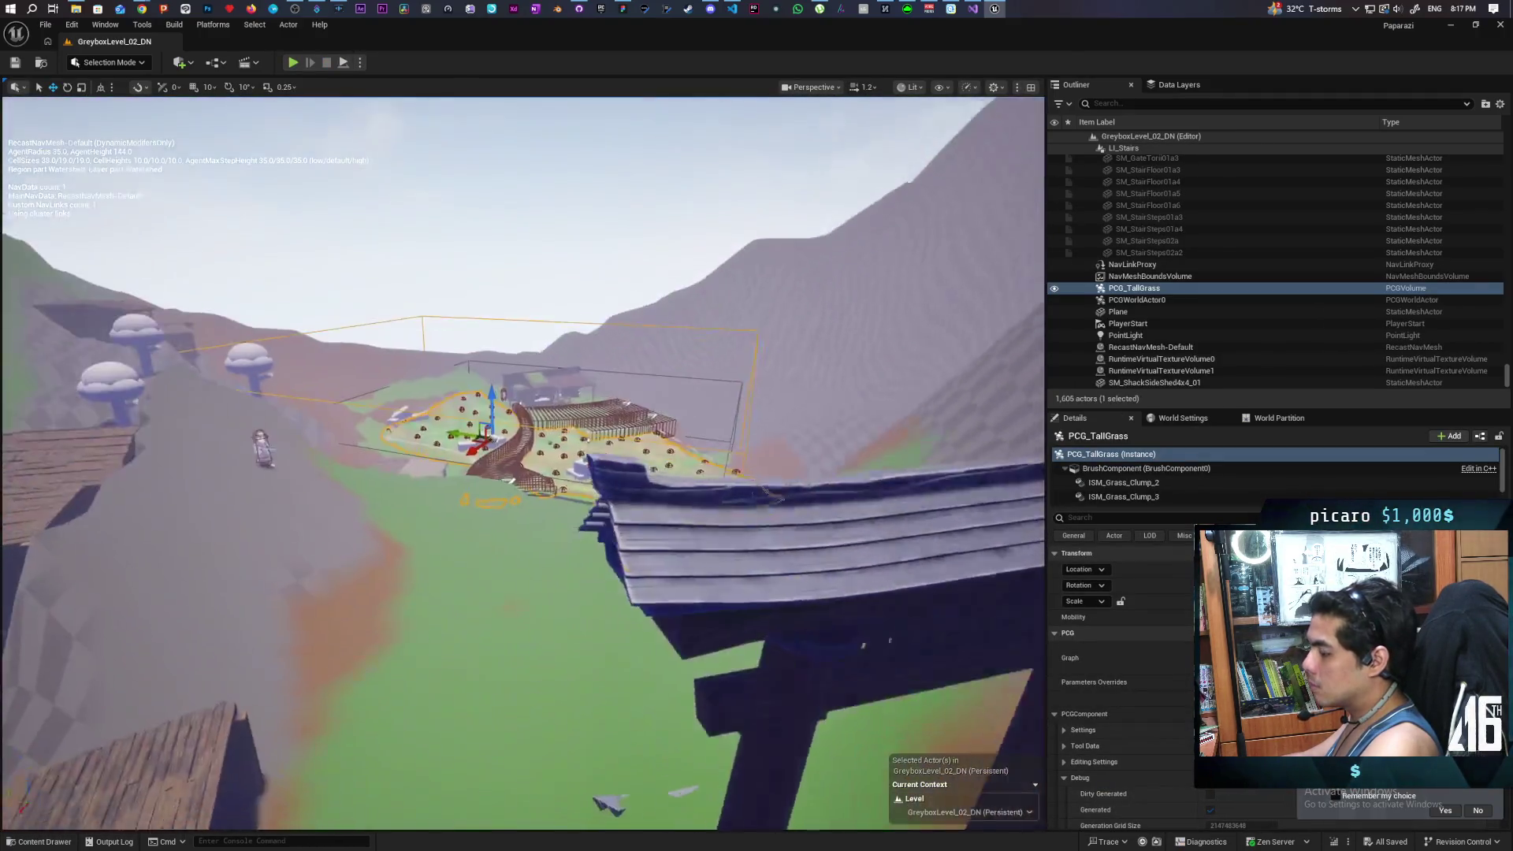
{"action": "scroll", "coordinate": [520, 465], "scroll_direction": "up", "scroll_amount": 5}
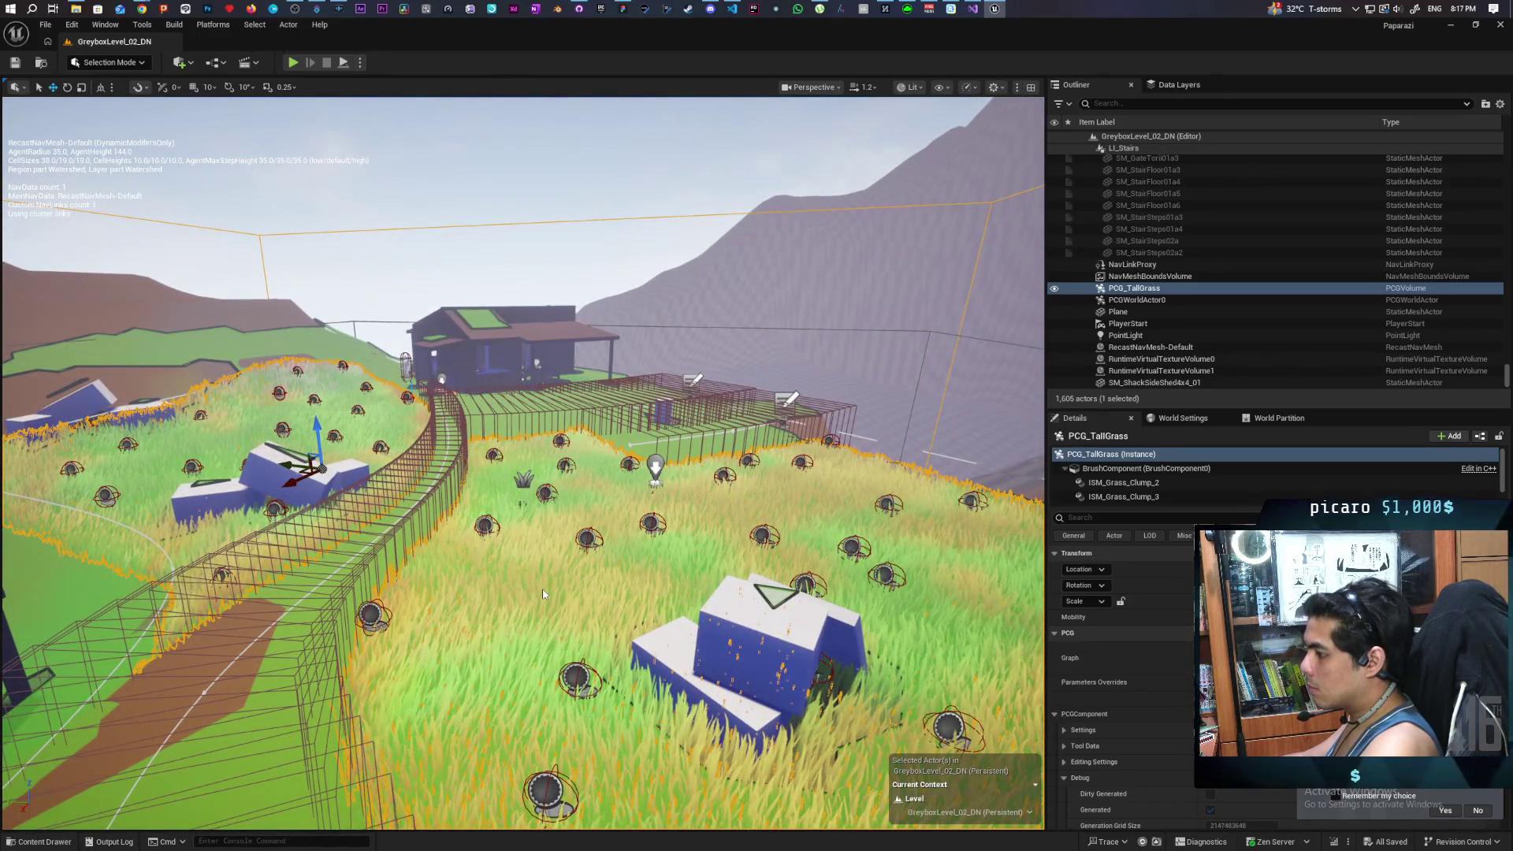
Step: Play-test walking the character out of the grass toward the house and back in, then stop
{"action": "key", "text": "alt+p"}
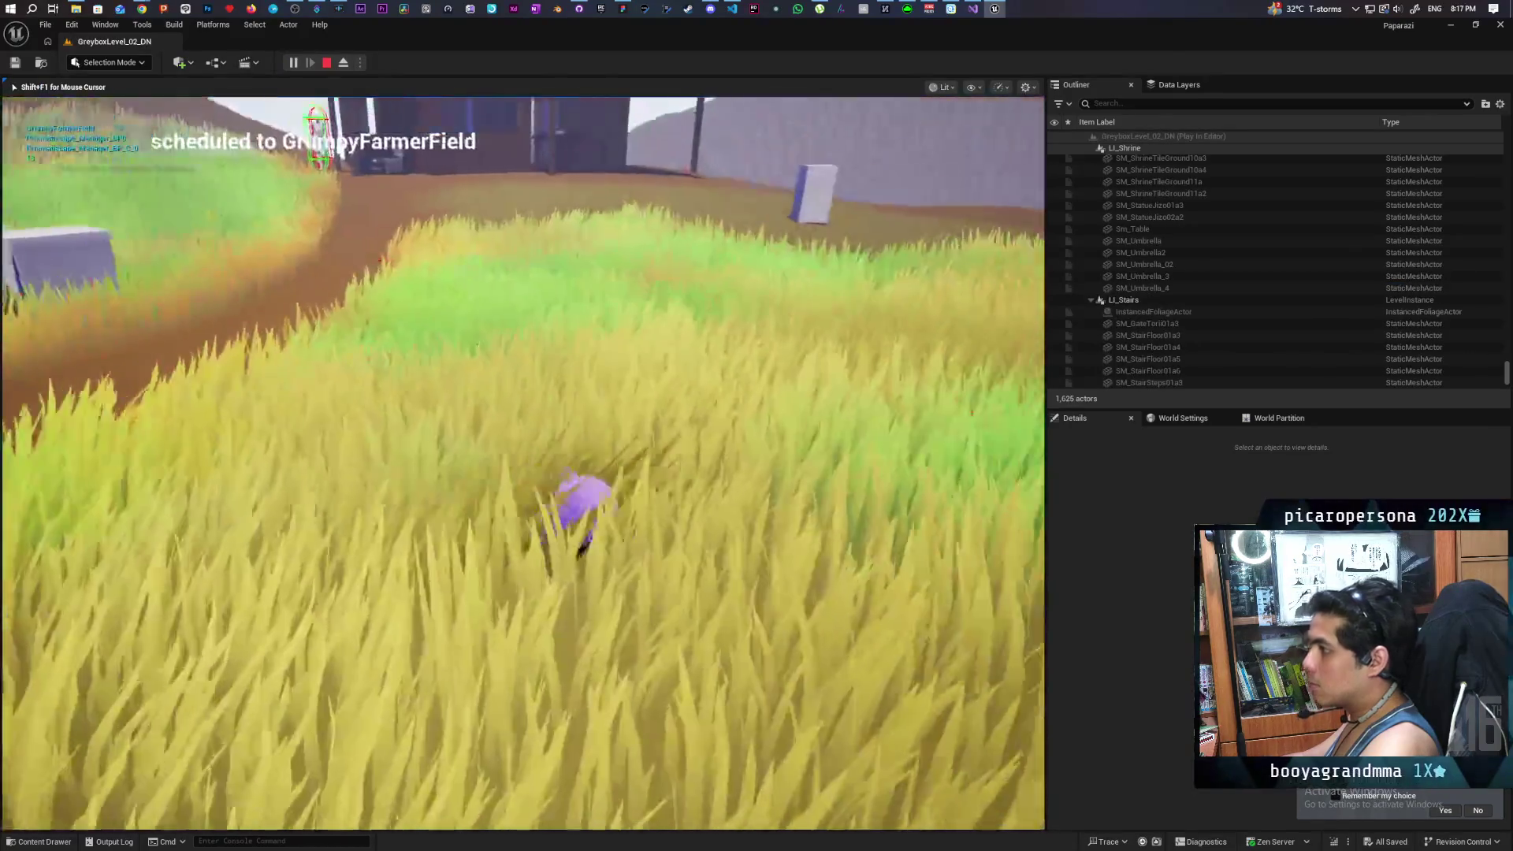
{"action": "key", "text": "w"}
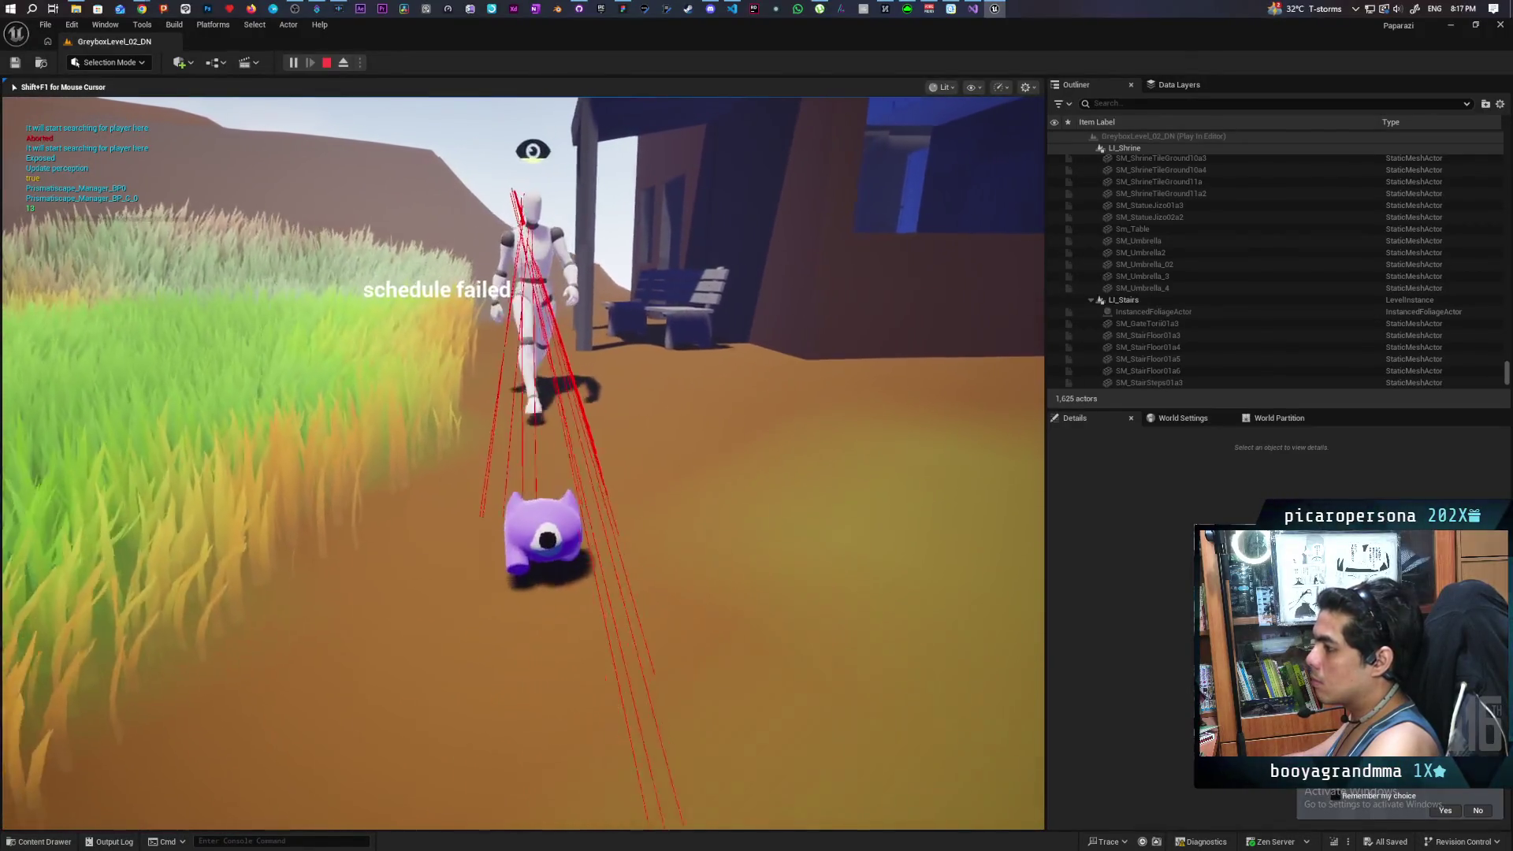
{"action": "key", "text": "s"}
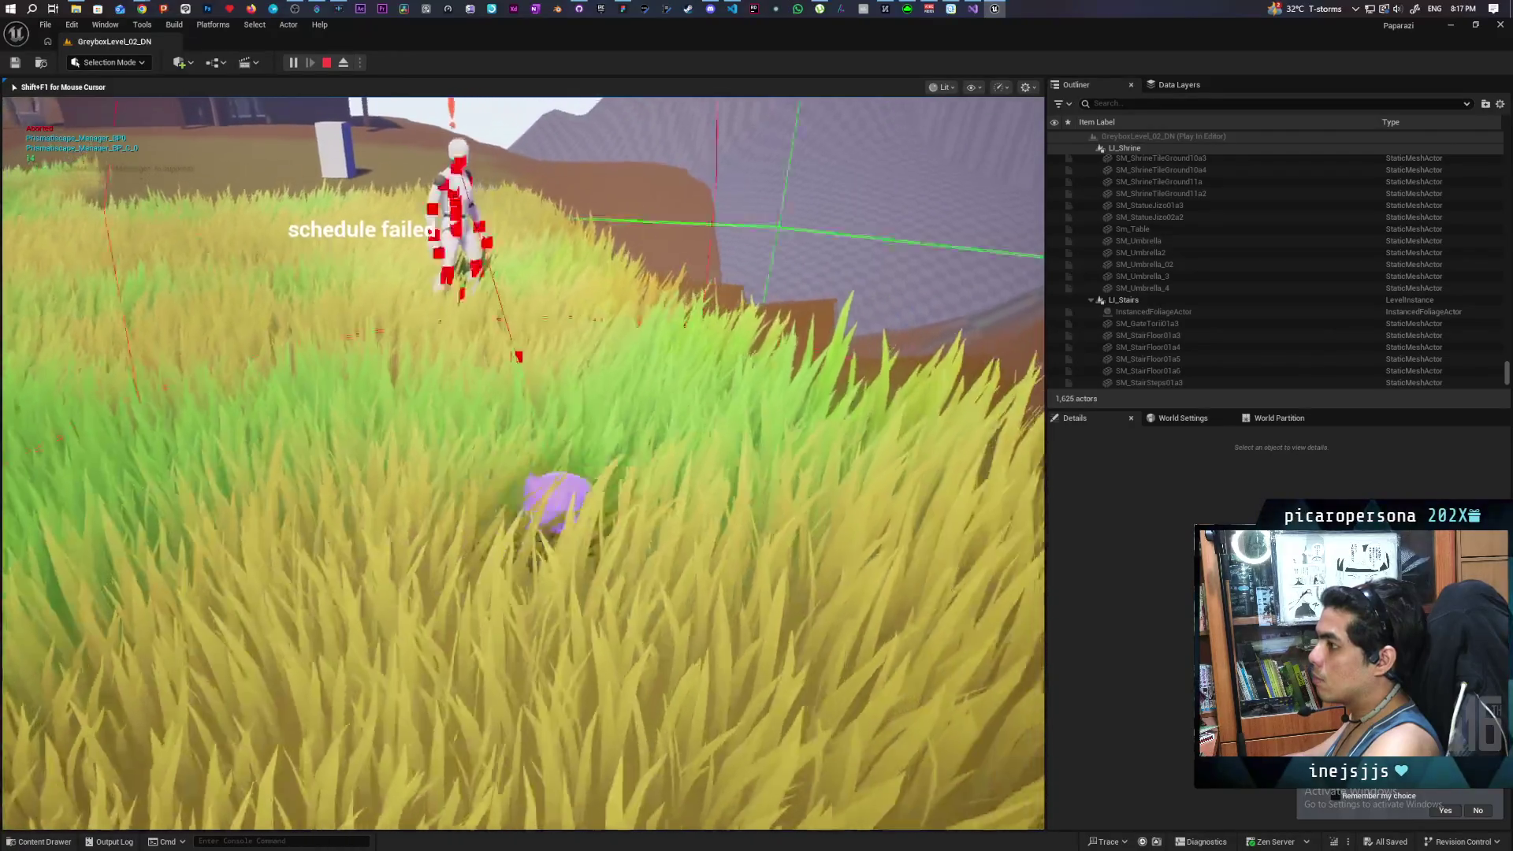
{"action": "key", "text": "Escape"}
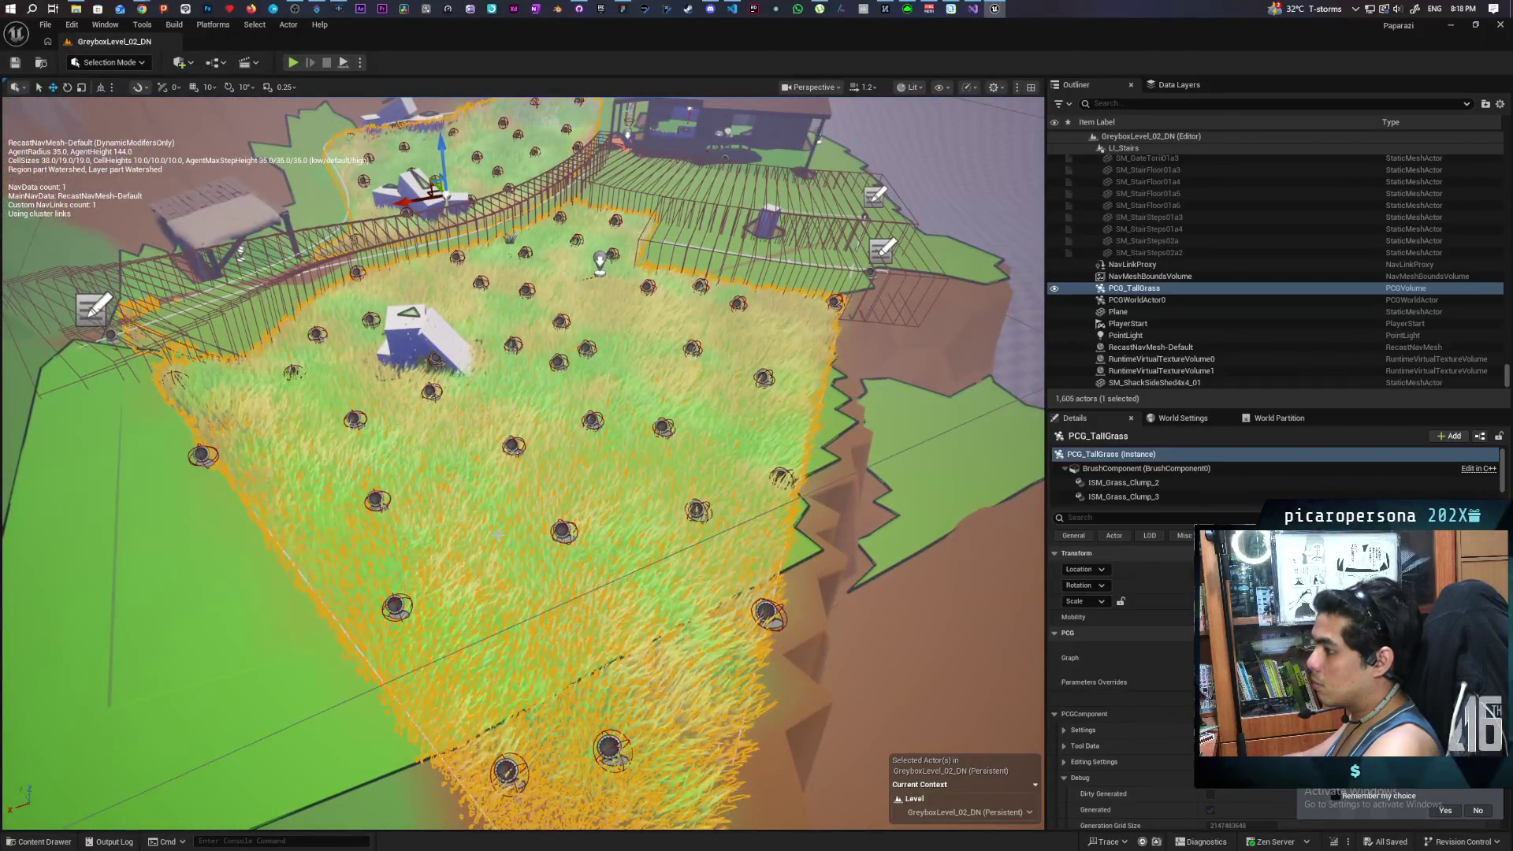
Step: Run two short play tests from the landscape, then bring up PCG_TallGrass's context menu
{"action": "right_click", "coordinate": [459, 489]}
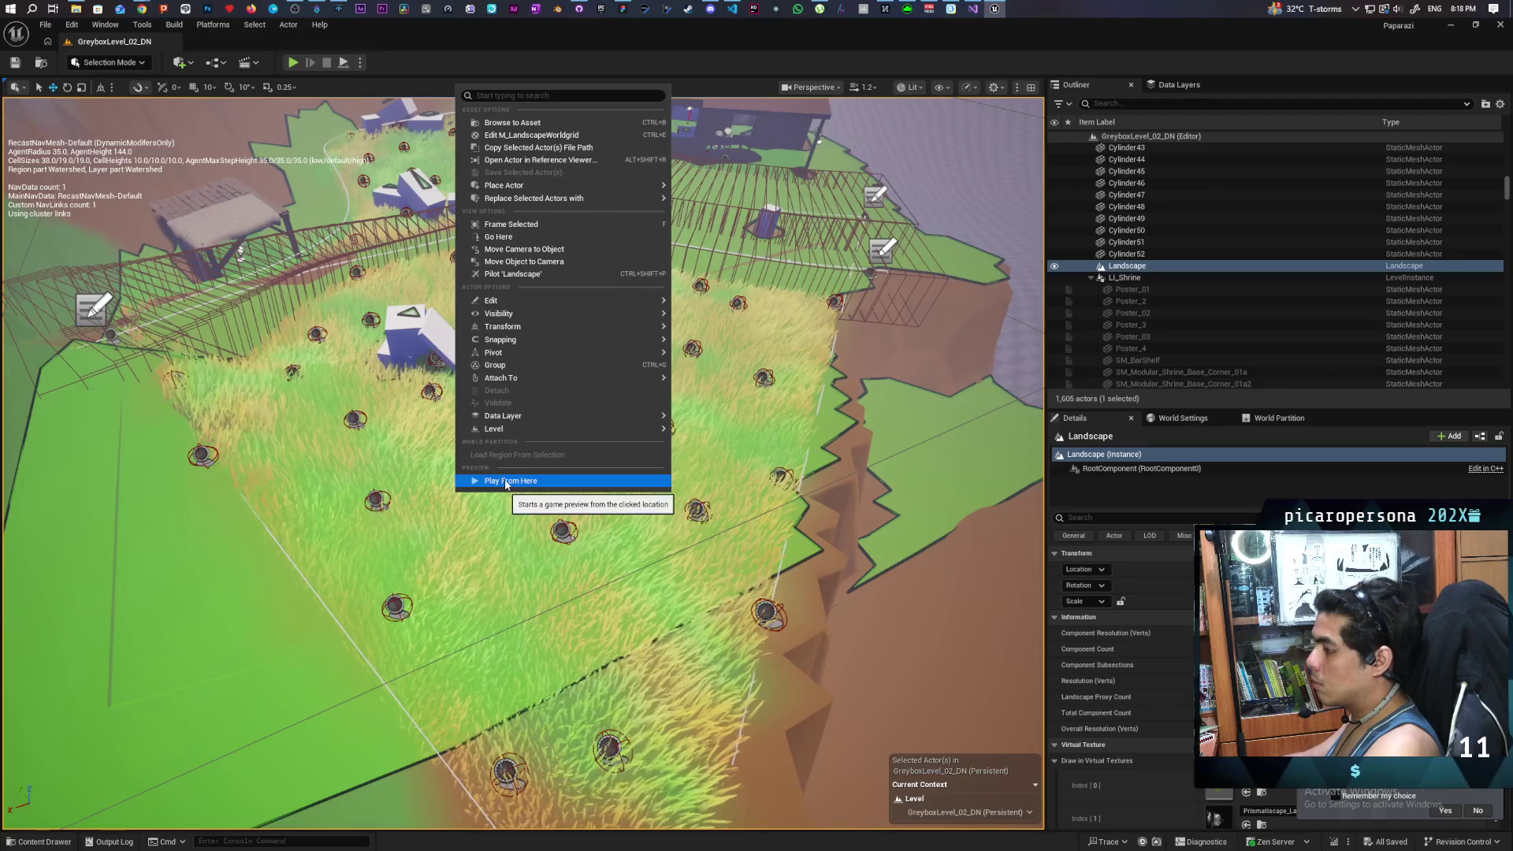
{"action": "key", "text": "alt+p"}
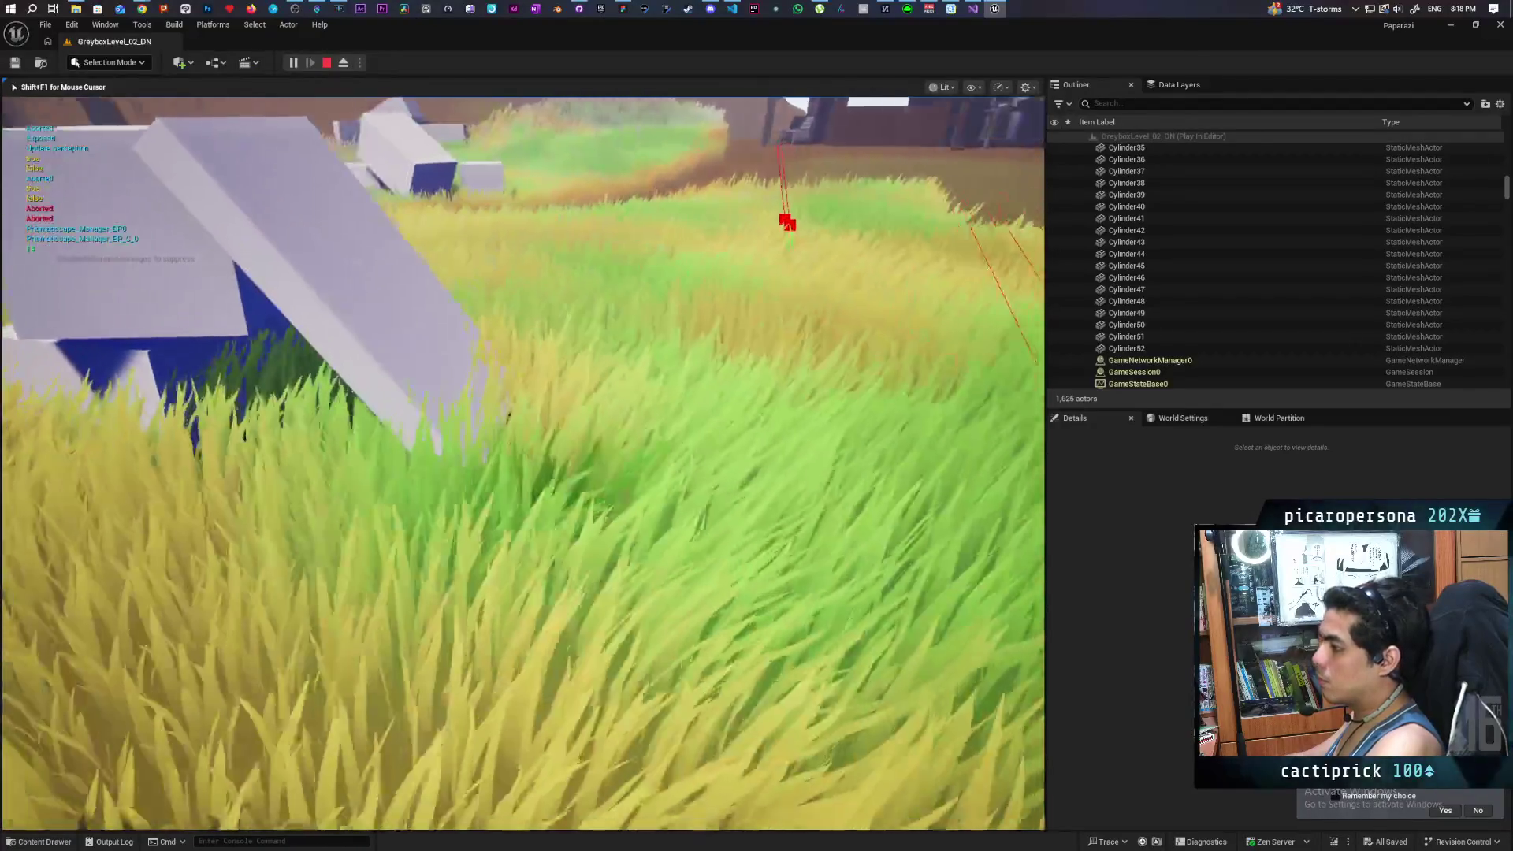
{"action": "key", "text": "Escape"}
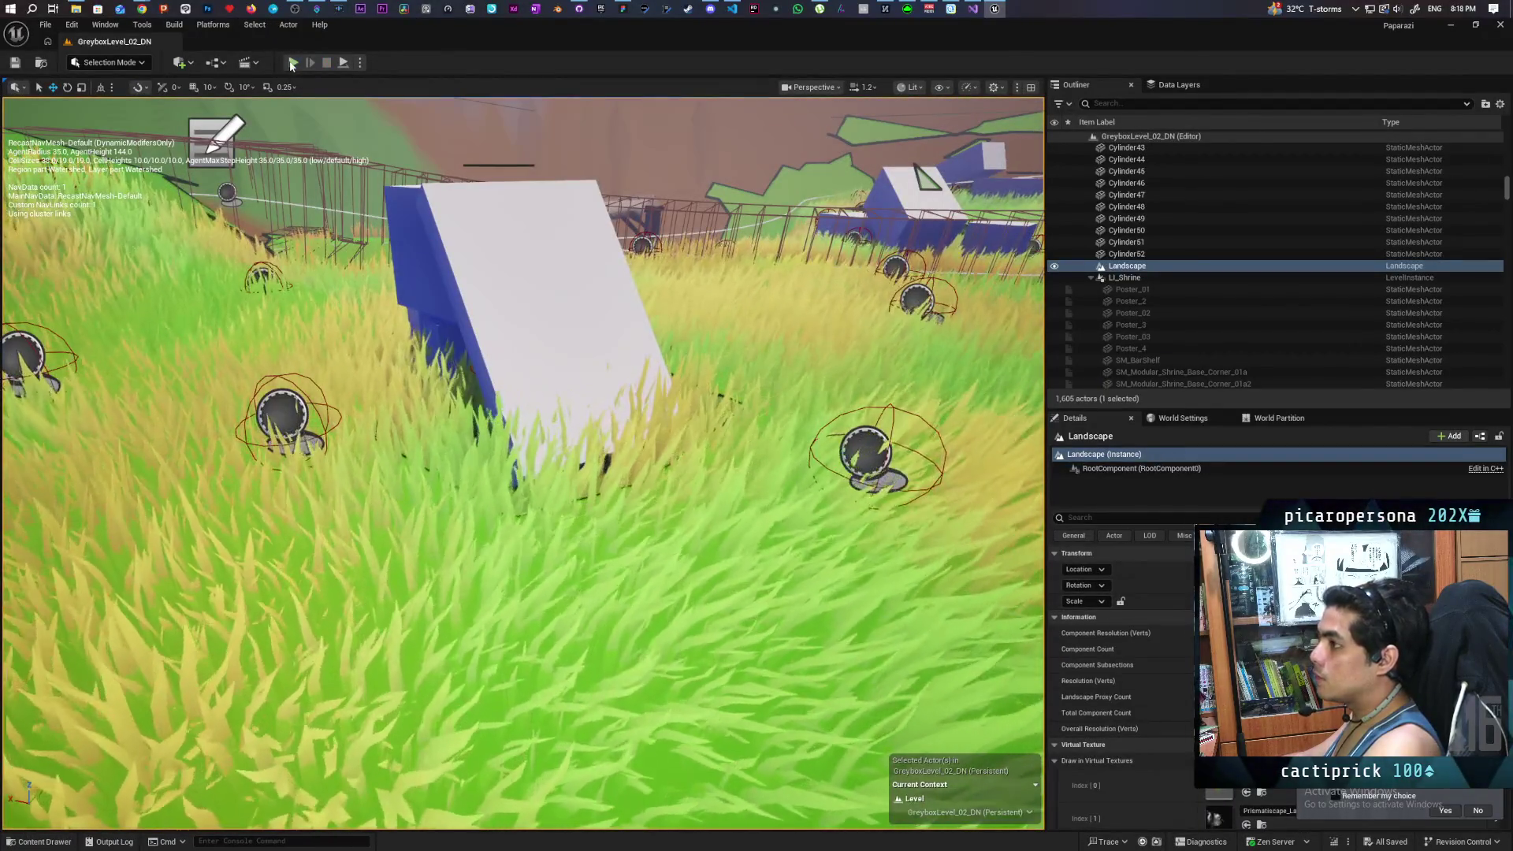
{"action": "key", "text": "alt+p"}
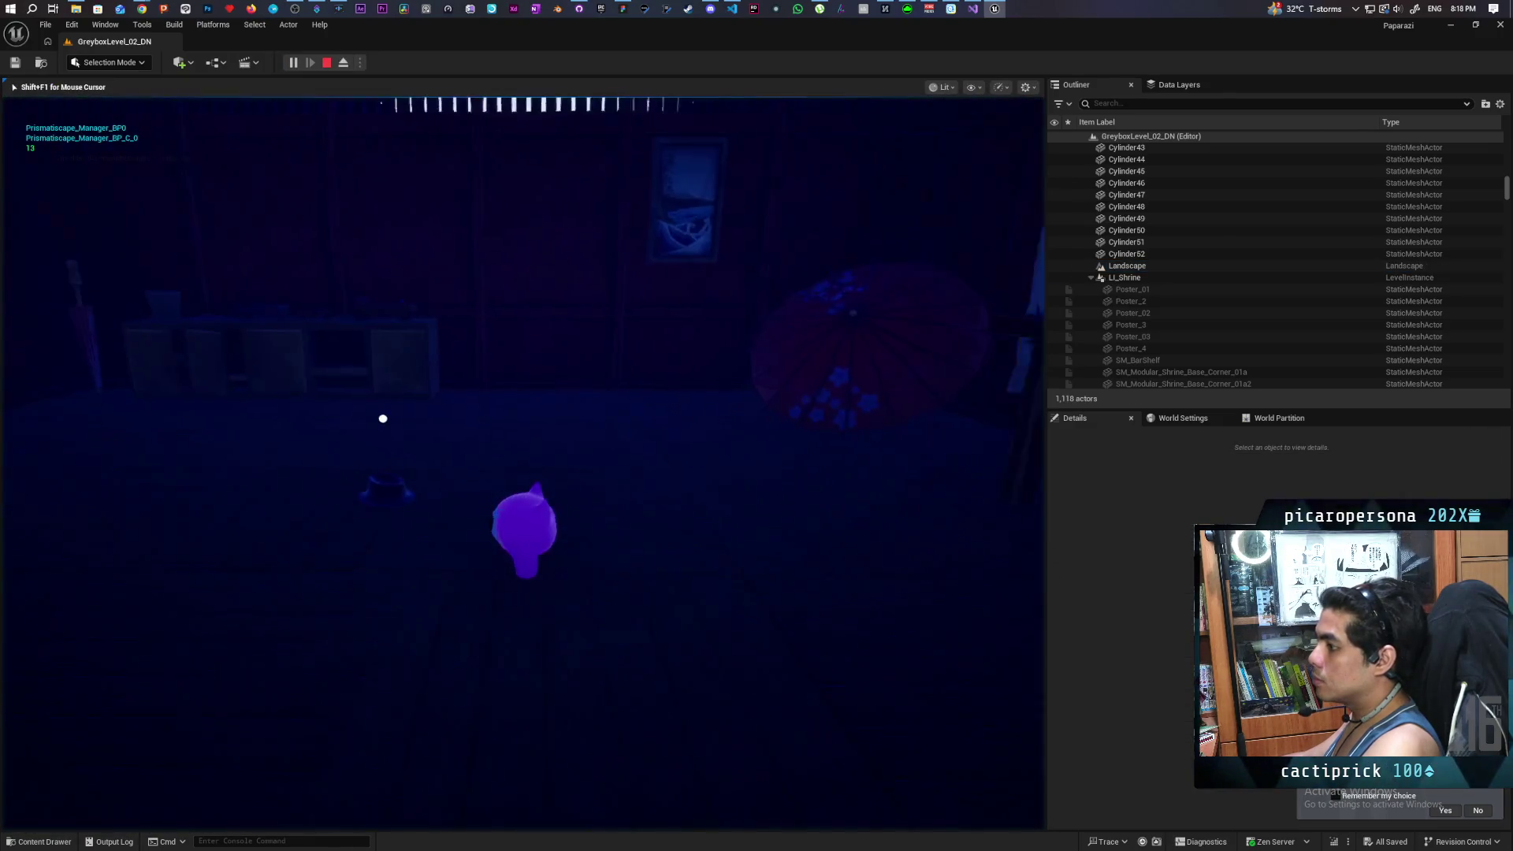
{"action": "key", "text": "Escape"}
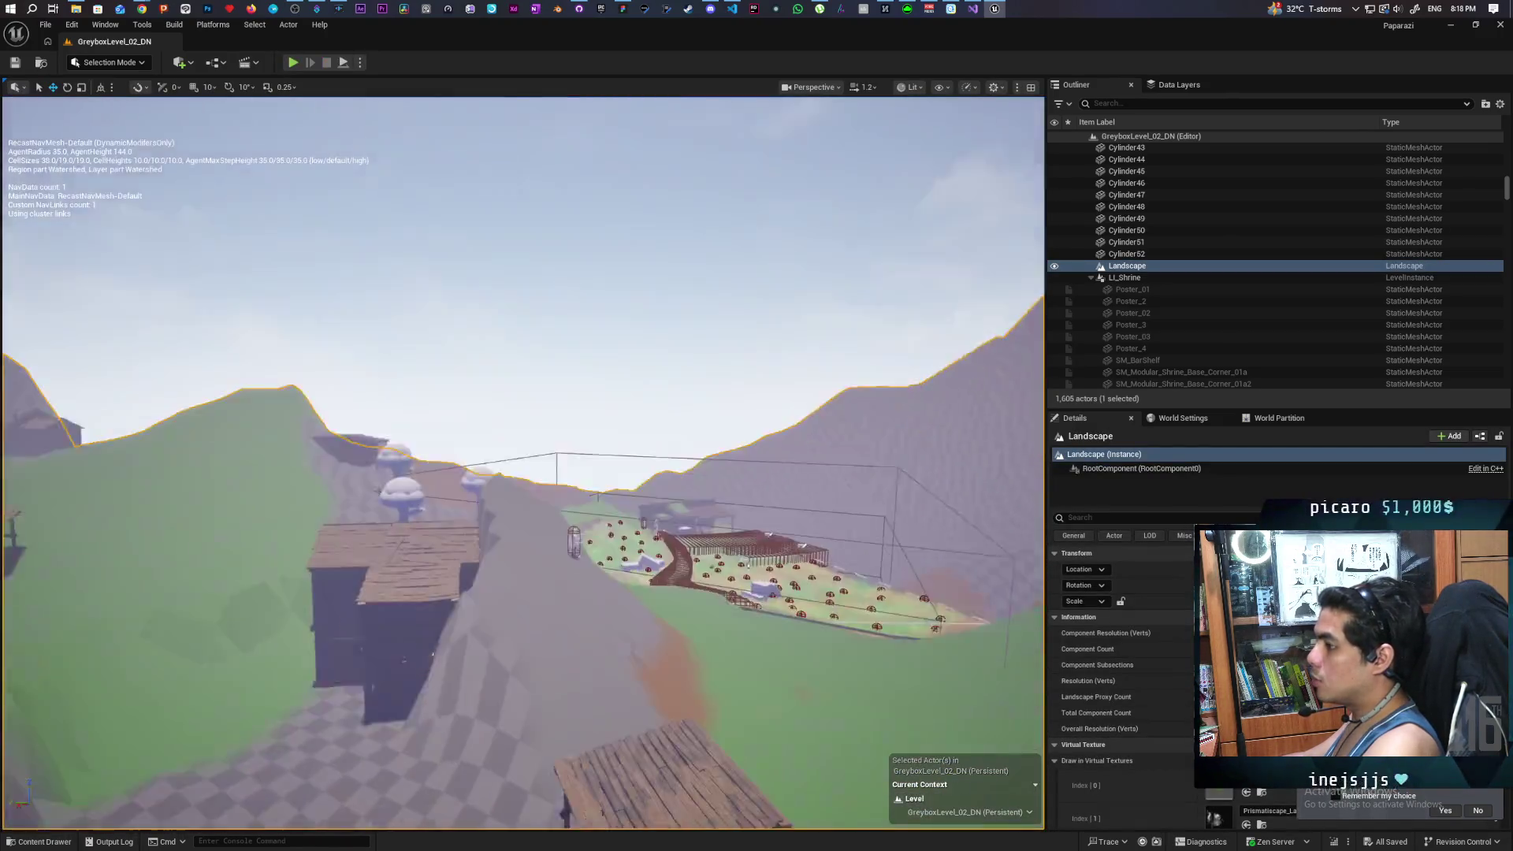
{"action": "scroll", "coordinate": [437, 523], "scroll_direction": "up", "scroll_amount": 10}
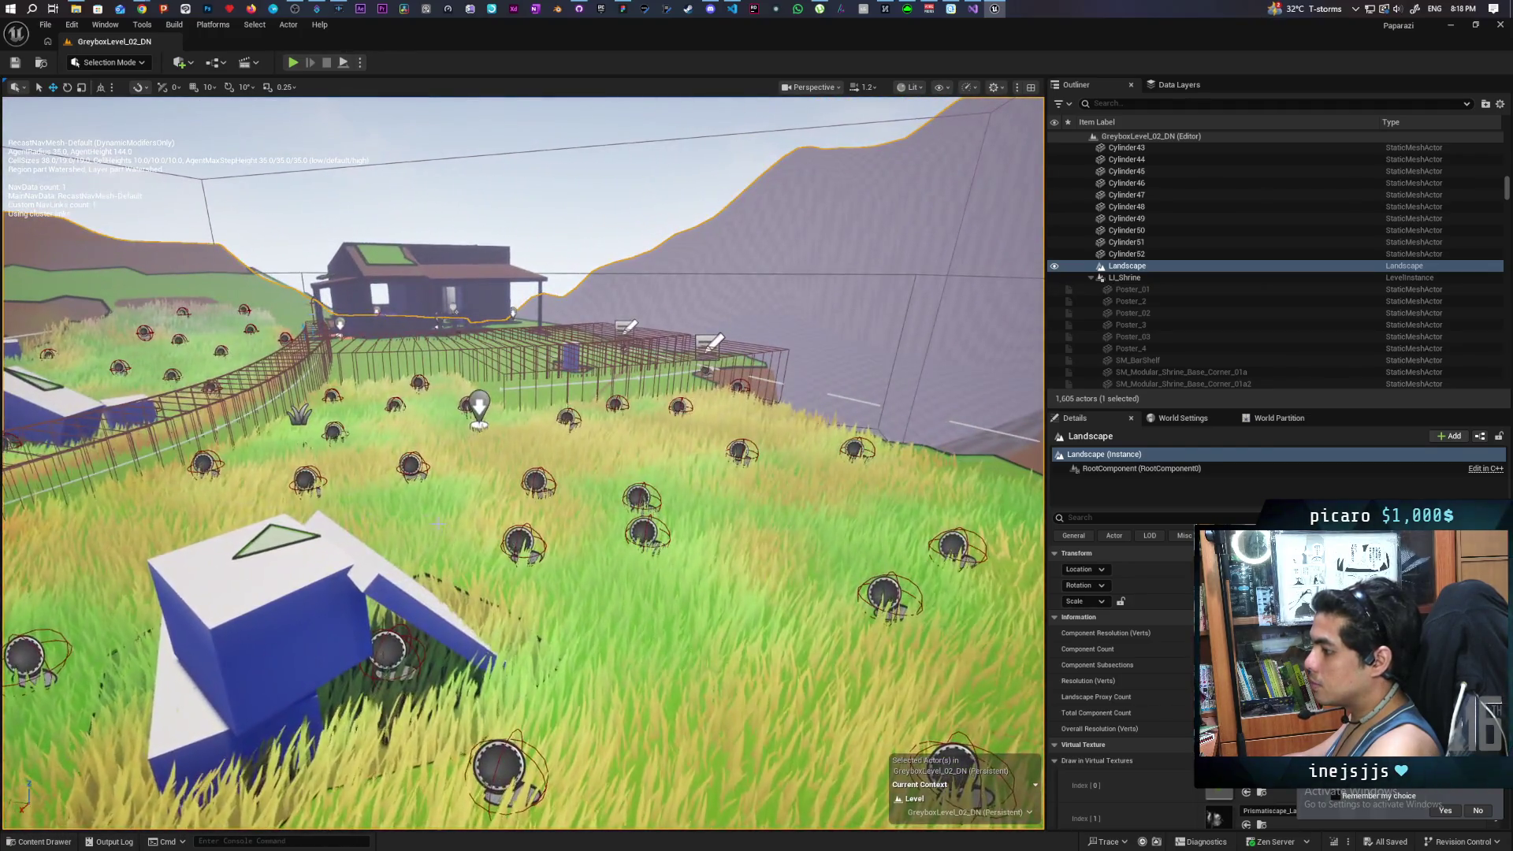
{"action": "right_click", "coordinate": [462, 528]}
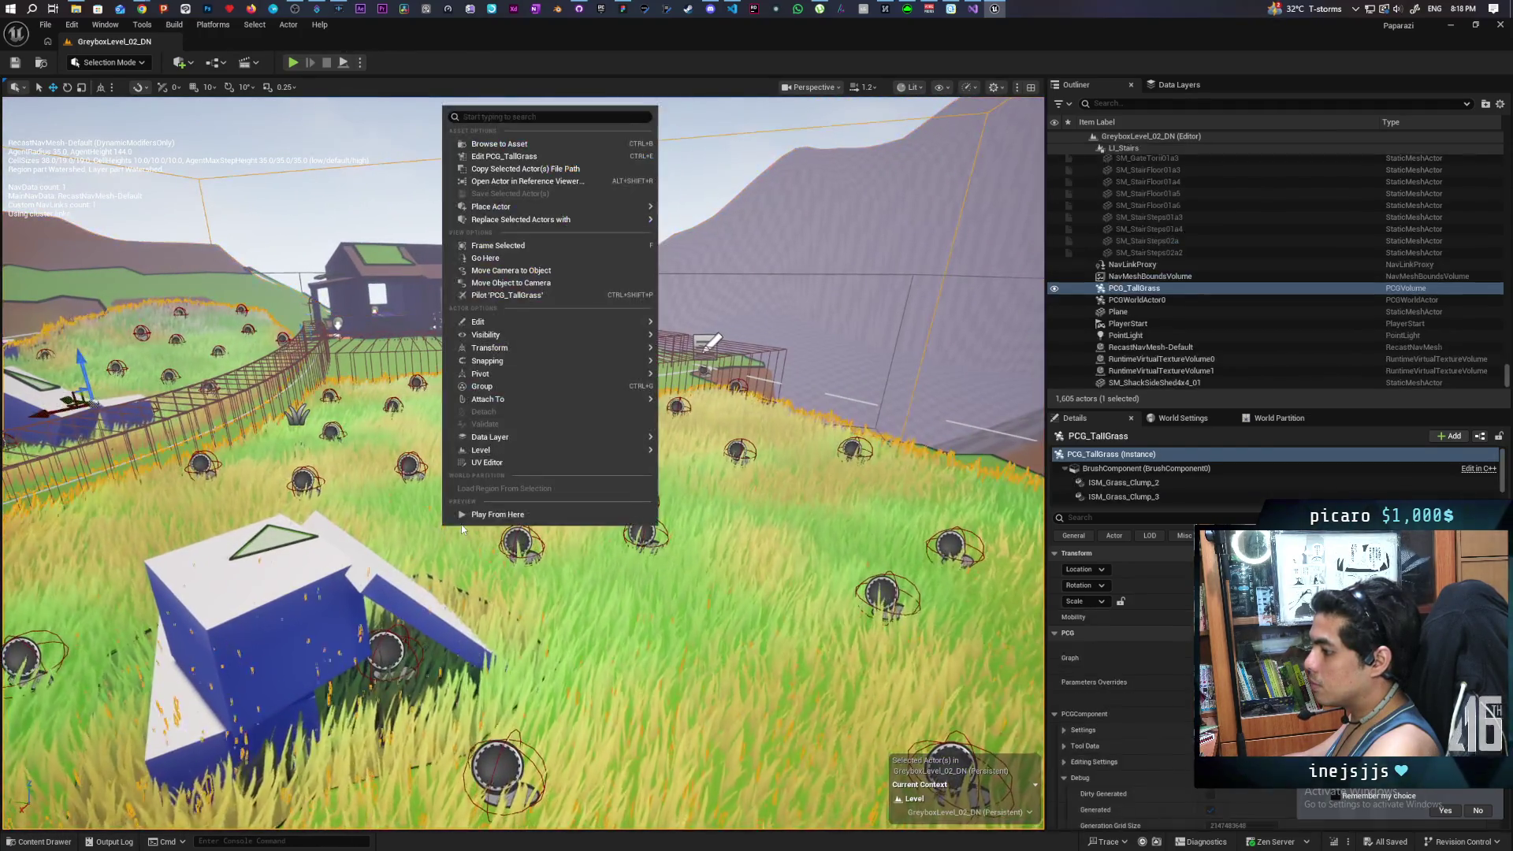
Step: Play From Here in the grass, dodging the NPC in and out of cover, then run a brief default Play
{"action": "left_click", "coordinate": [500, 517]}
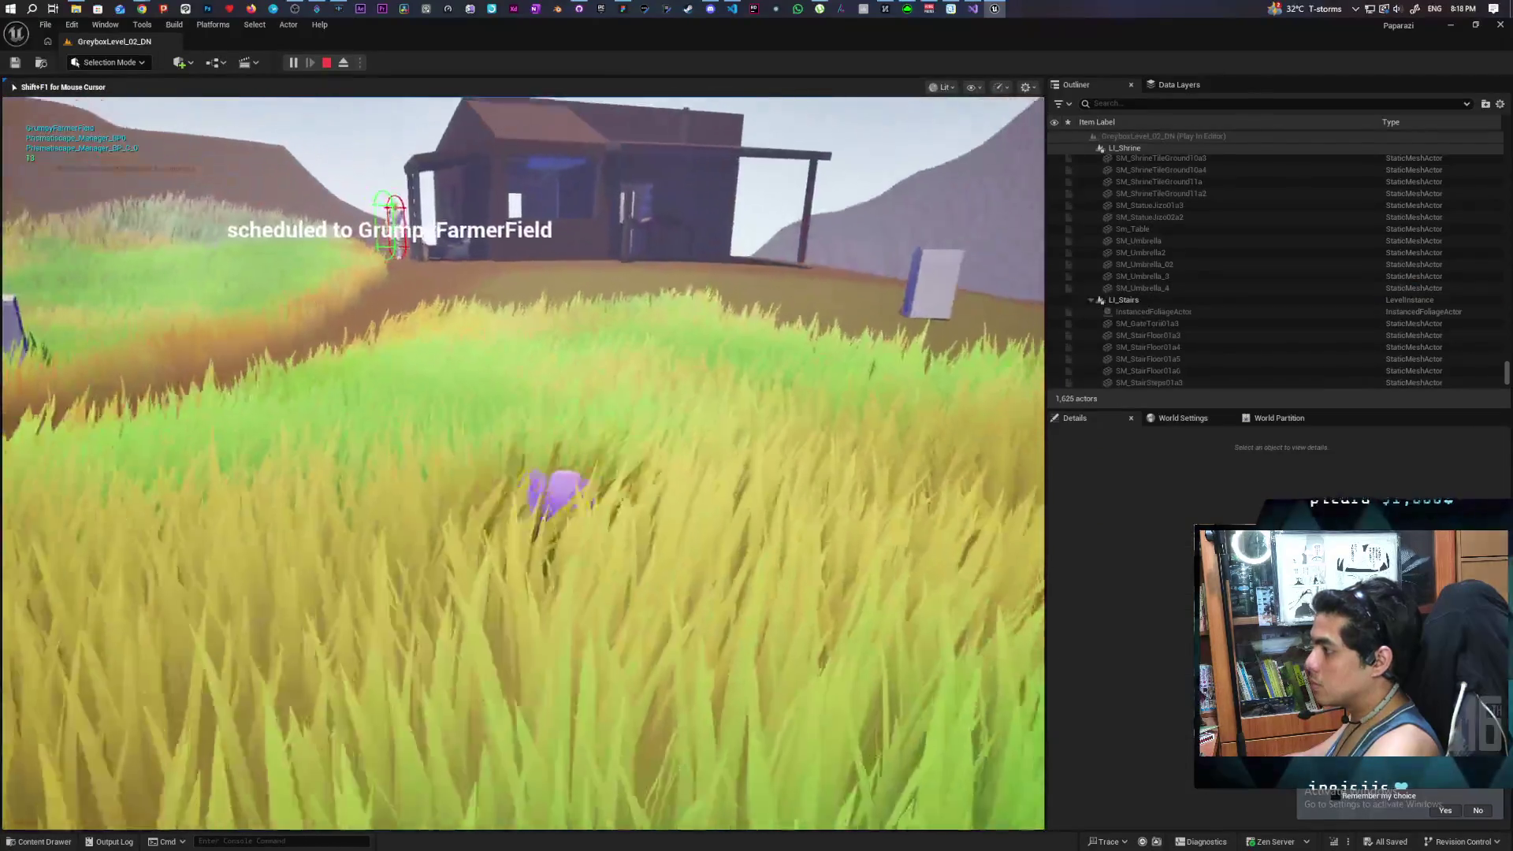
{"action": "key", "text": "w"}
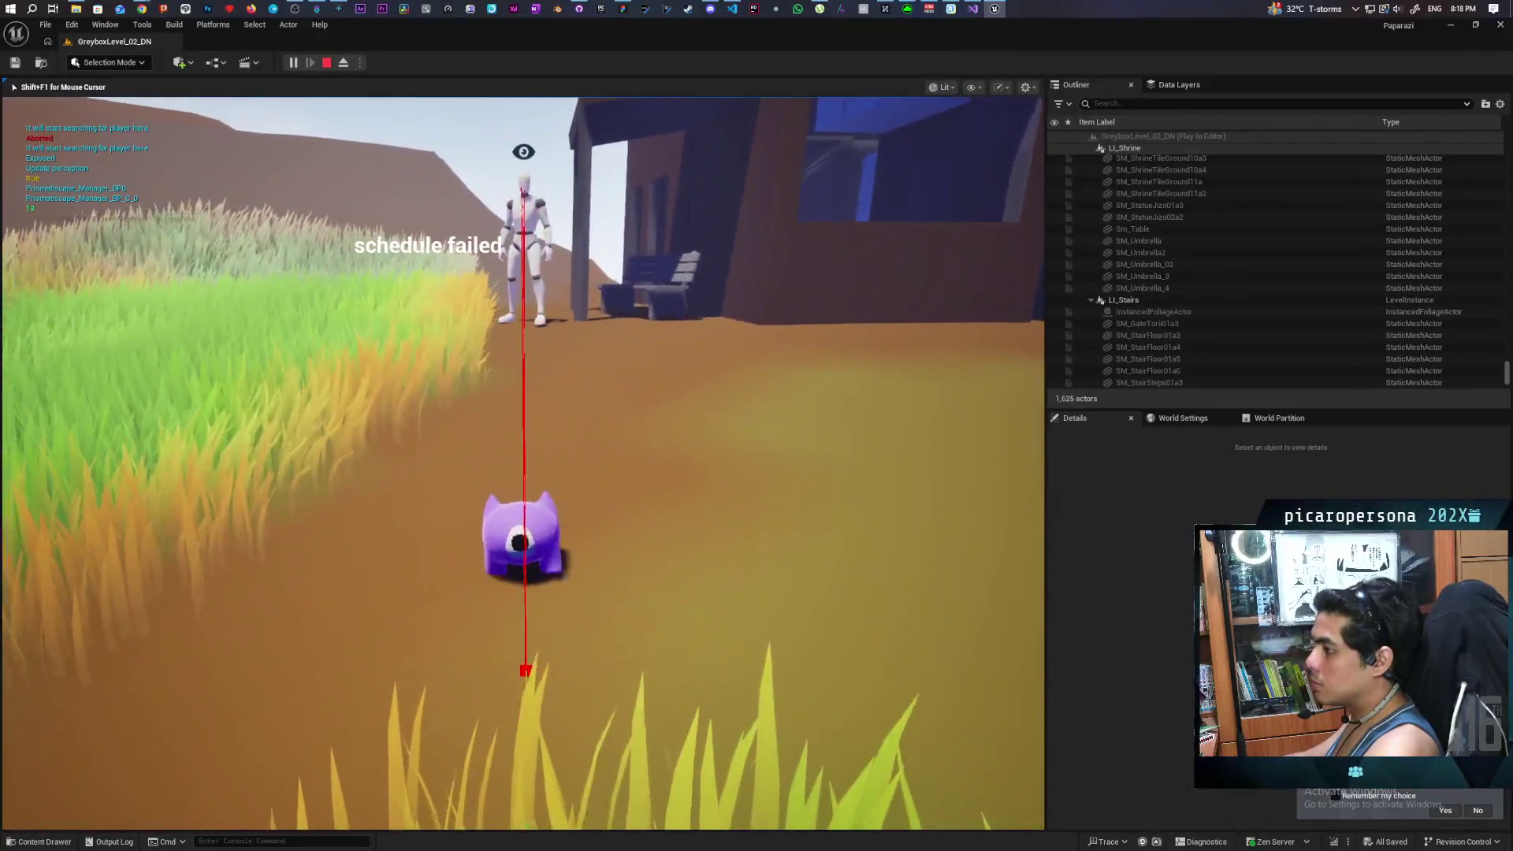
{"action": "key", "text": "w"}
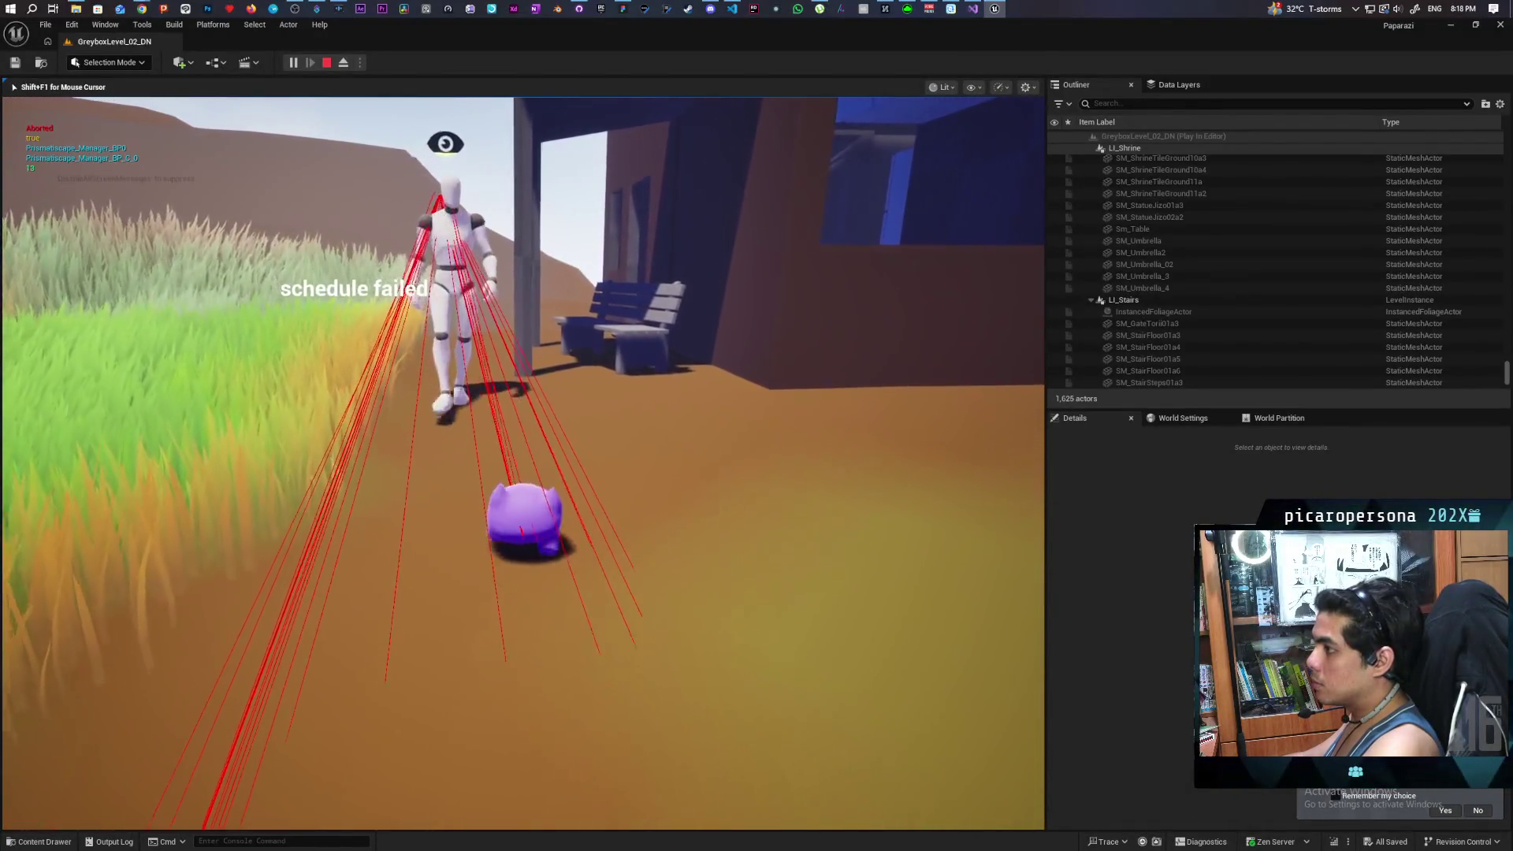
{"action": "key", "text": "s"}
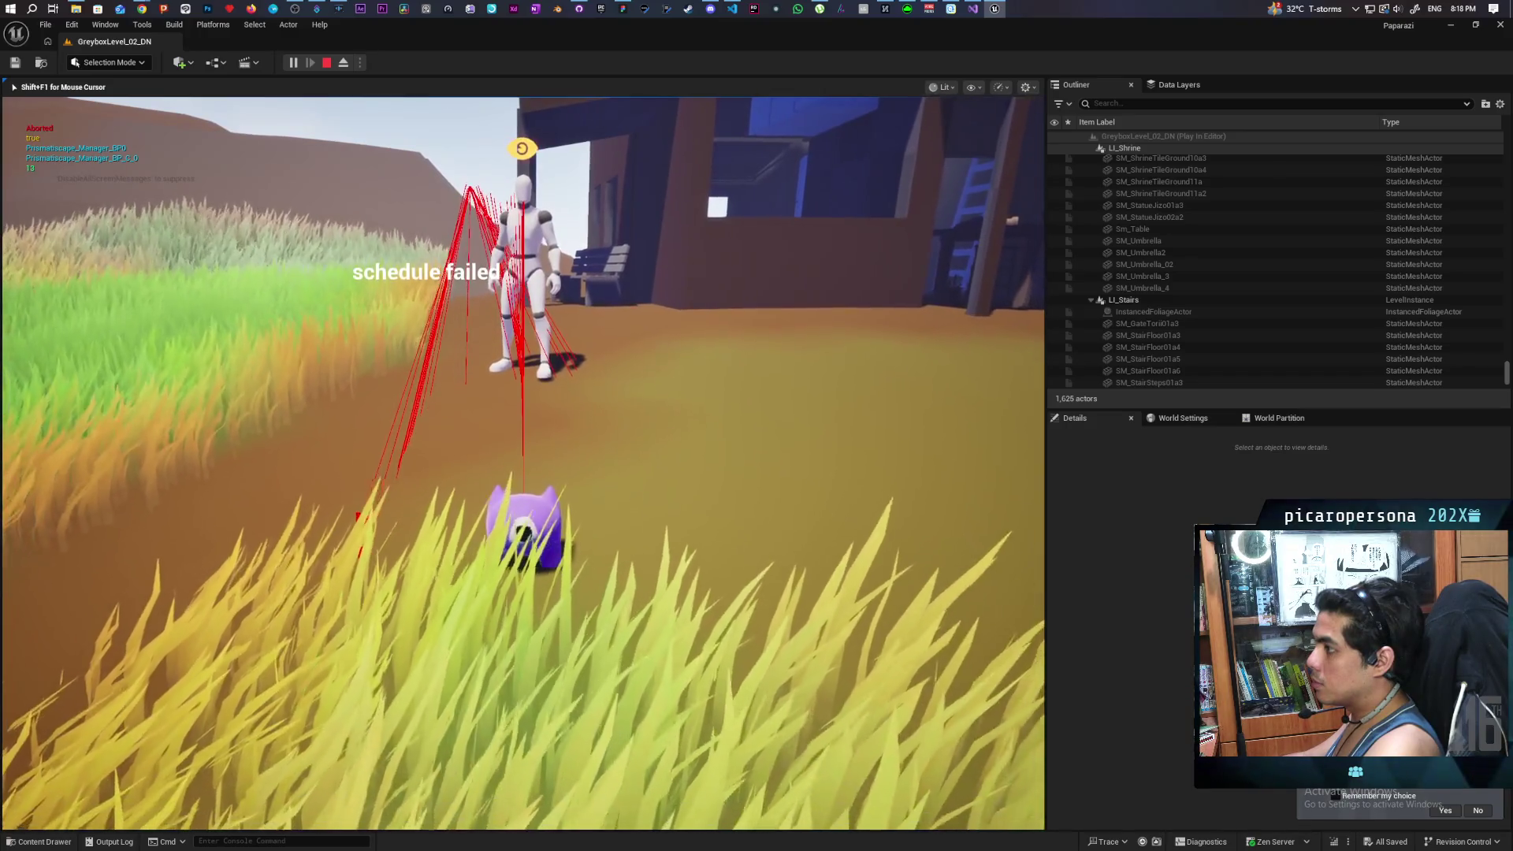
{"action": "key", "text": "w"}
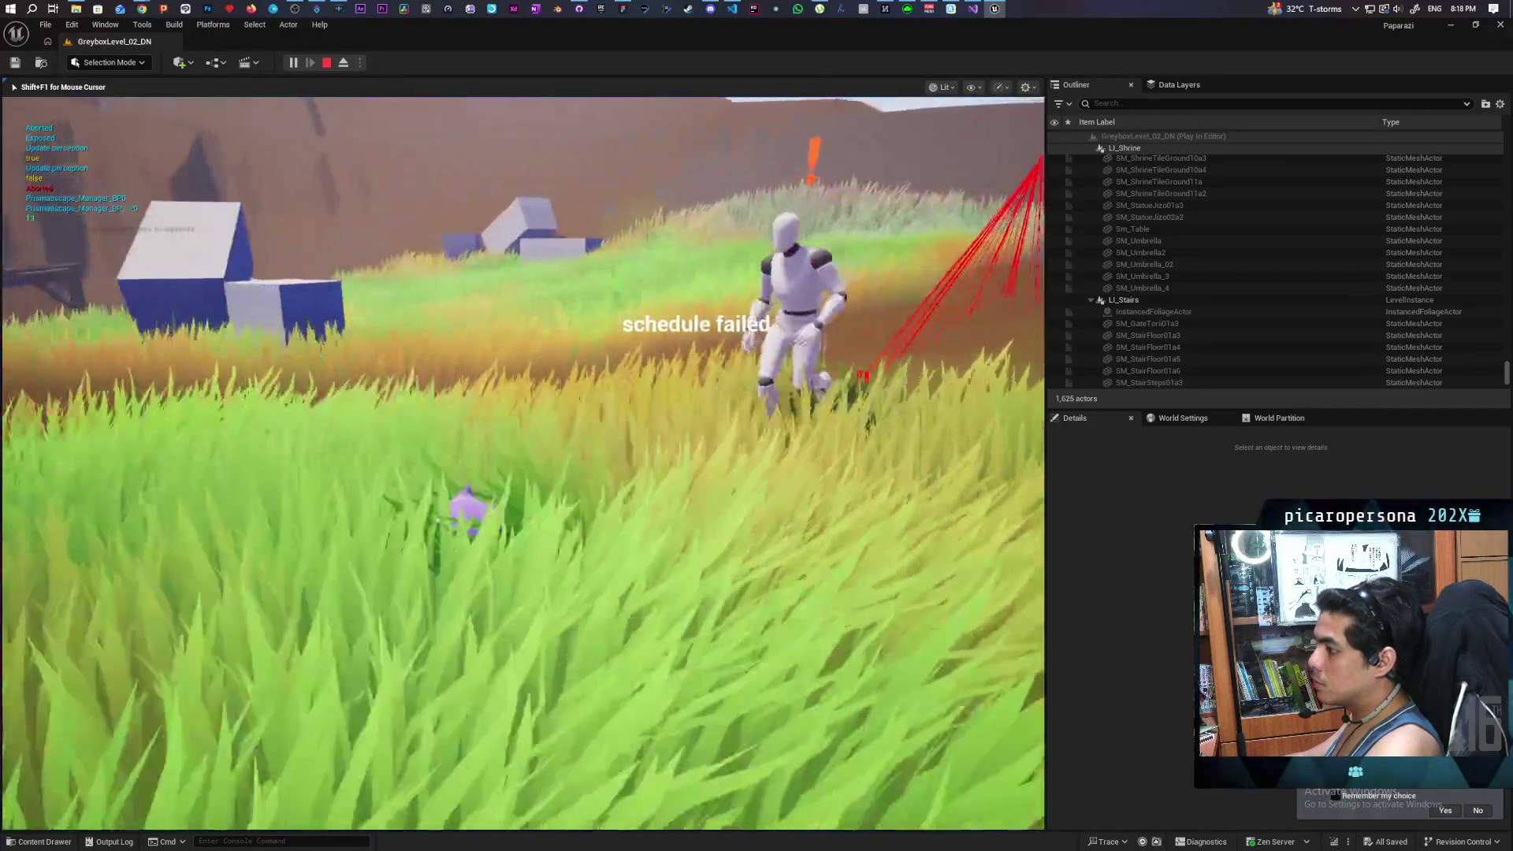
{"action": "key", "text": "s"}
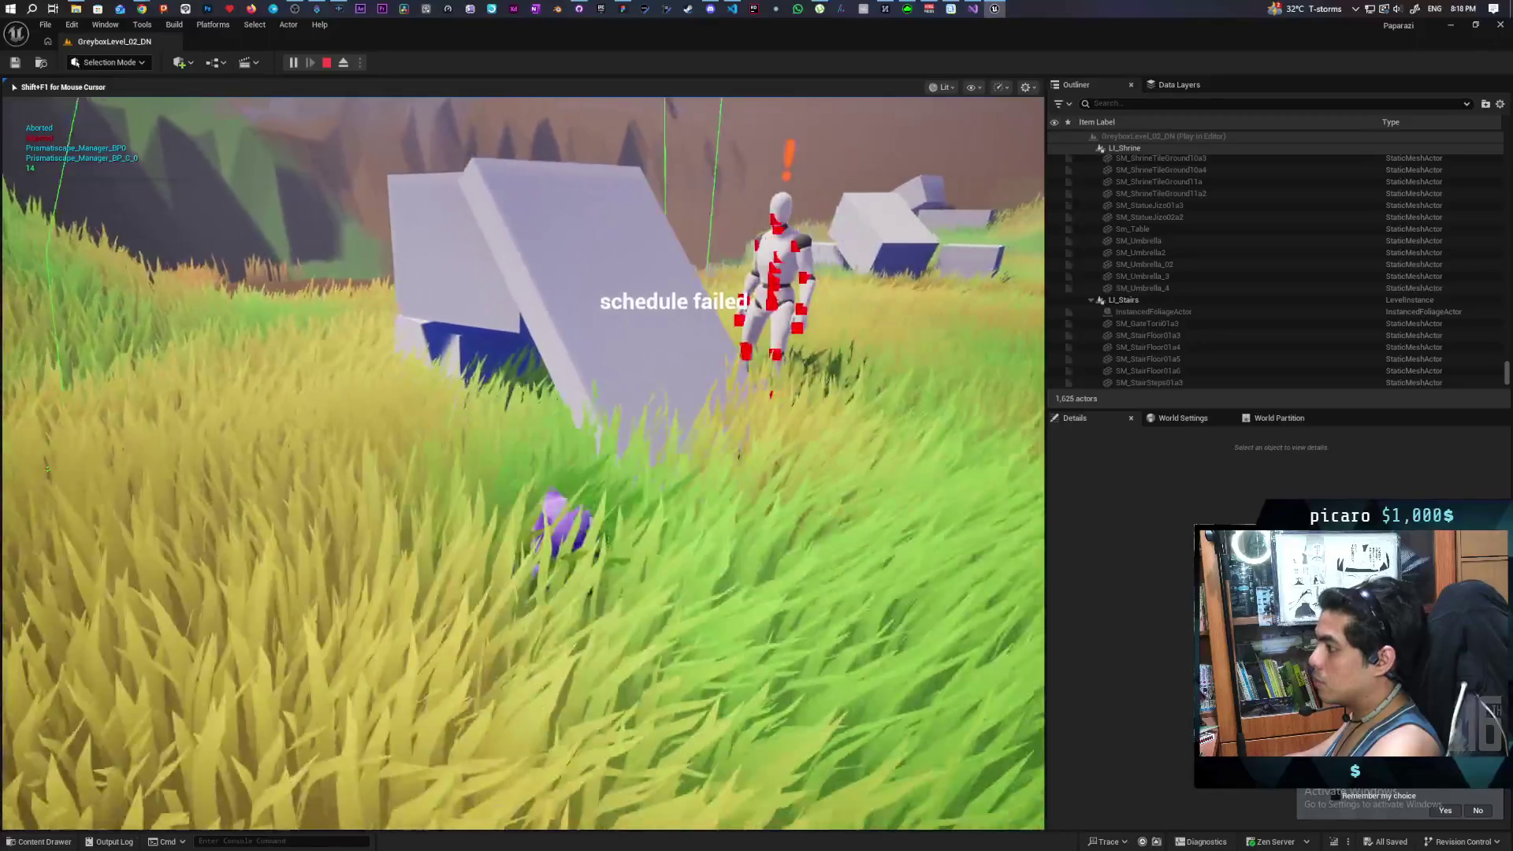
{"action": "key", "text": "w"}
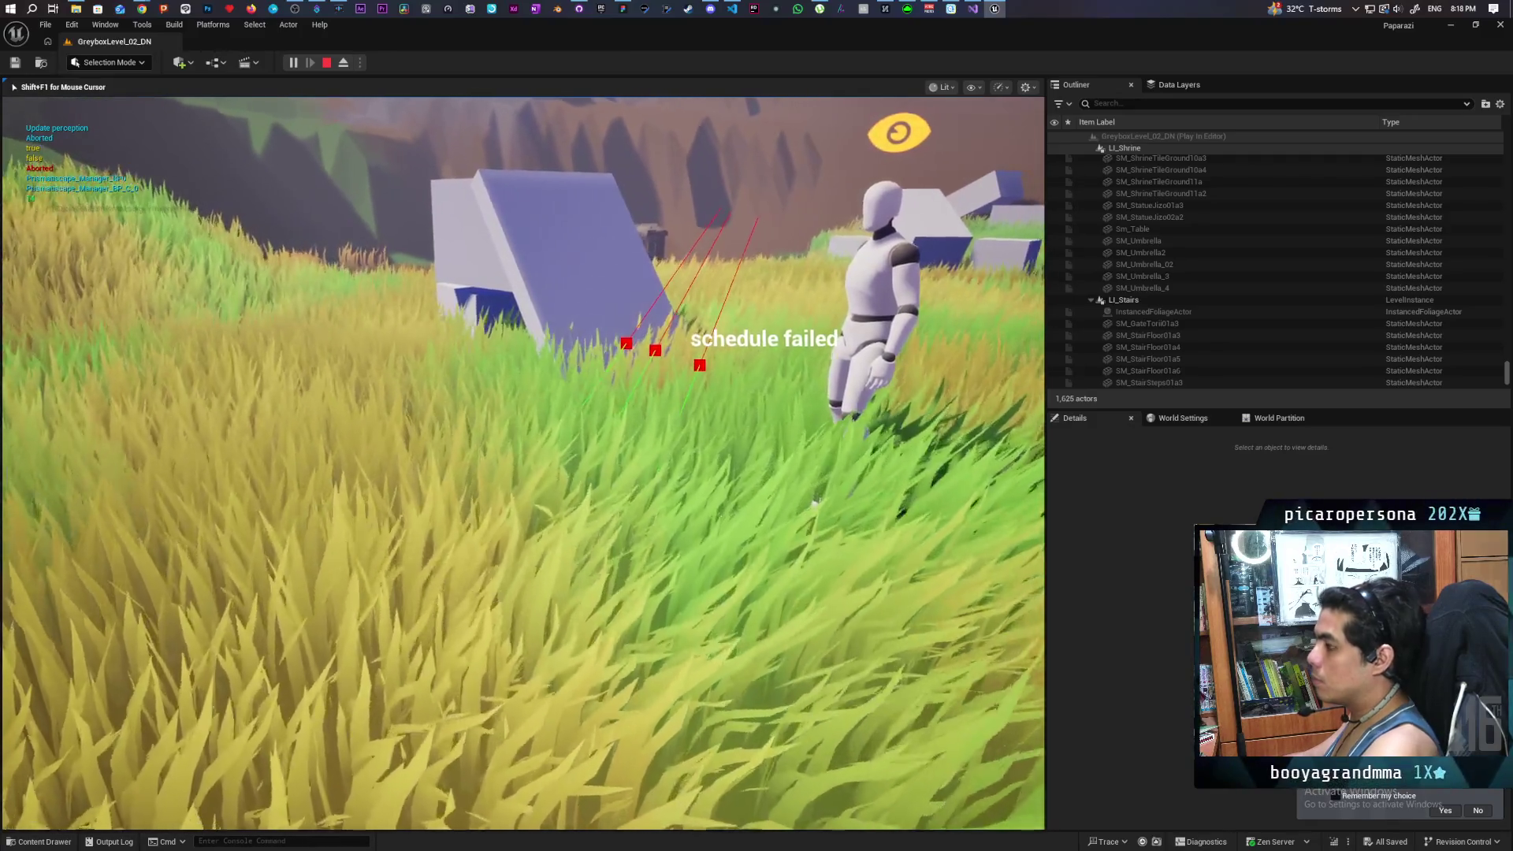
{"action": "key", "text": "w"}
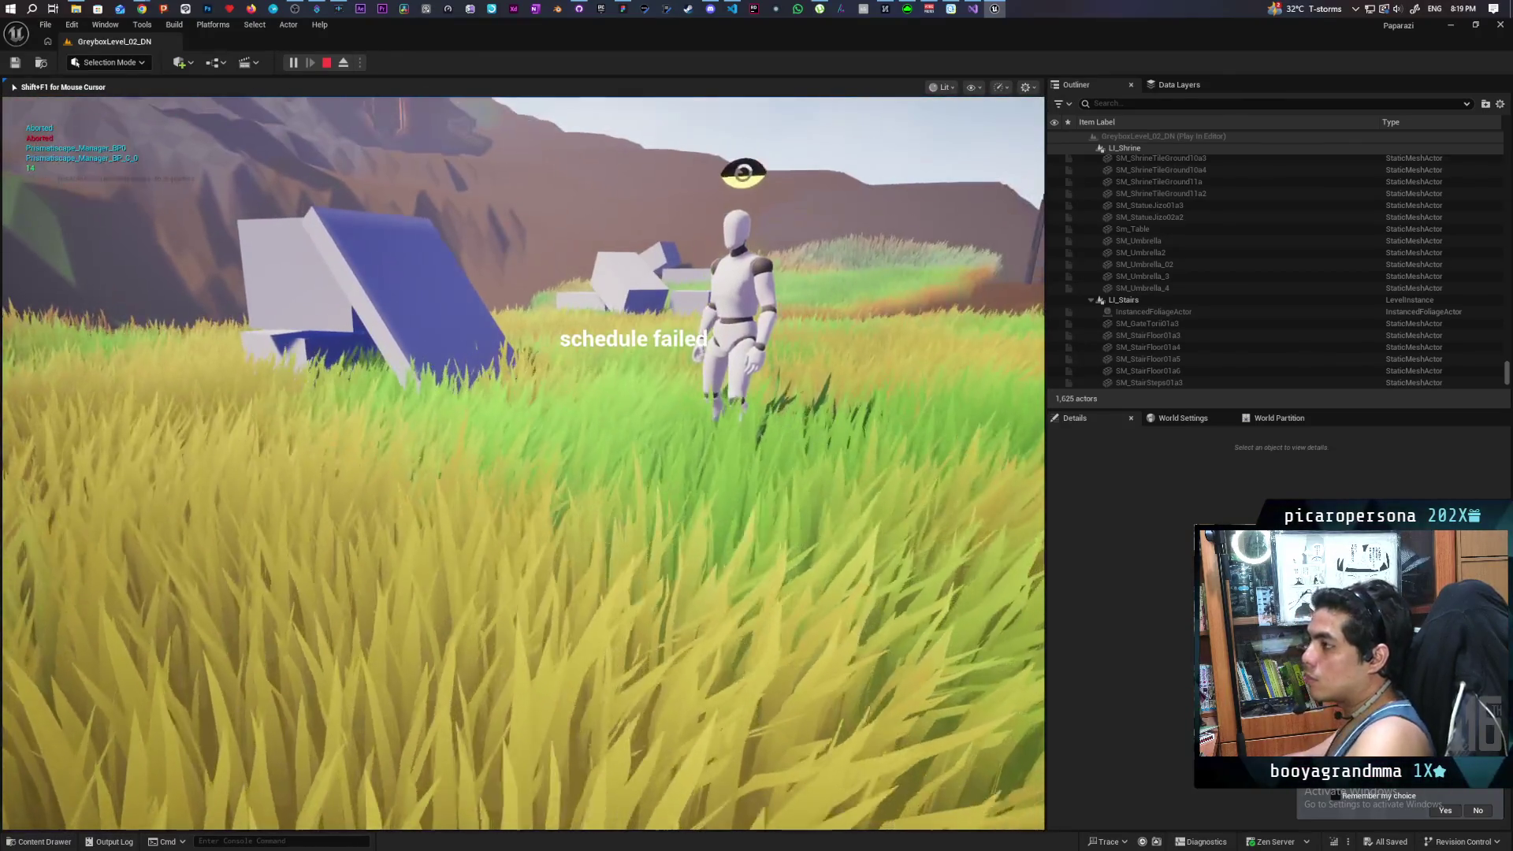
{"action": "key", "text": "Escape"}
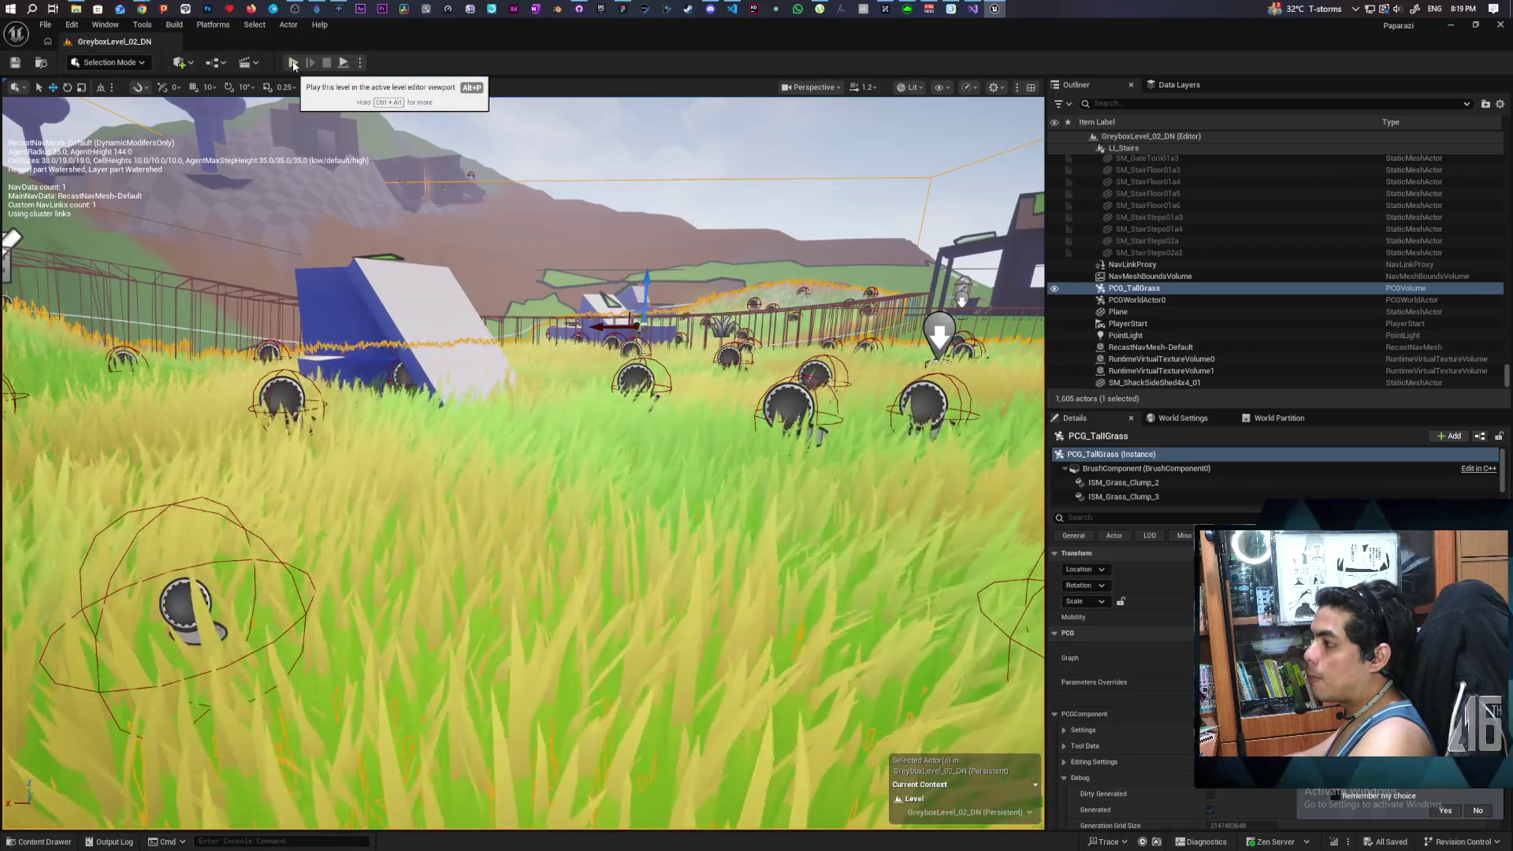
{"action": "left_click", "coordinate": [293, 63]}
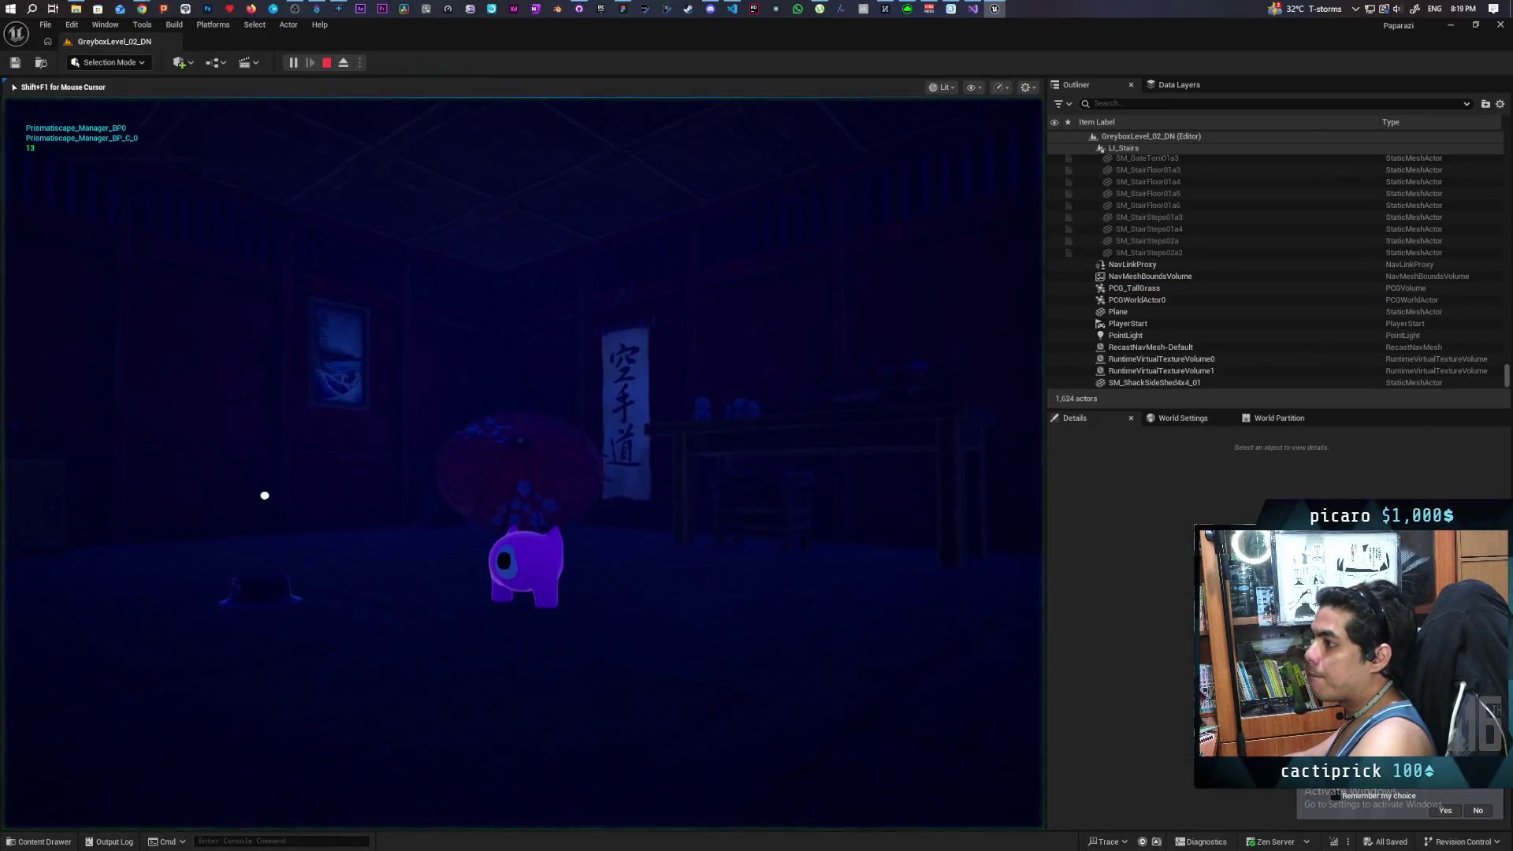
{"action": "key", "text": "Escape"}
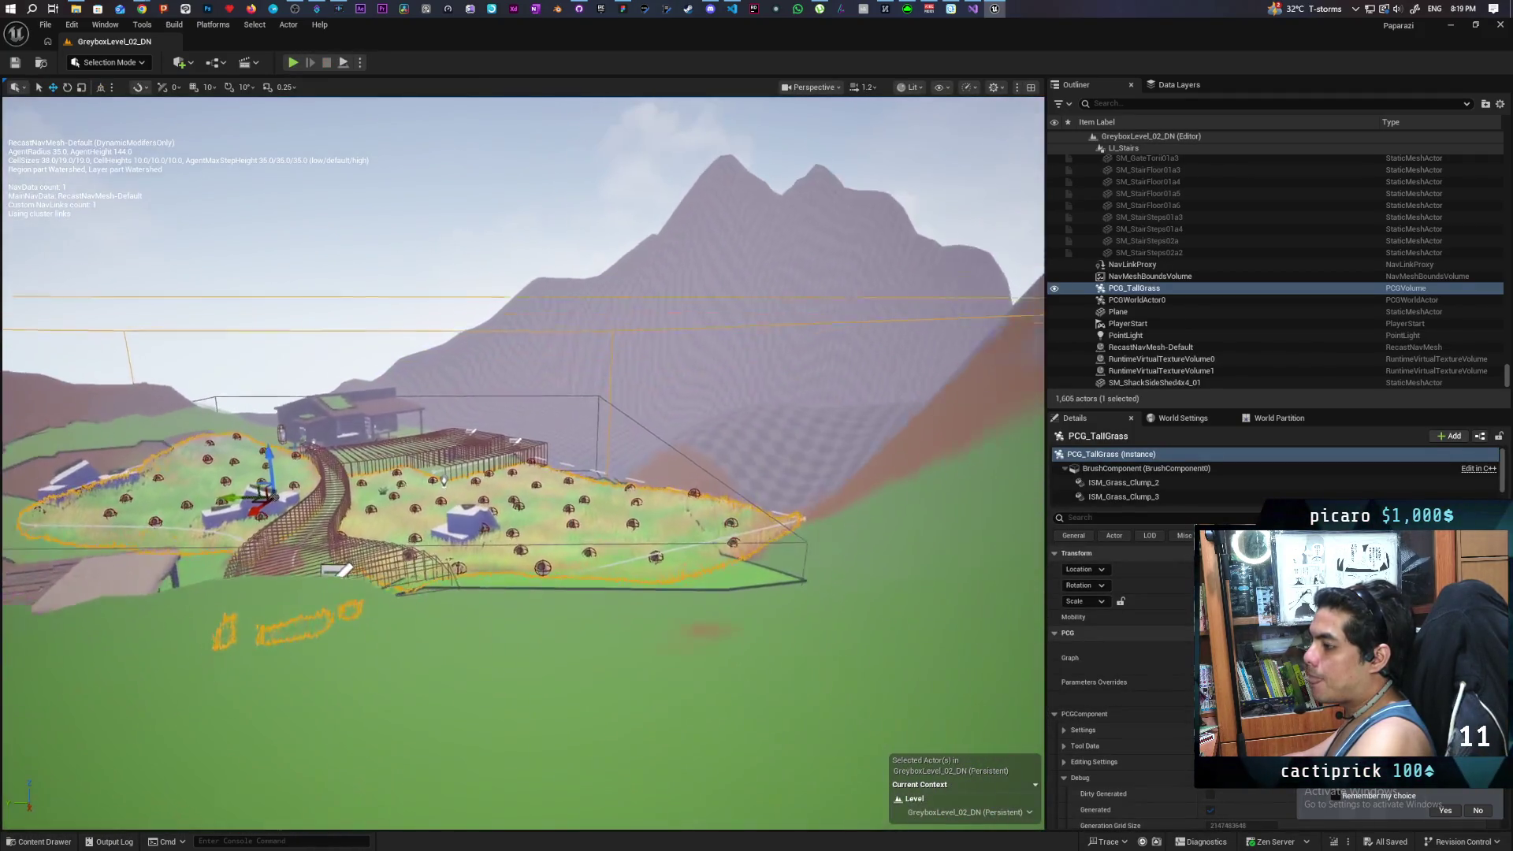
Step: Play from the grass volume, advance onto the dirt near the NPC, retreat into the grass, then stop
{"action": "scroll", "coordinate": [523, 464], "scroll_direction": "up", "scroll_amount": 5}
{"action": "right_click", "coordinate": [500, 526]}
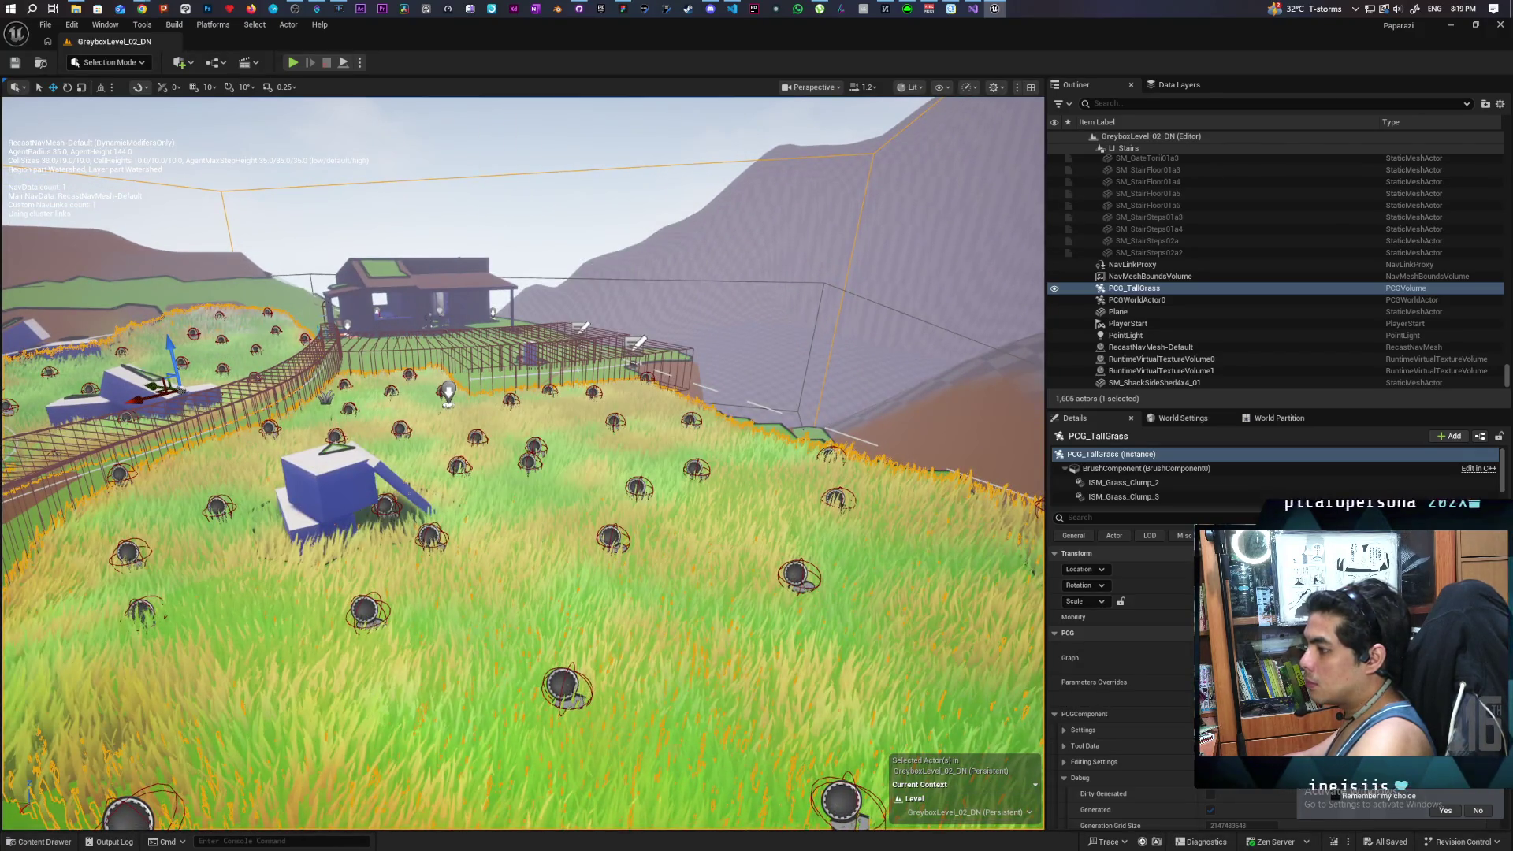
{"action": "key", "text": "alt+p"}
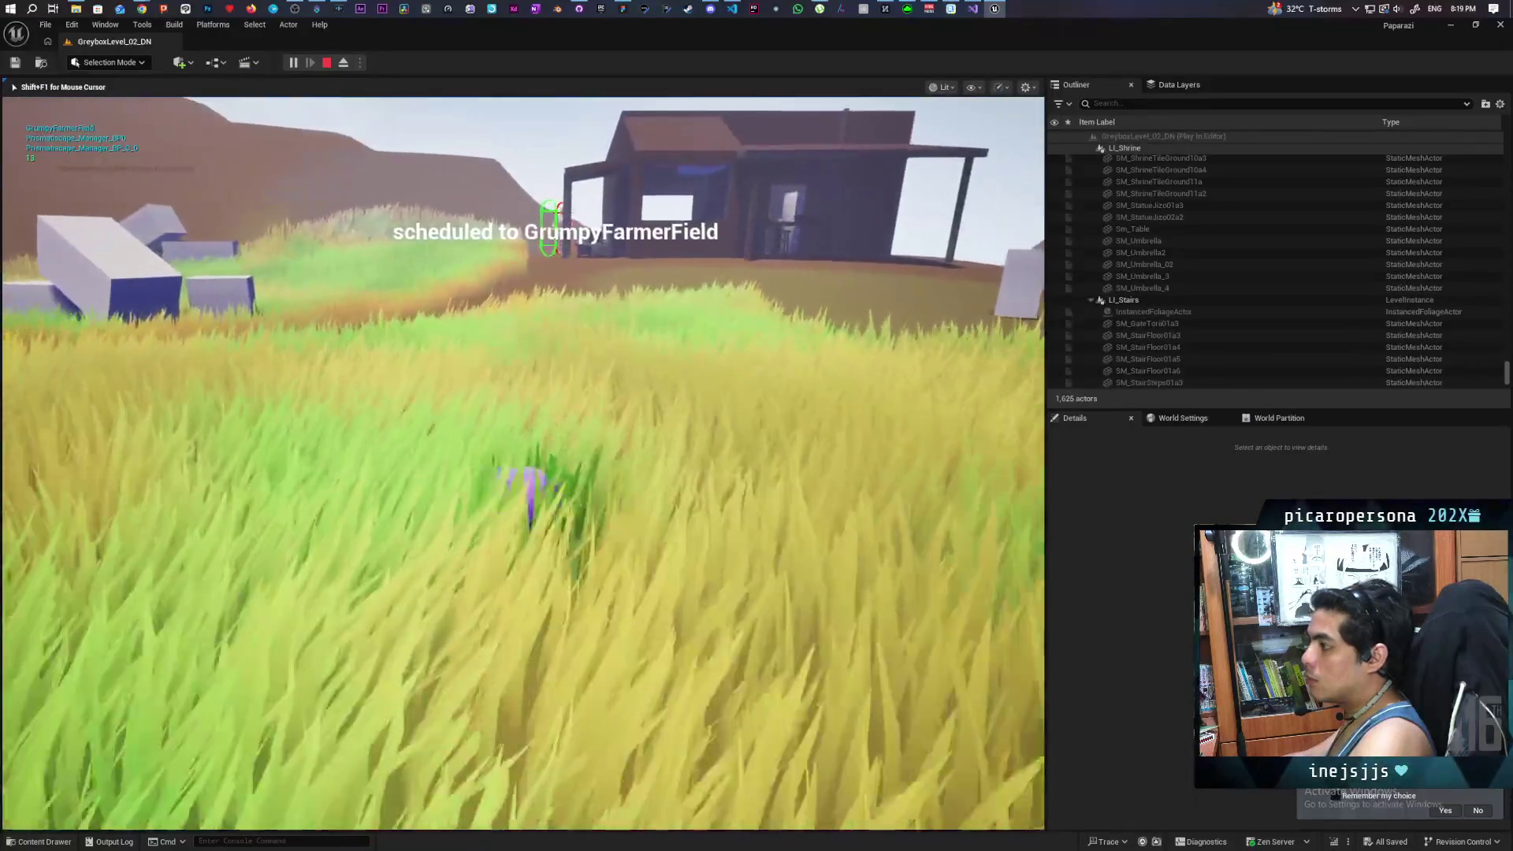
{"action": "key", "text": "w"}
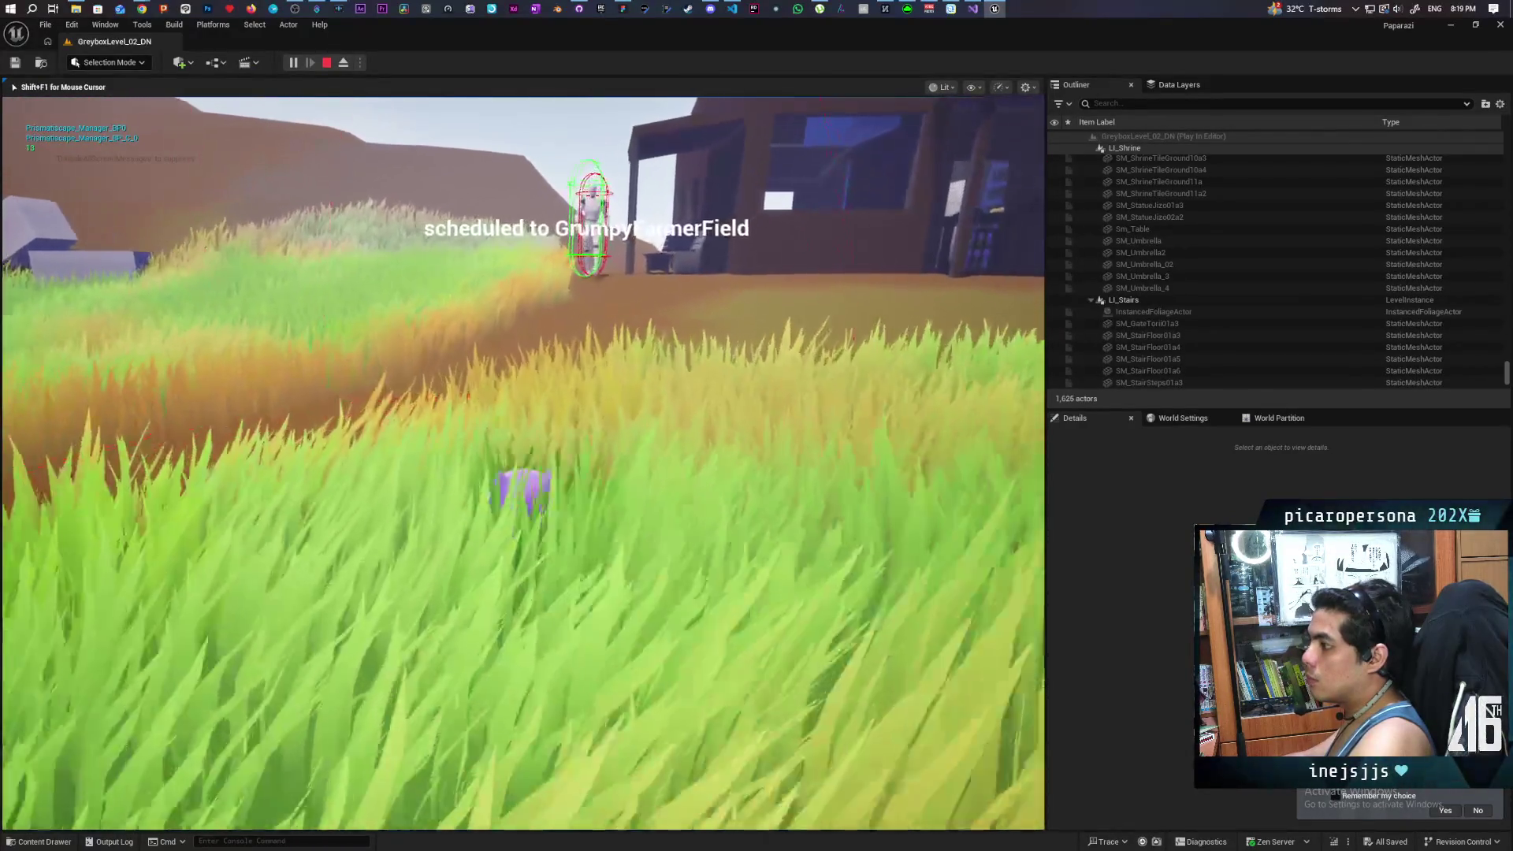
{"action": "key", "text": "w"}
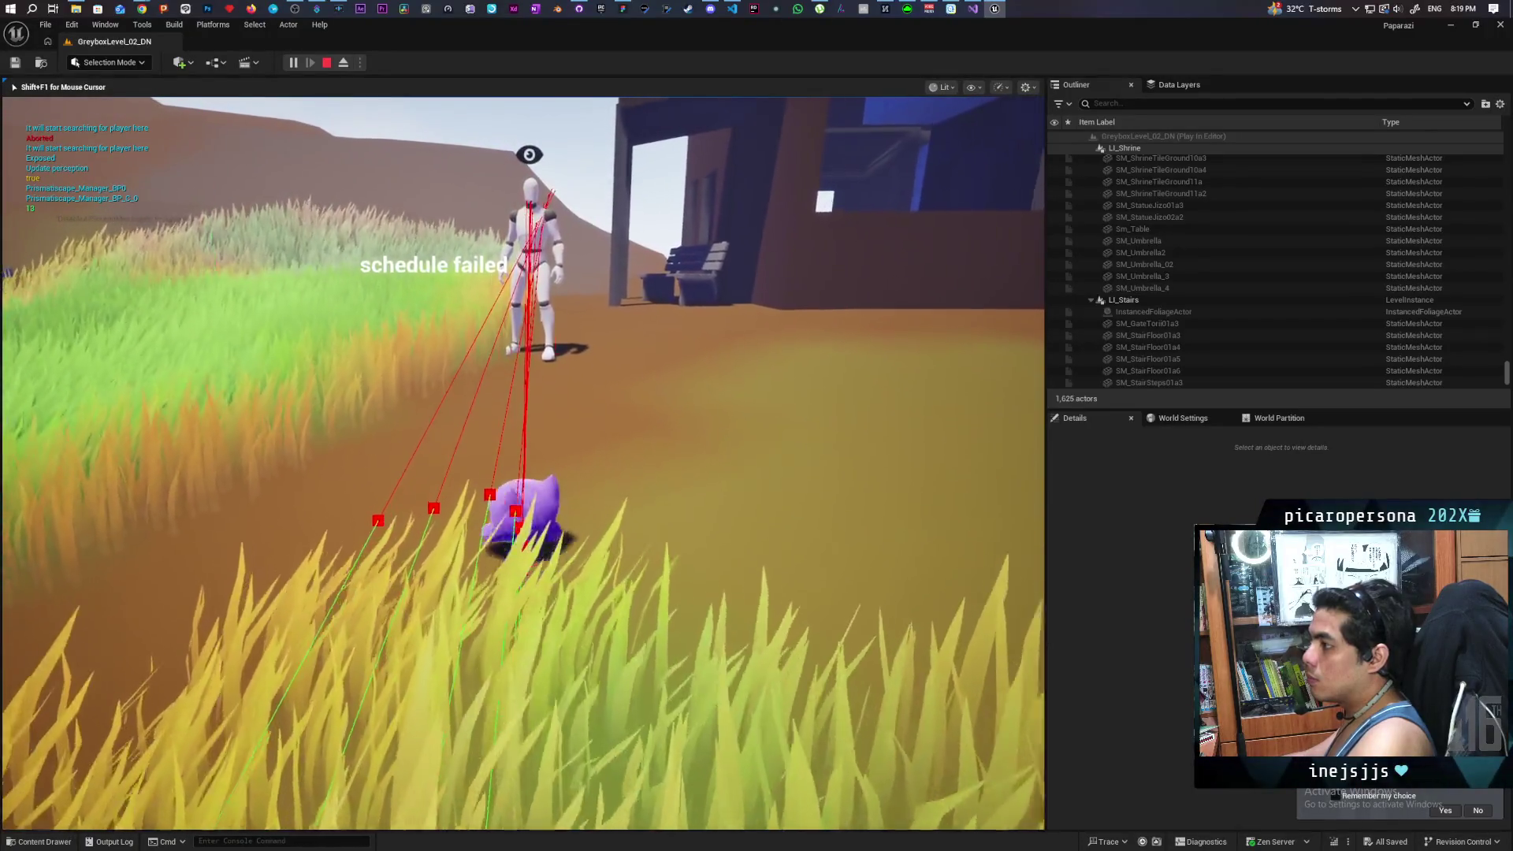
{"action": "key", "text": "w"}
{"action": "key", "text": "s"}
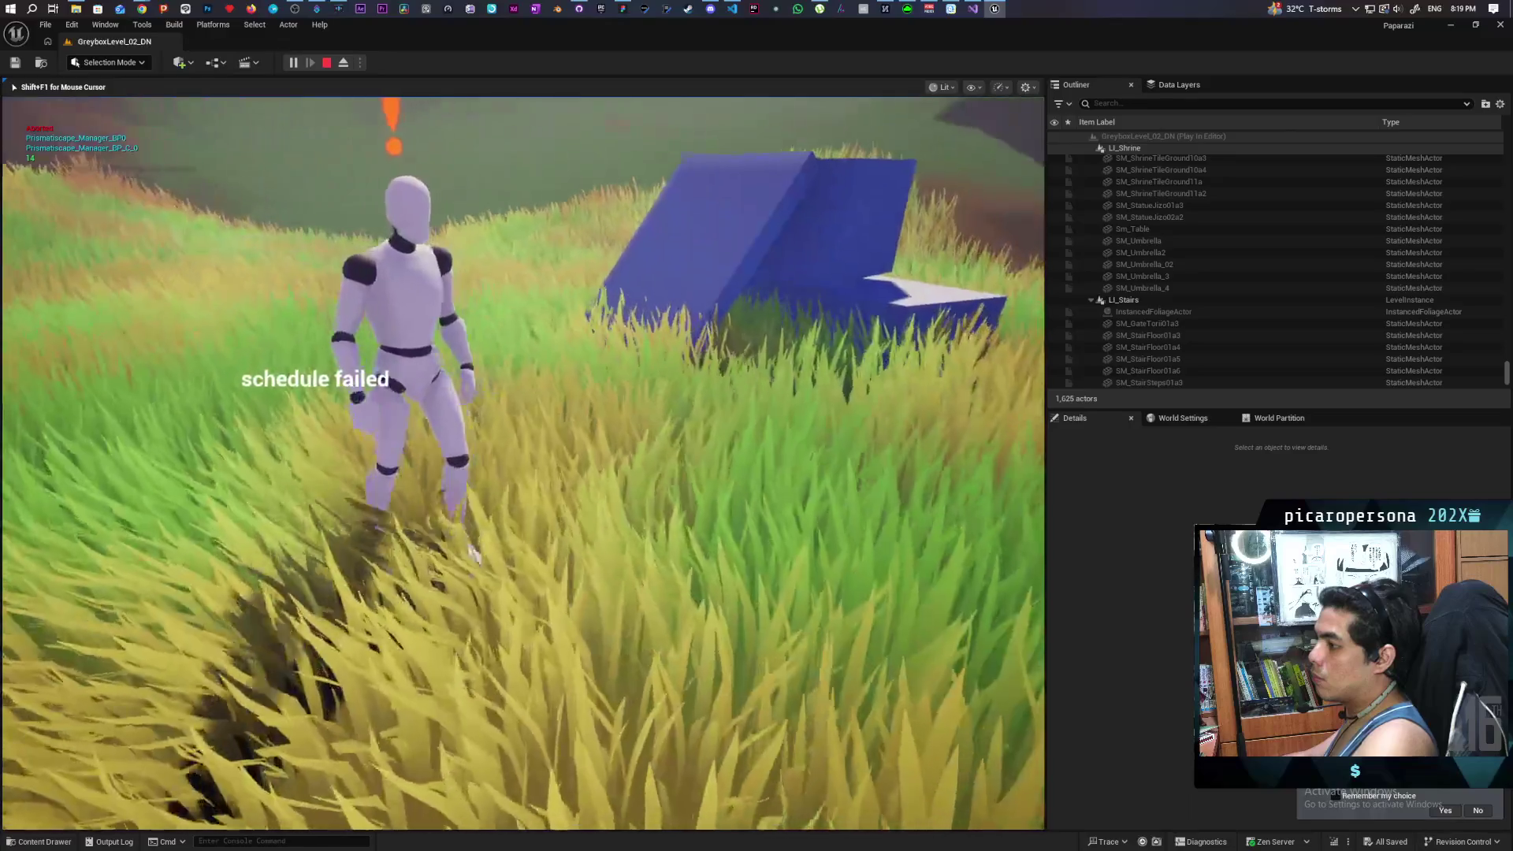
{"action": "key", "text": "Escape"}
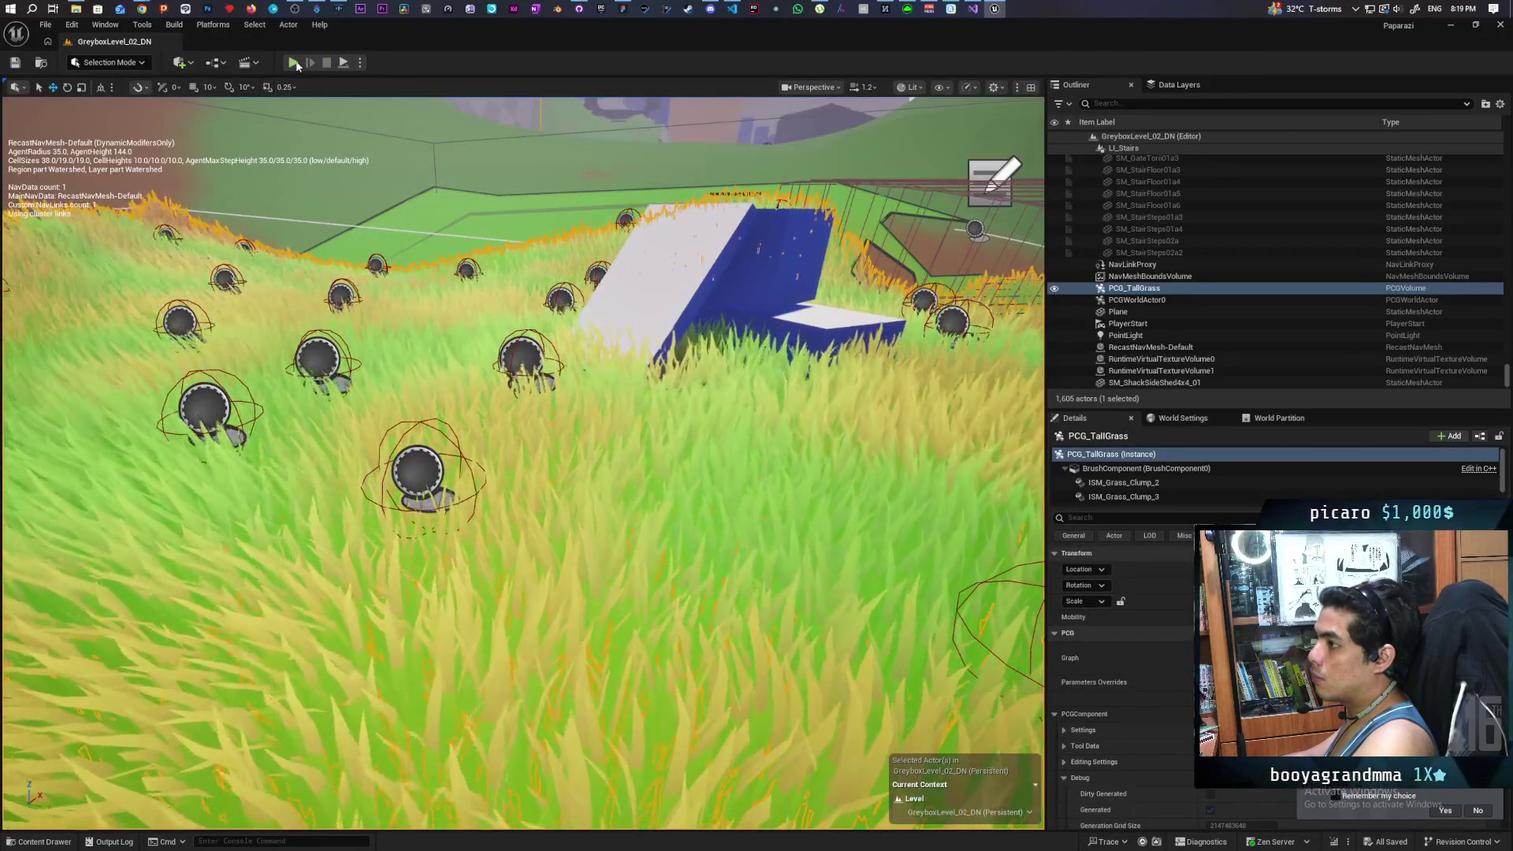
Step: Play from PCG_TallGrass, run behind the blue-and-white block as the NPC nears, stop, and reopen the grass actions
{"action": "right_click", "coordinate": [657, 542]}
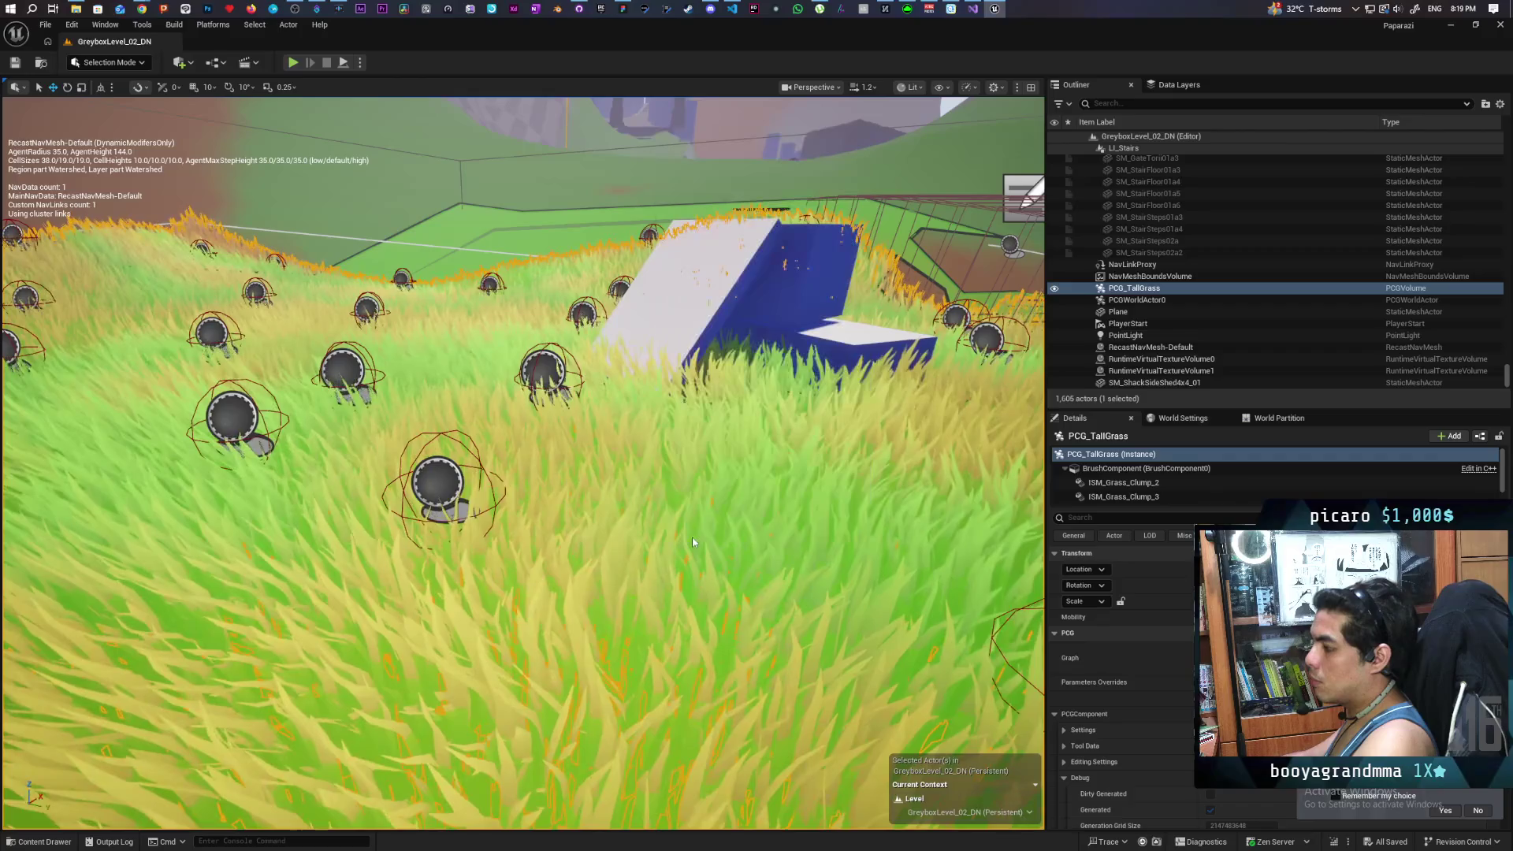
{"action": "key", "text": "alt+p"}
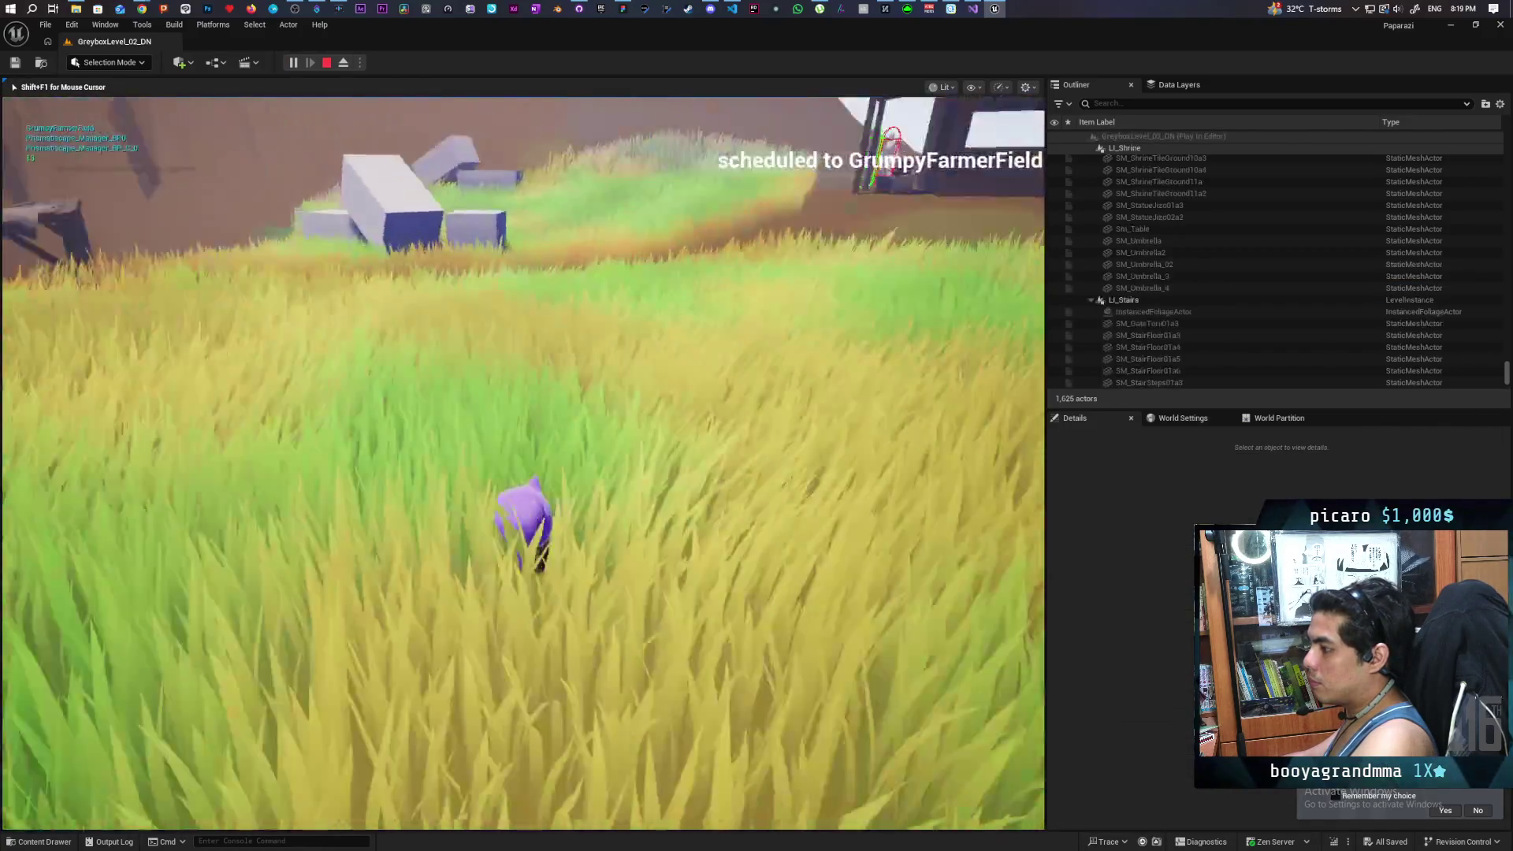
{"action": "key", "text": "w"}
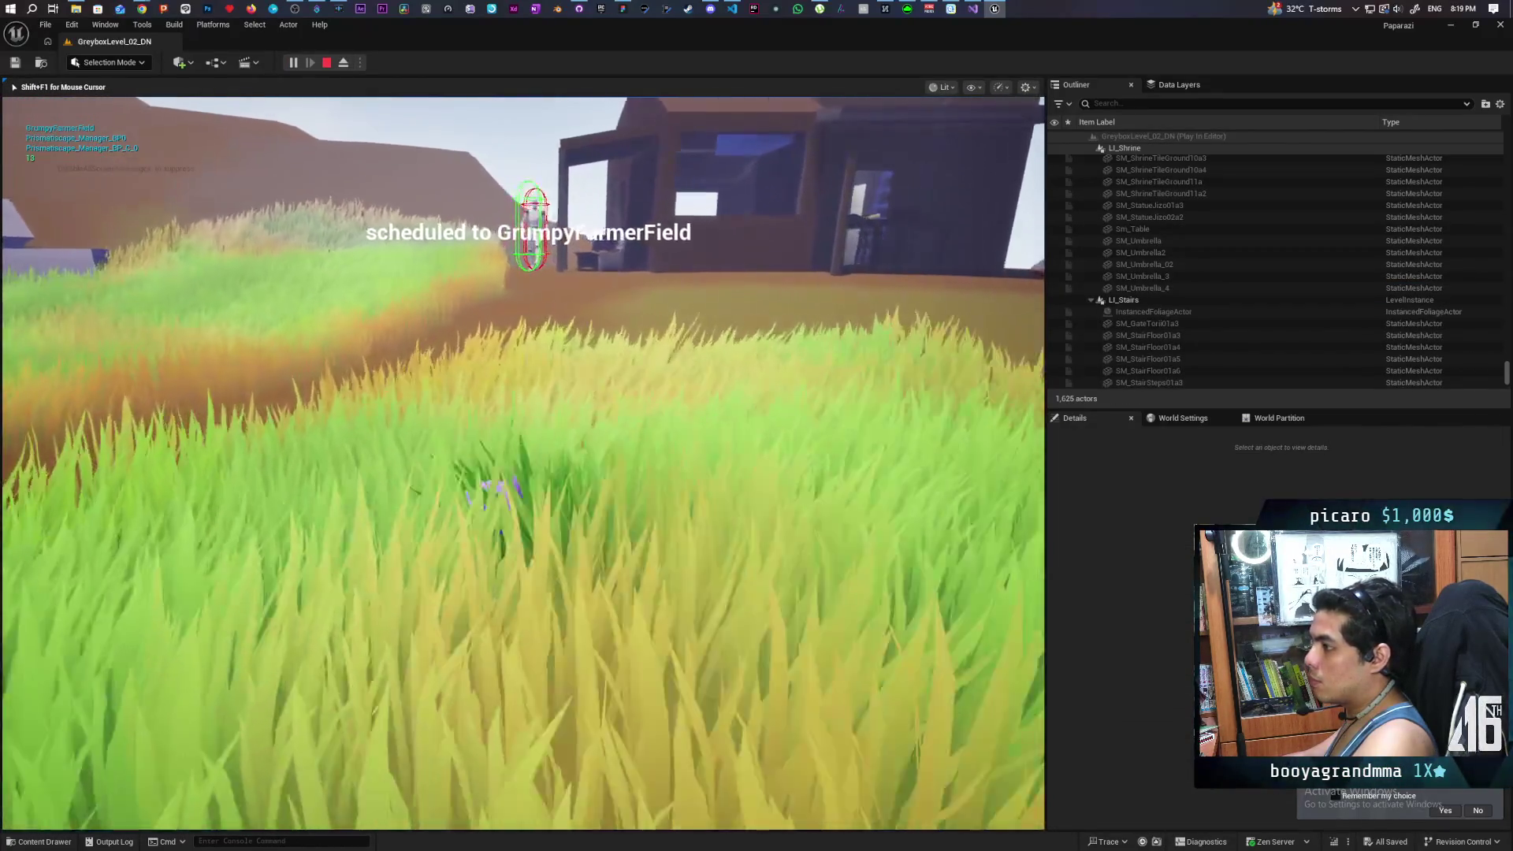
{"action": "key", "text": "w"}
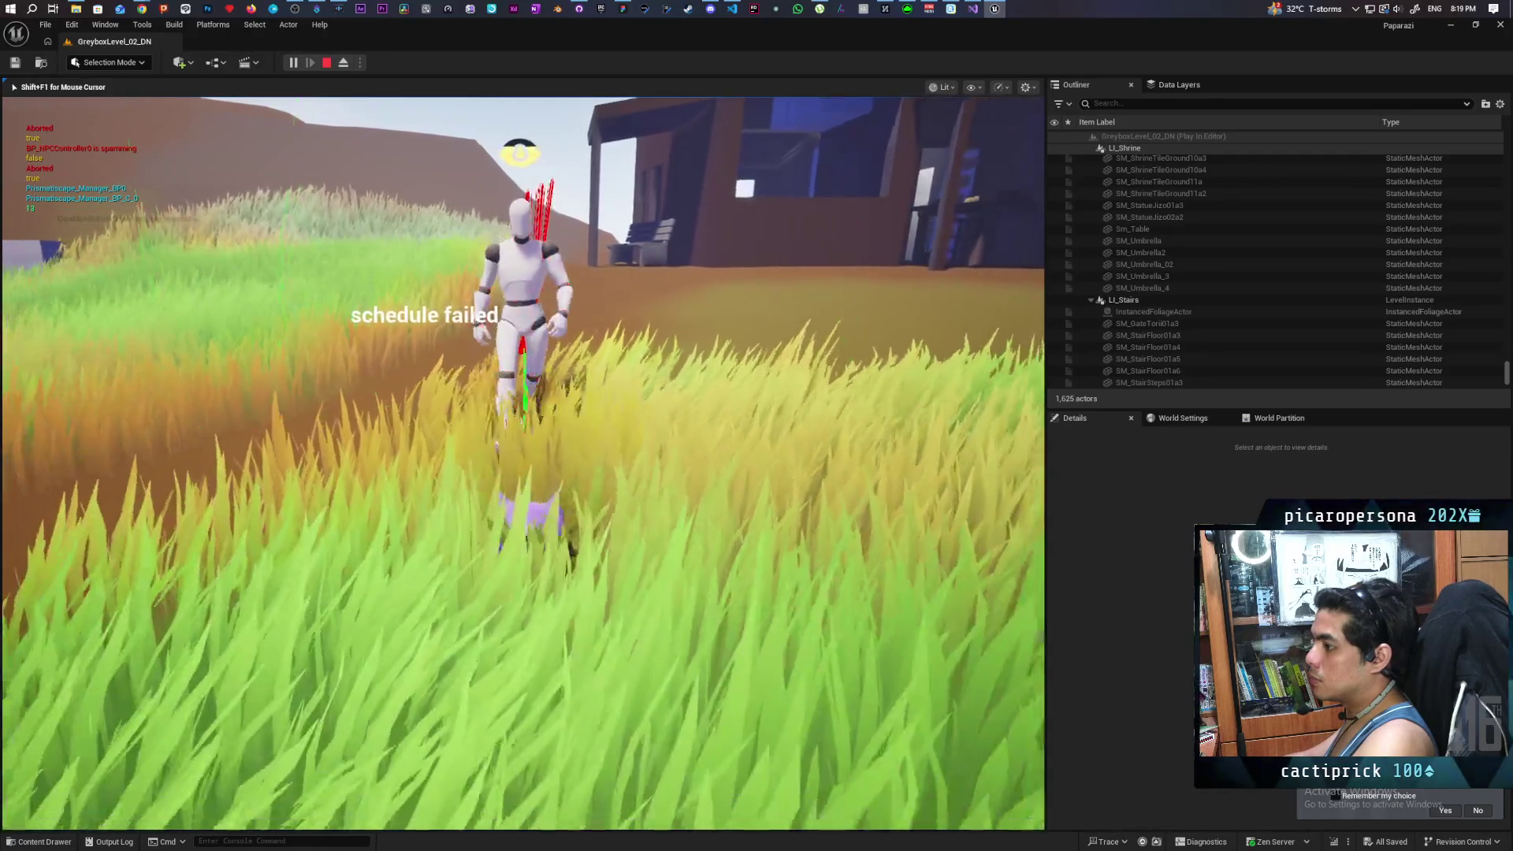
{"action": "key", "text": "a"}
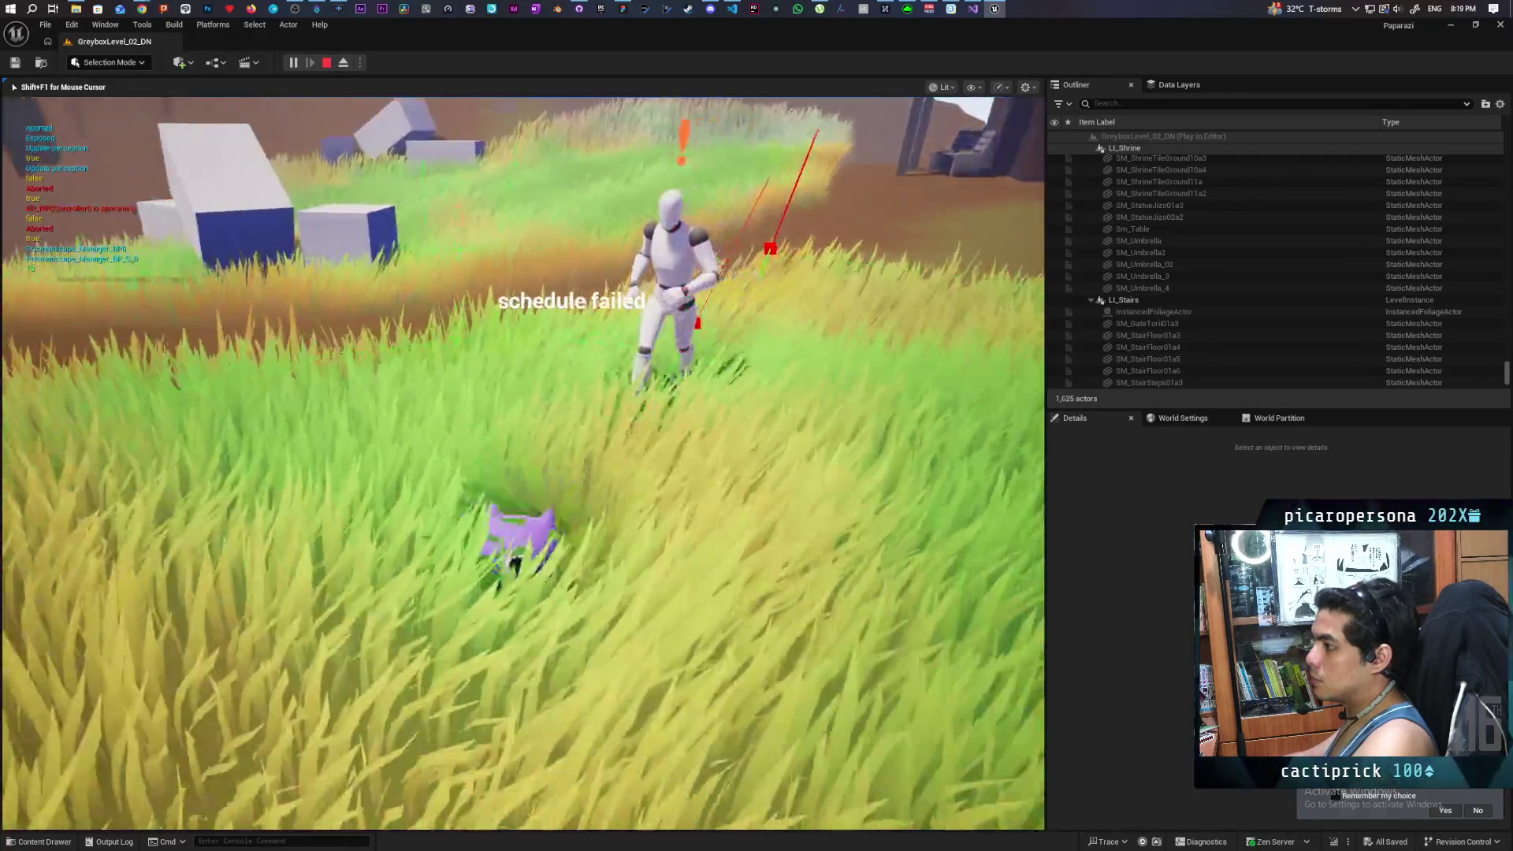
{"action": "key", "text": "w"}
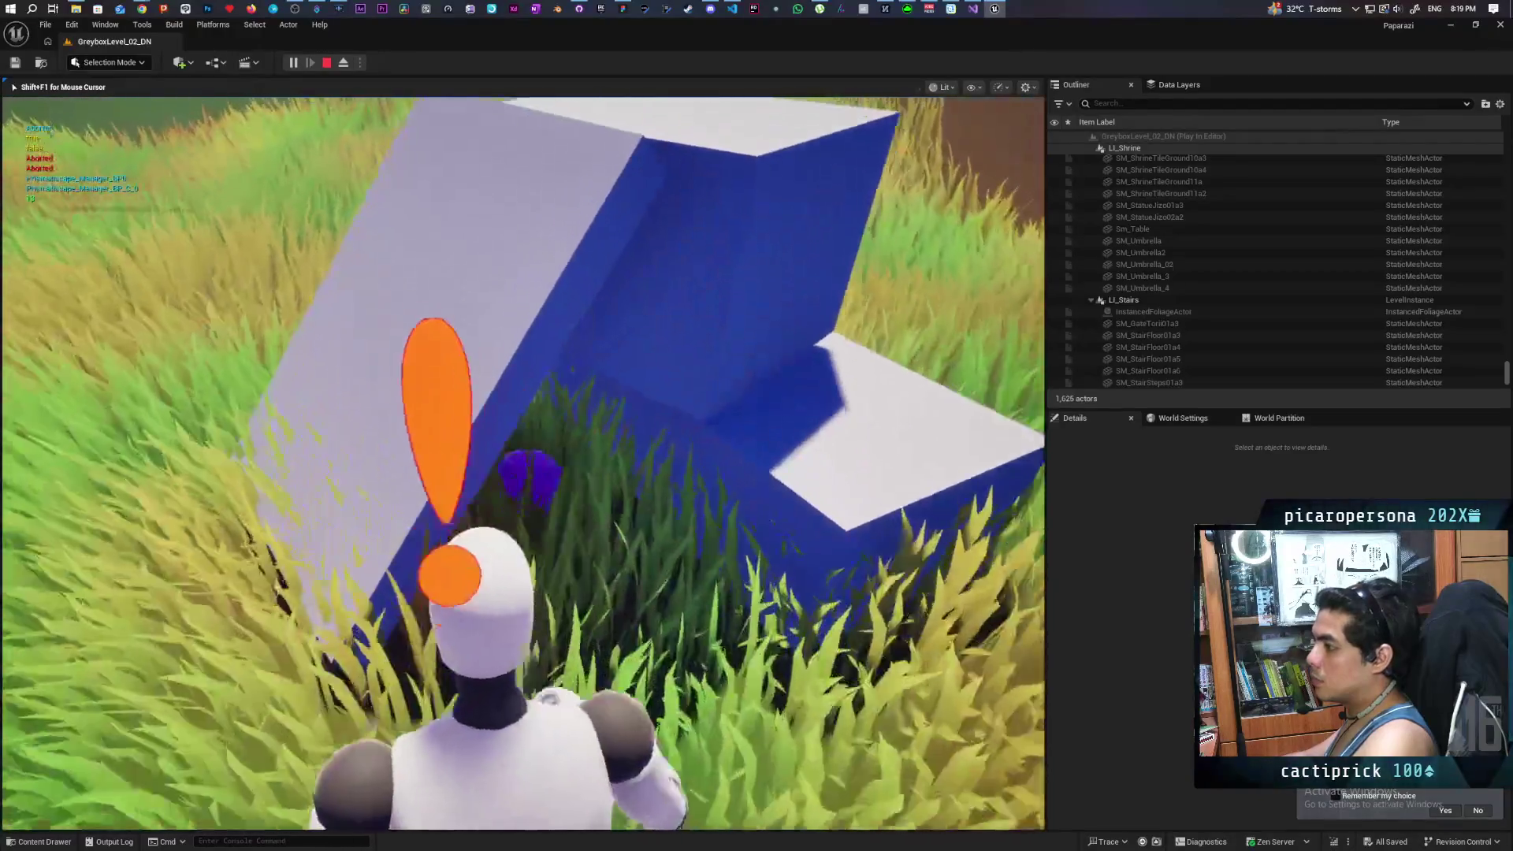
{"action": "key", "text": "s"}
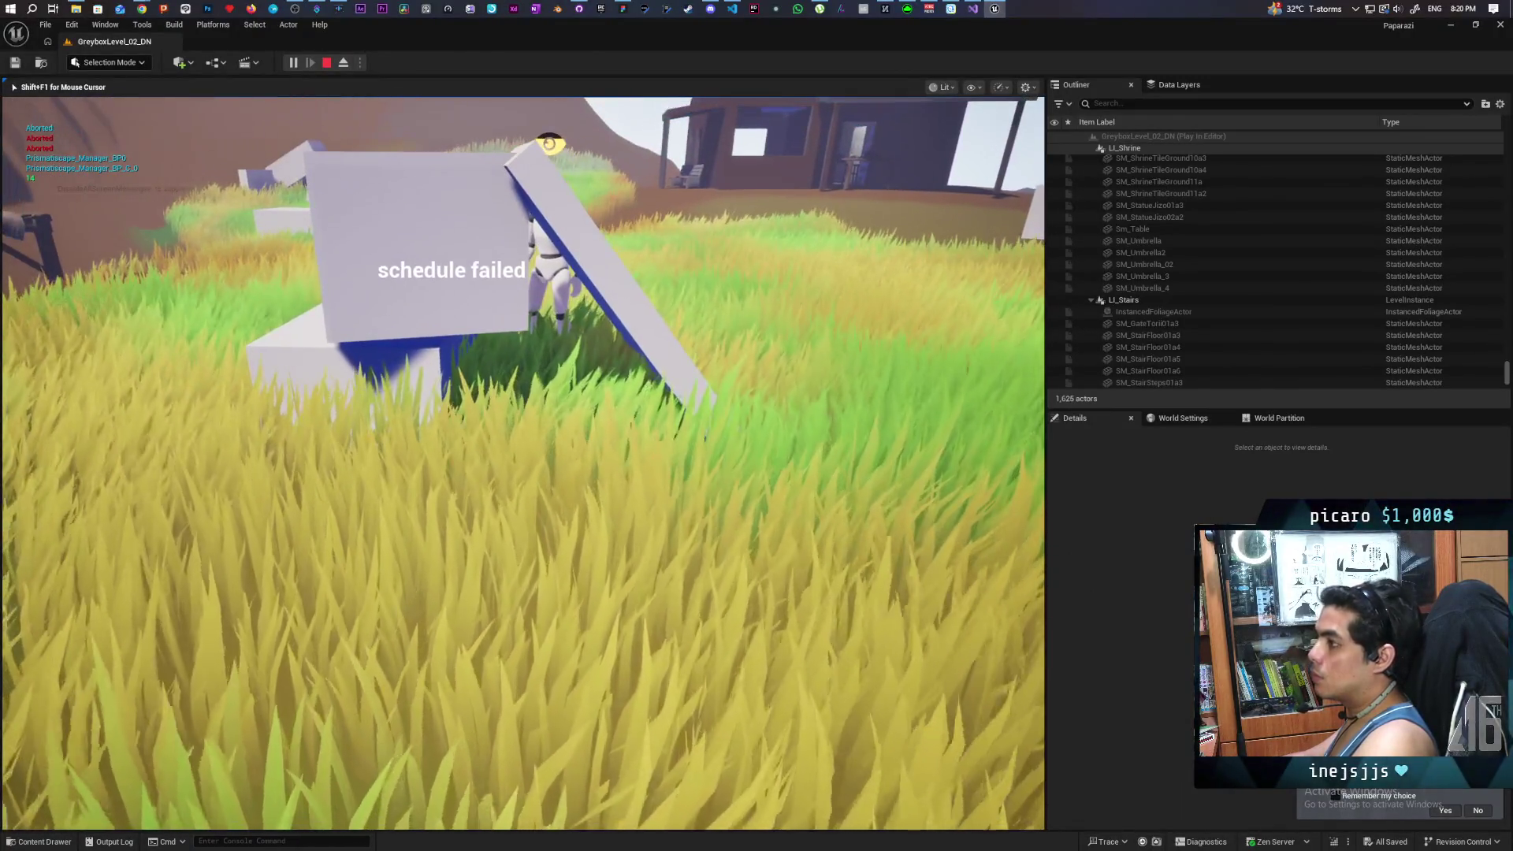
{"action": "key", "text": "Escape"}
{"action": "right_click", "coordinate": [800, 145]}
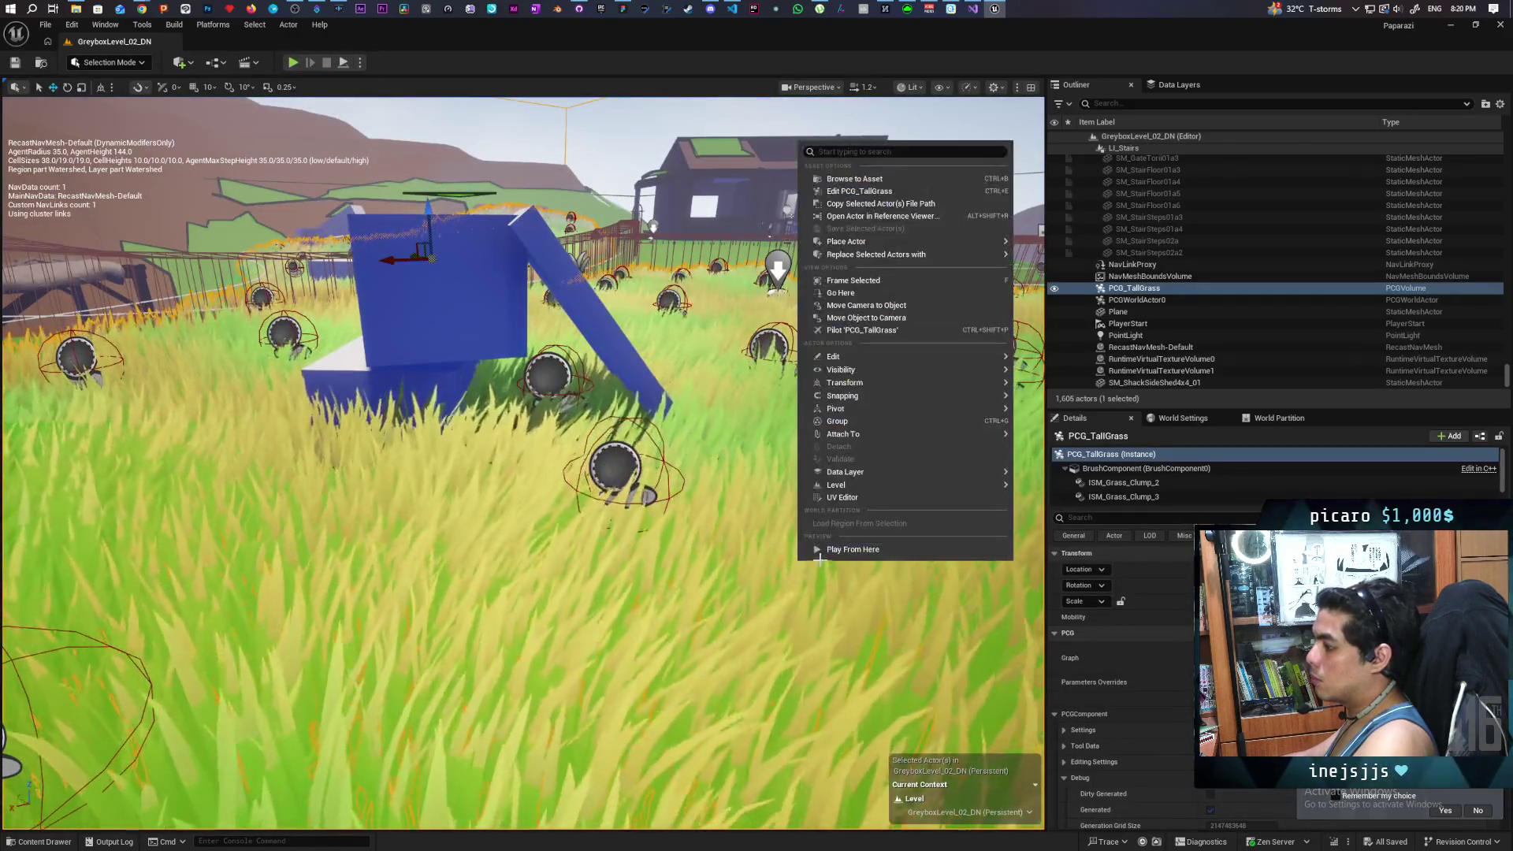
Step: Play from the grass spot and walk the player forward through the grass toward the NPC
{"action": "key", "text": "alt+p"}
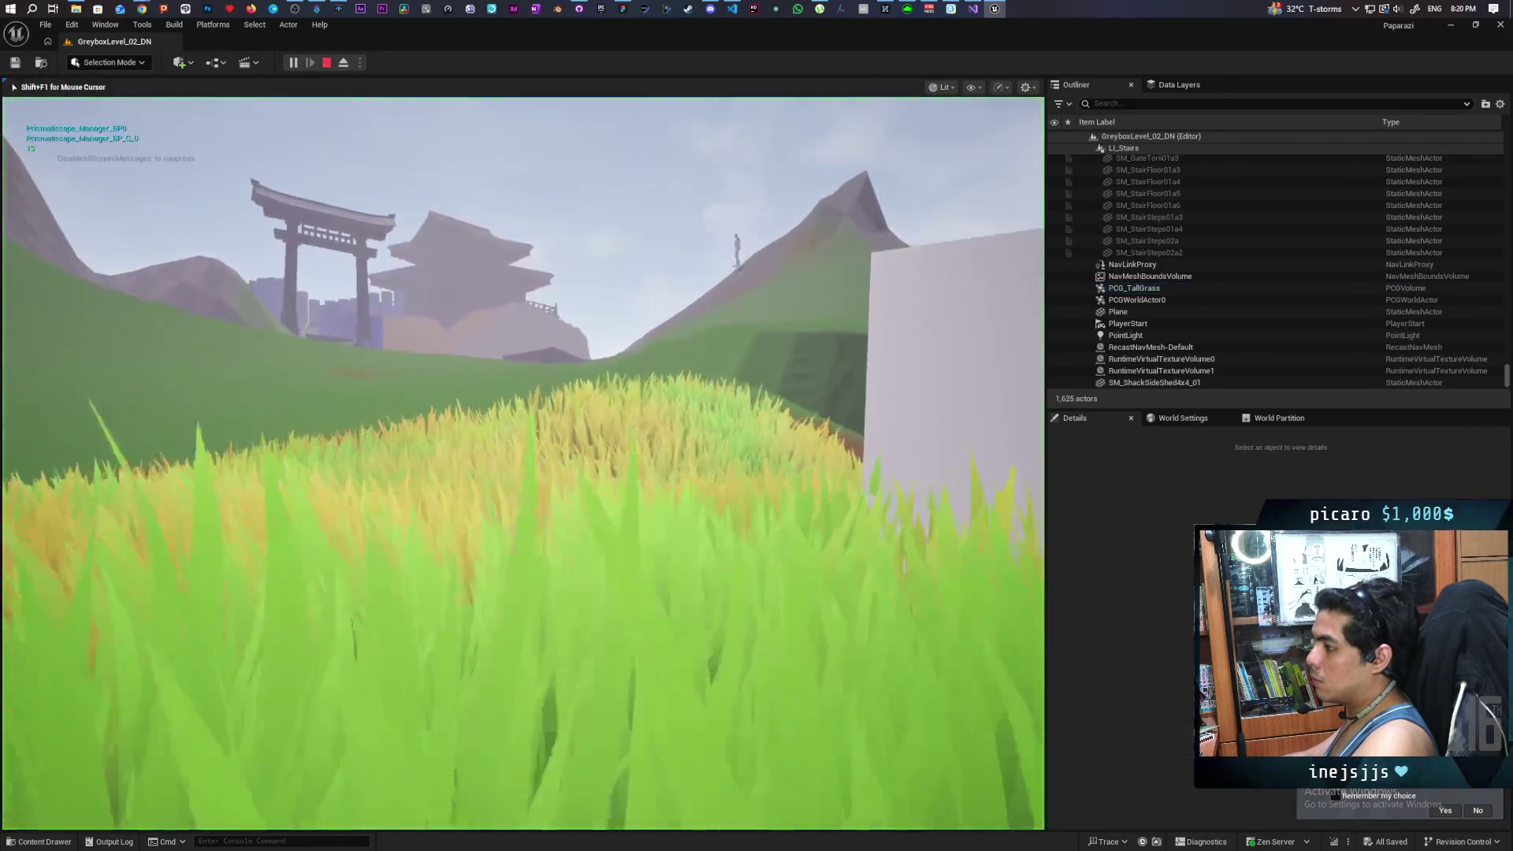
{"action": "key", "text": "w"}
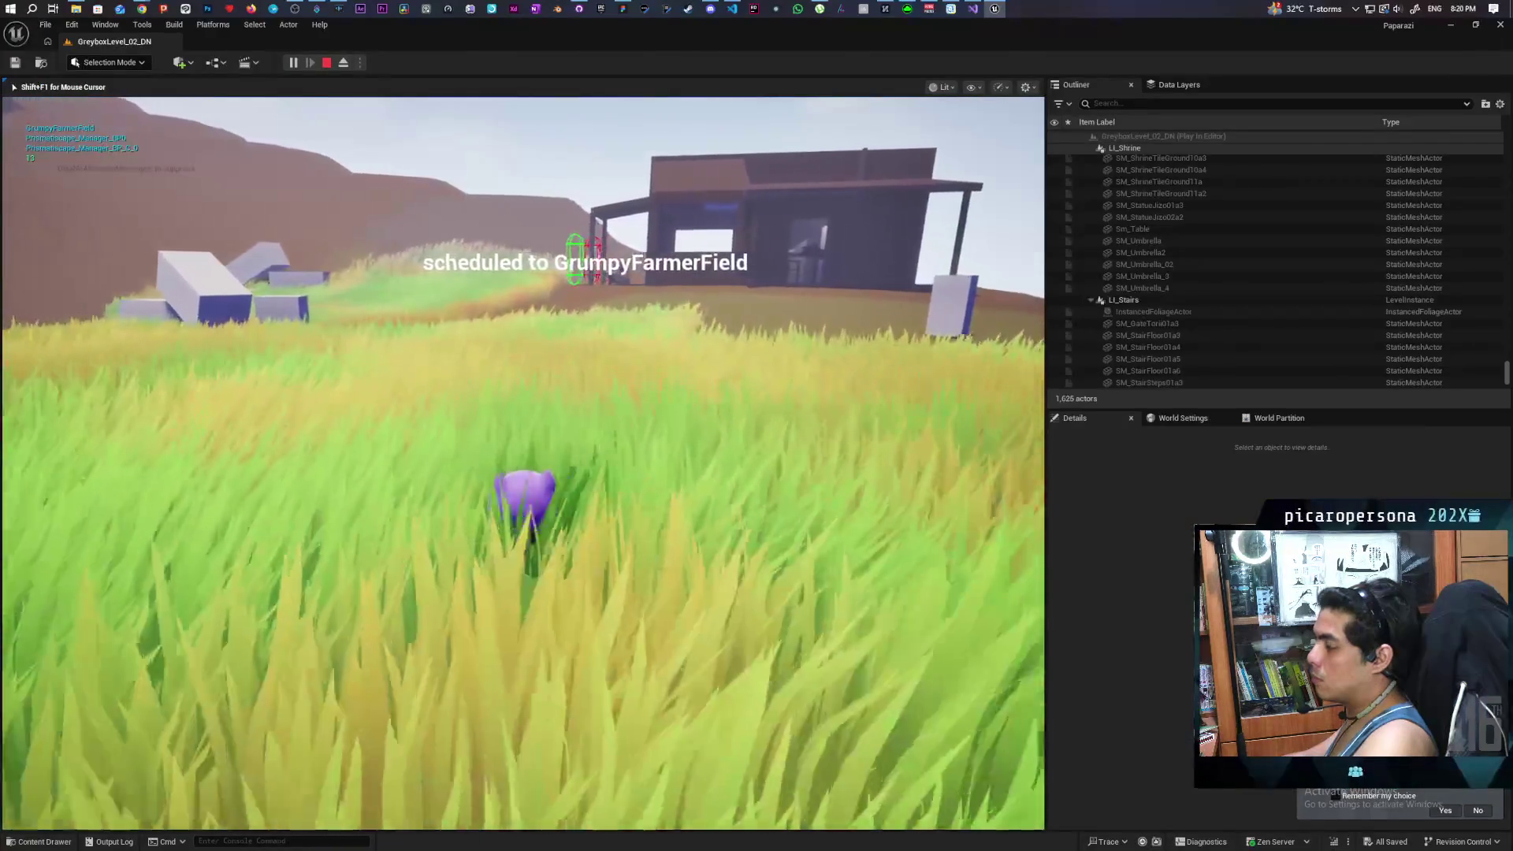
{"action": "key", "text": "w"}
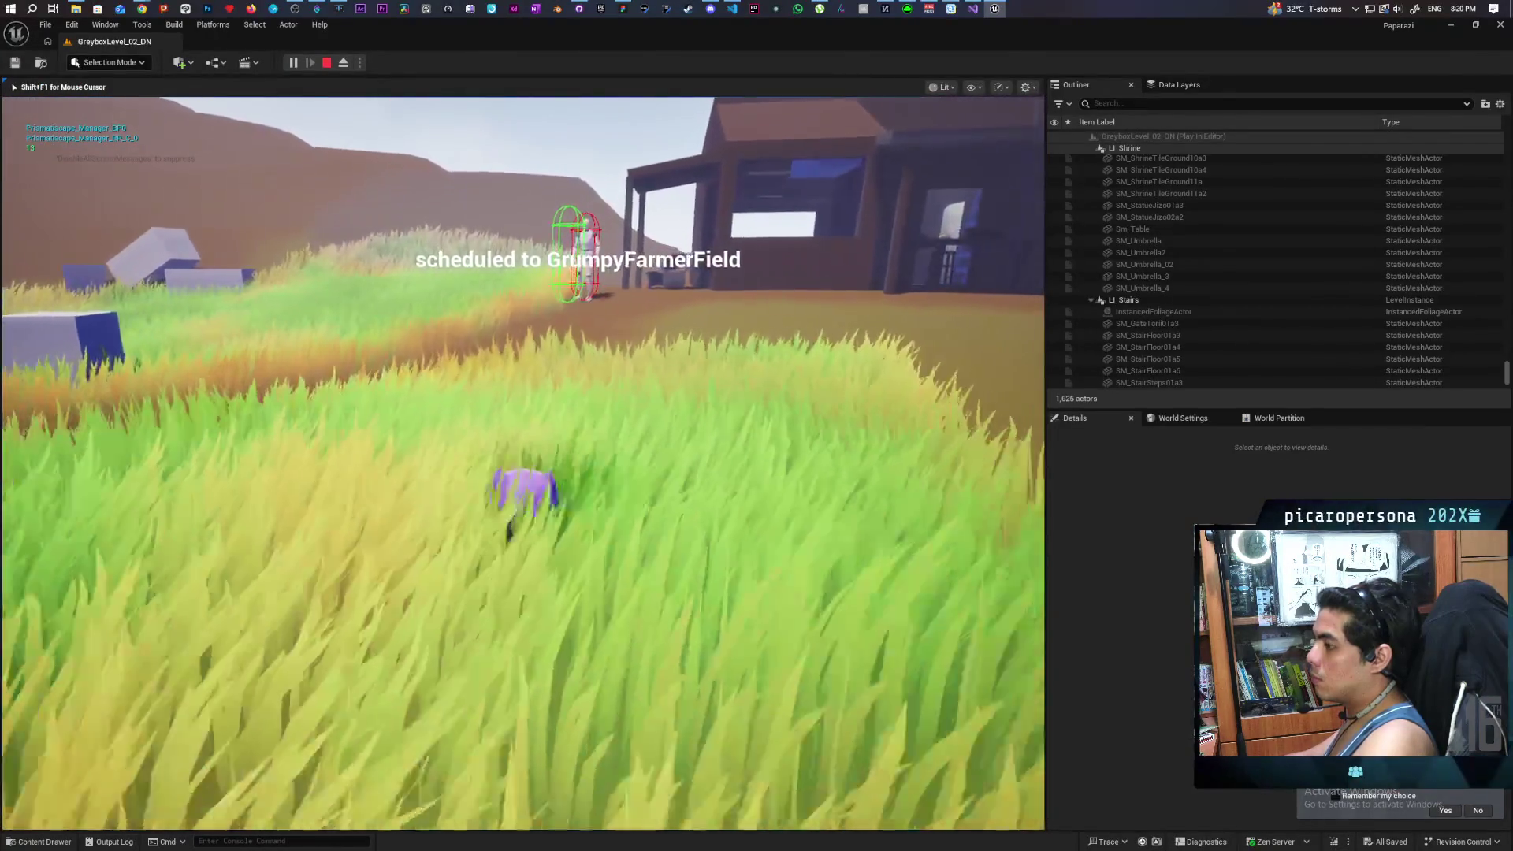
{"action": "key", "text": "w"}
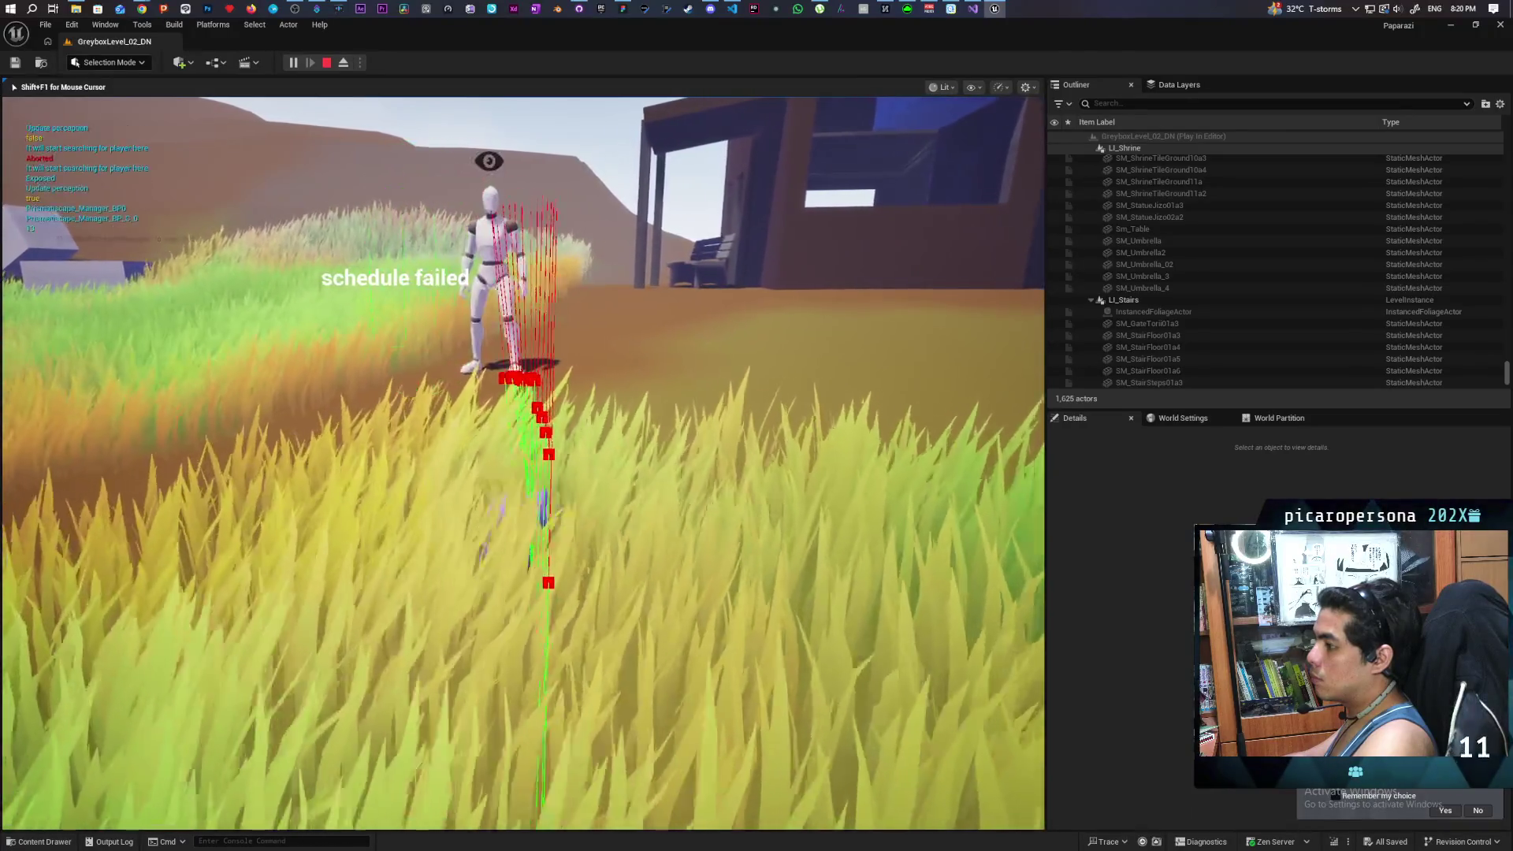
{"action": "key", "text": "w"}
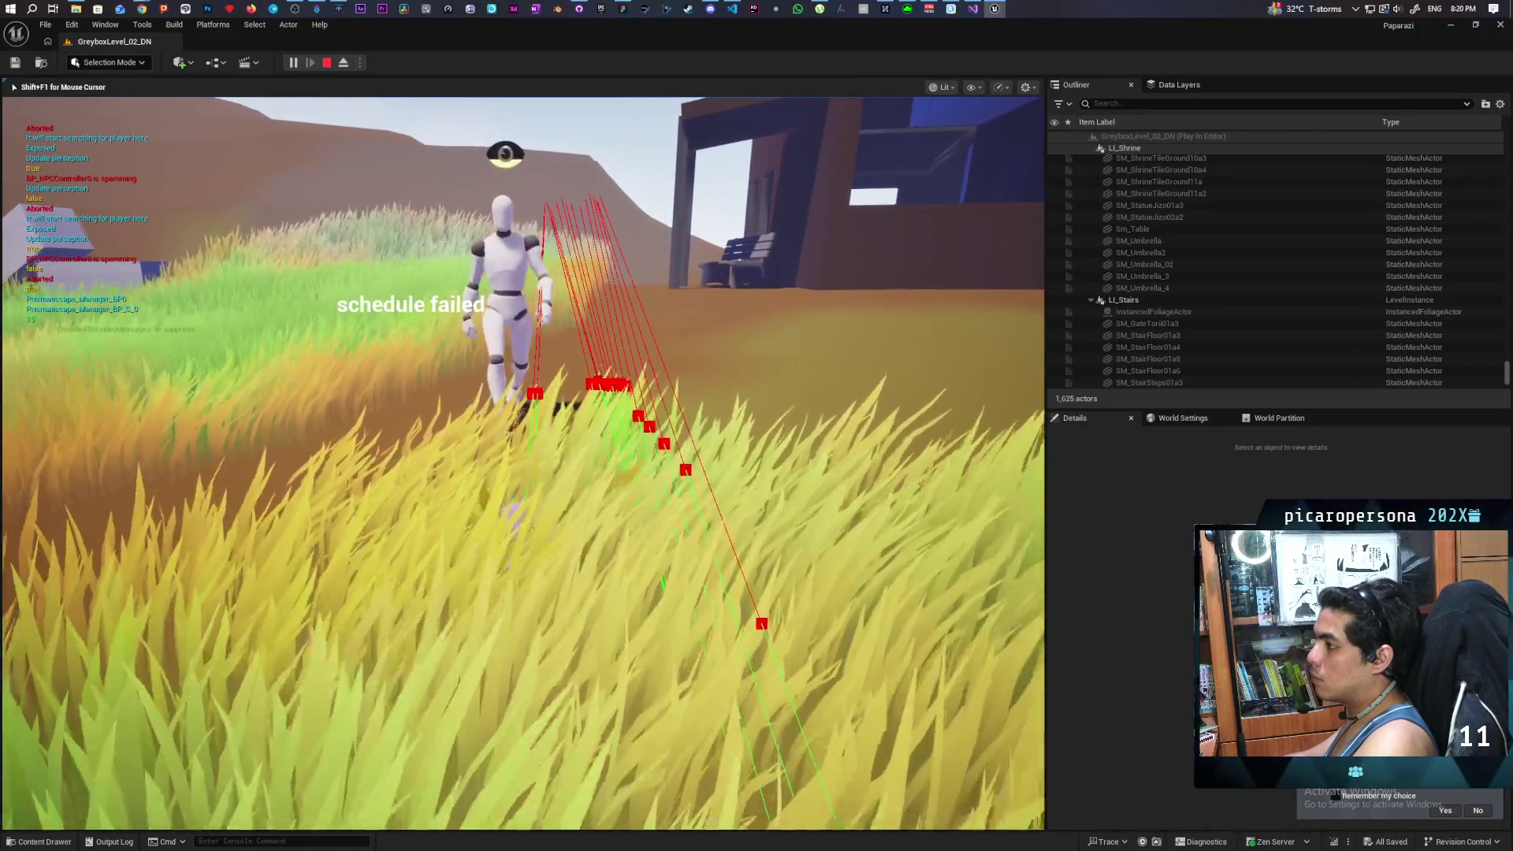
{"action": "key", "text": "w"}
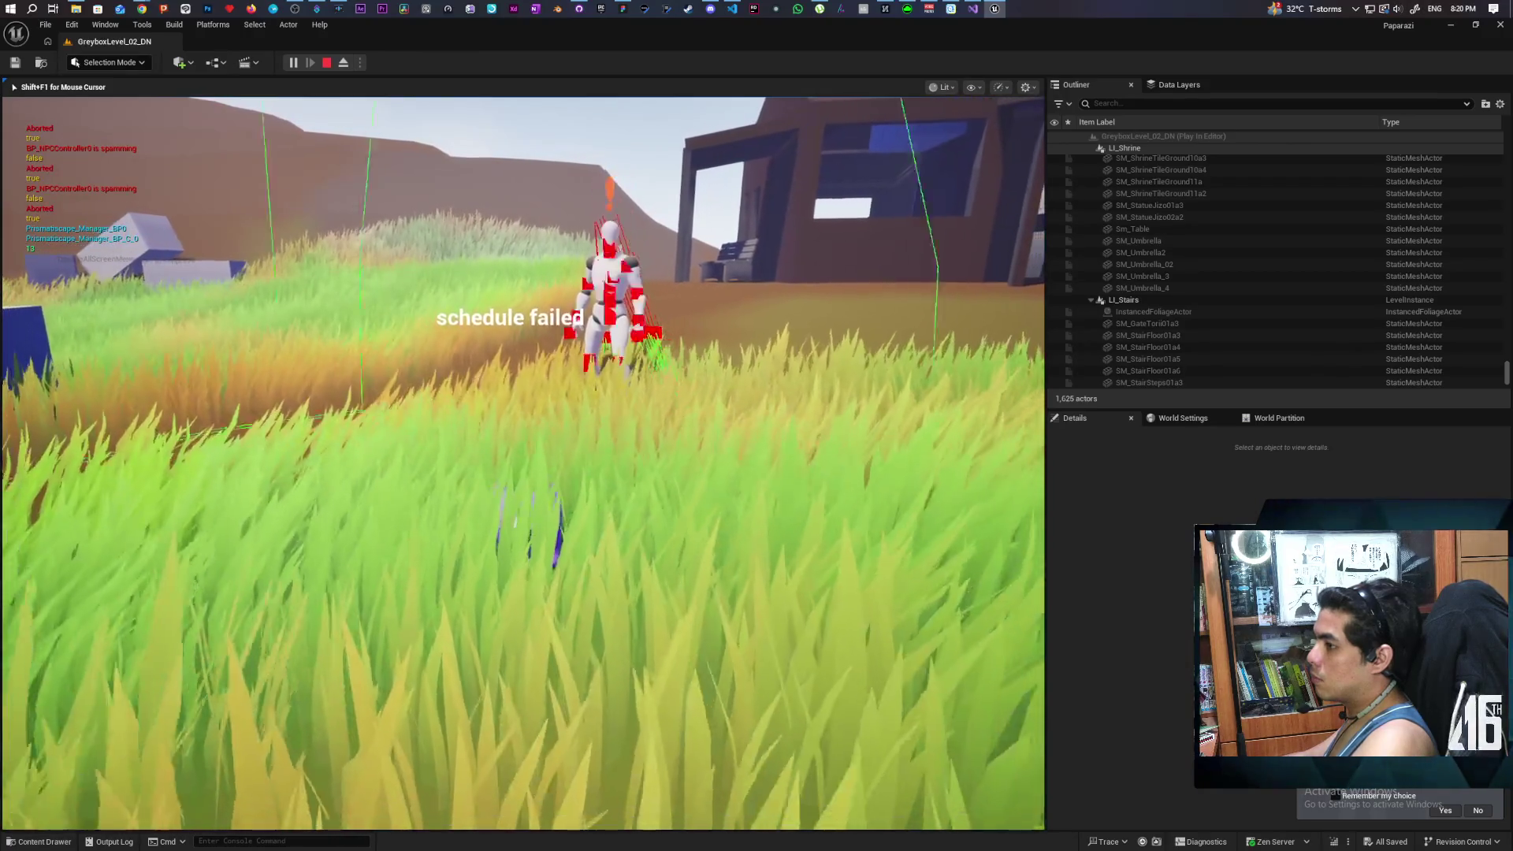
{"action": "key", "text": "w"}
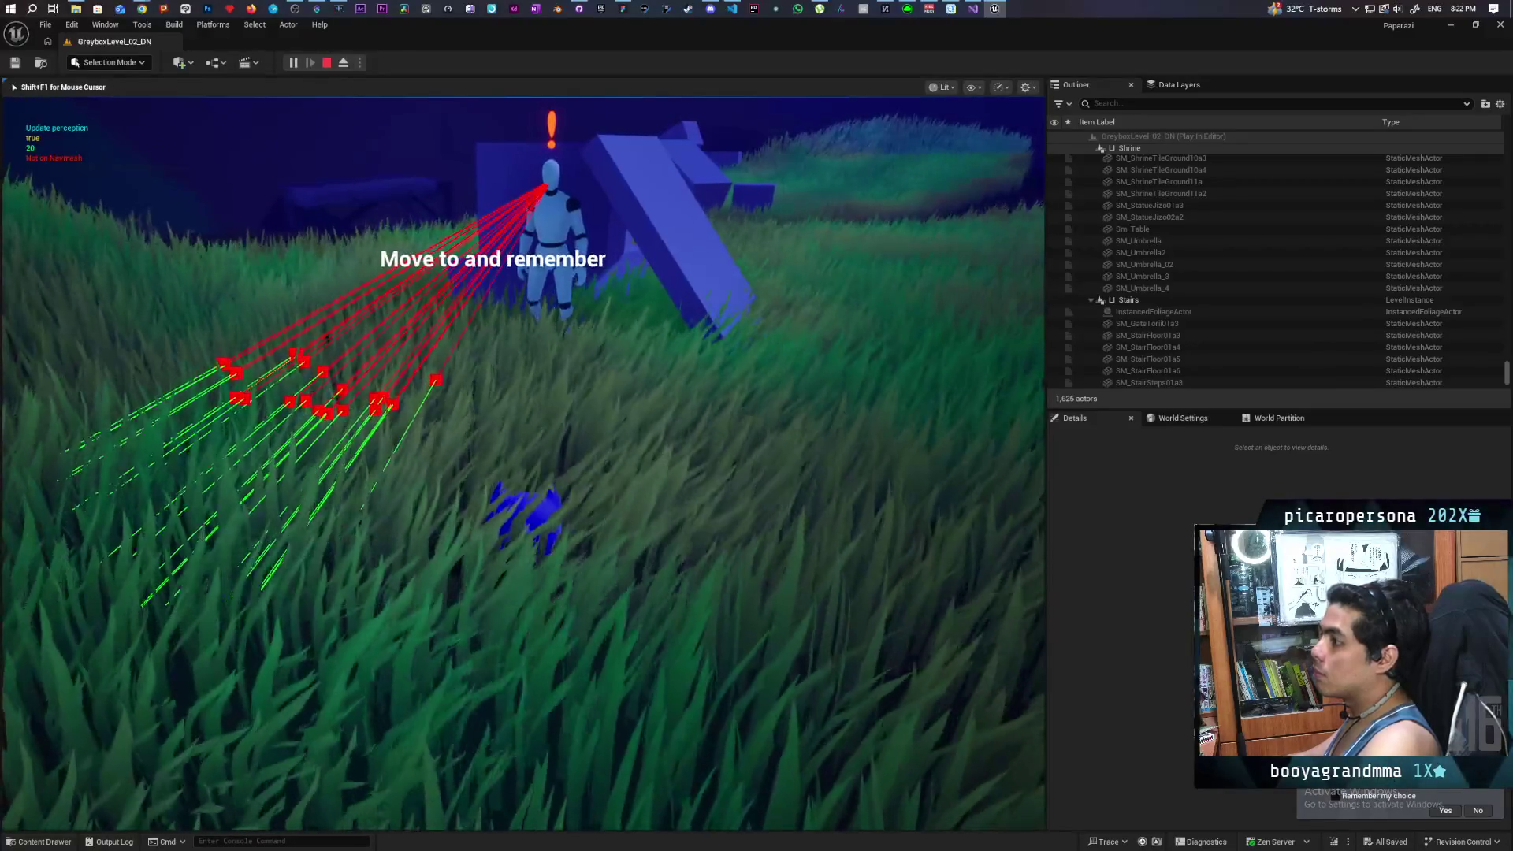
Step: Stop the play test once the NPC has reacted to the player
{"action": "key", "text": "Escape"}
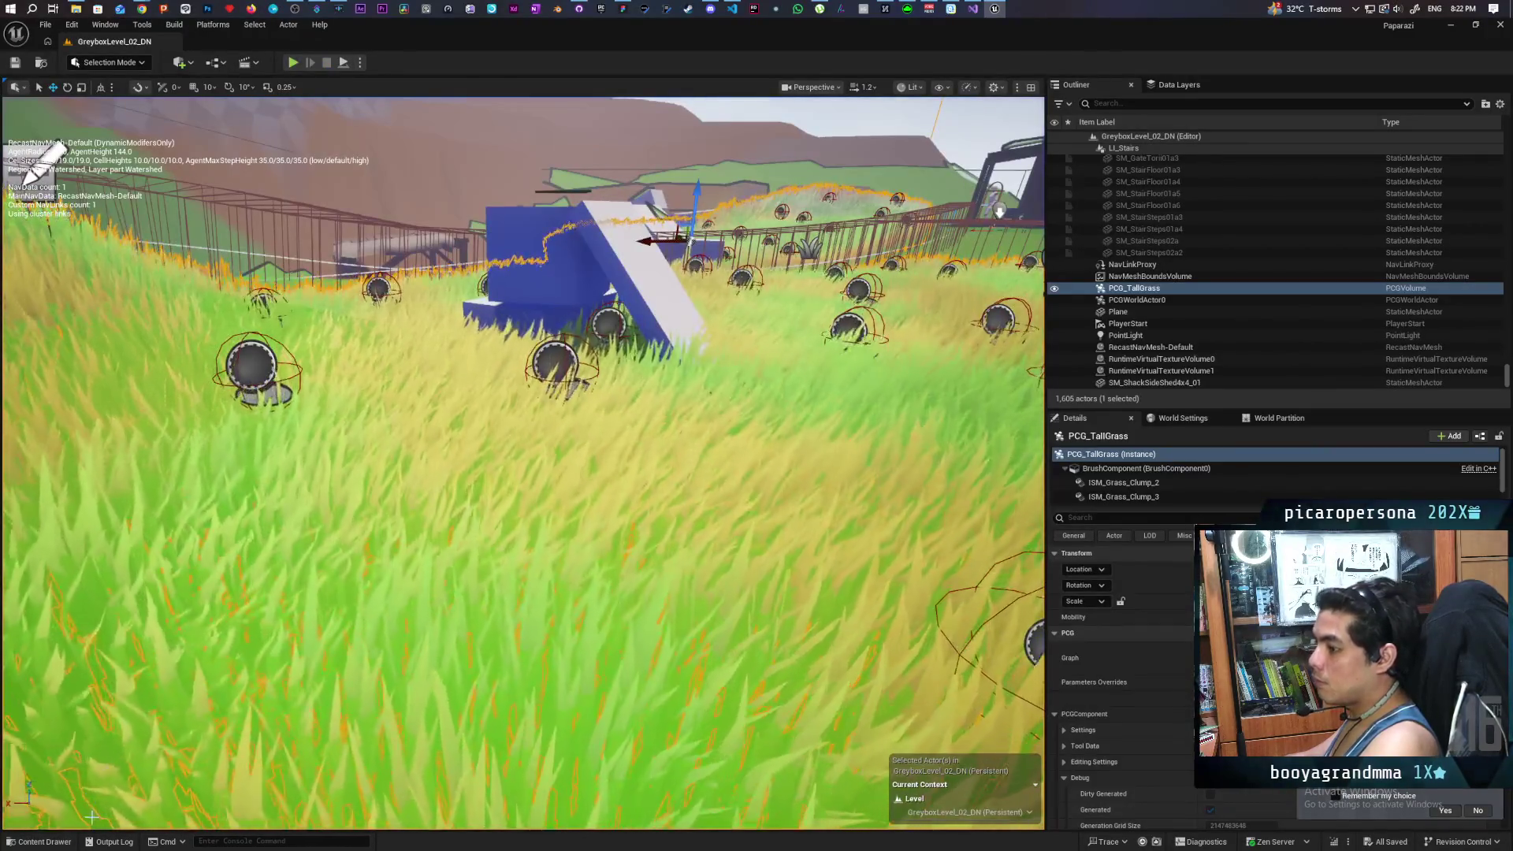
Step: Select BP_NPC and open the BP_NPC_Controller blueprint from the Content Drawer
{"action": "key", "text": "s"}
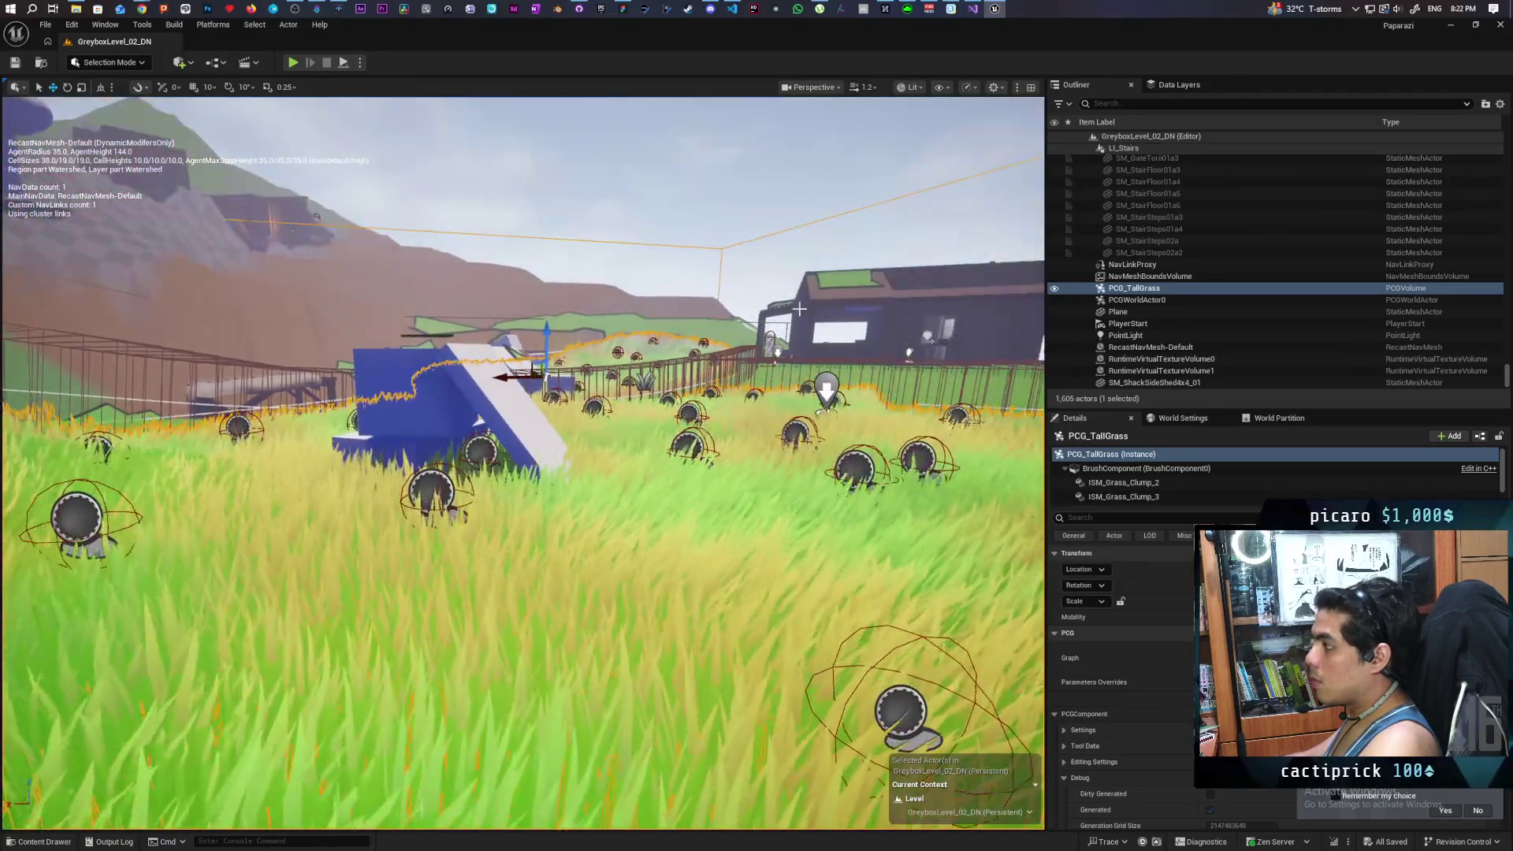
{"action": "left_click", "coordinate": [770, 347]}
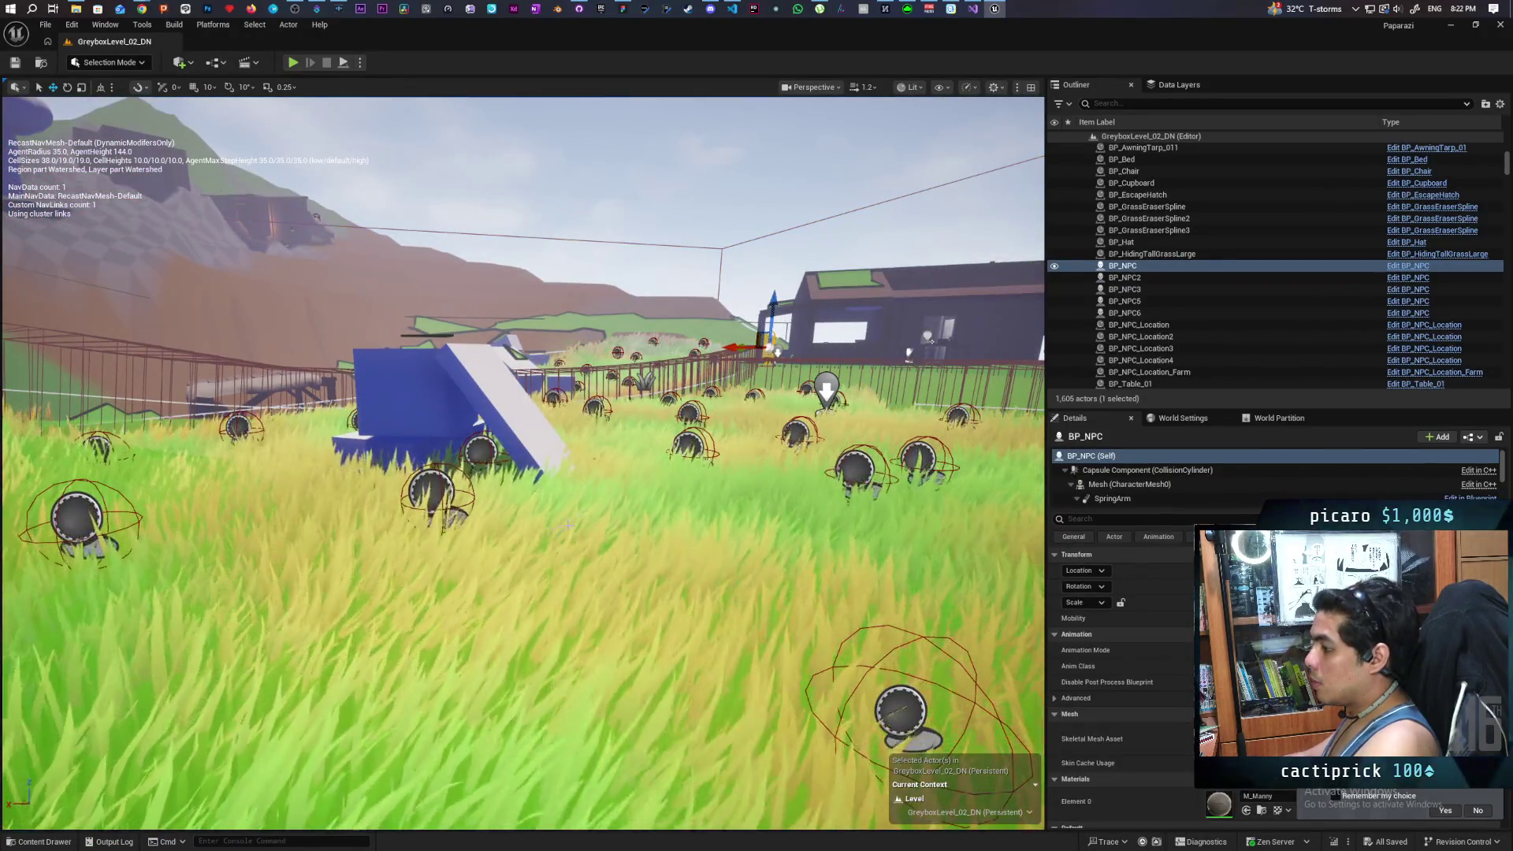
{"action": "key", "text": "ctrl+space"}
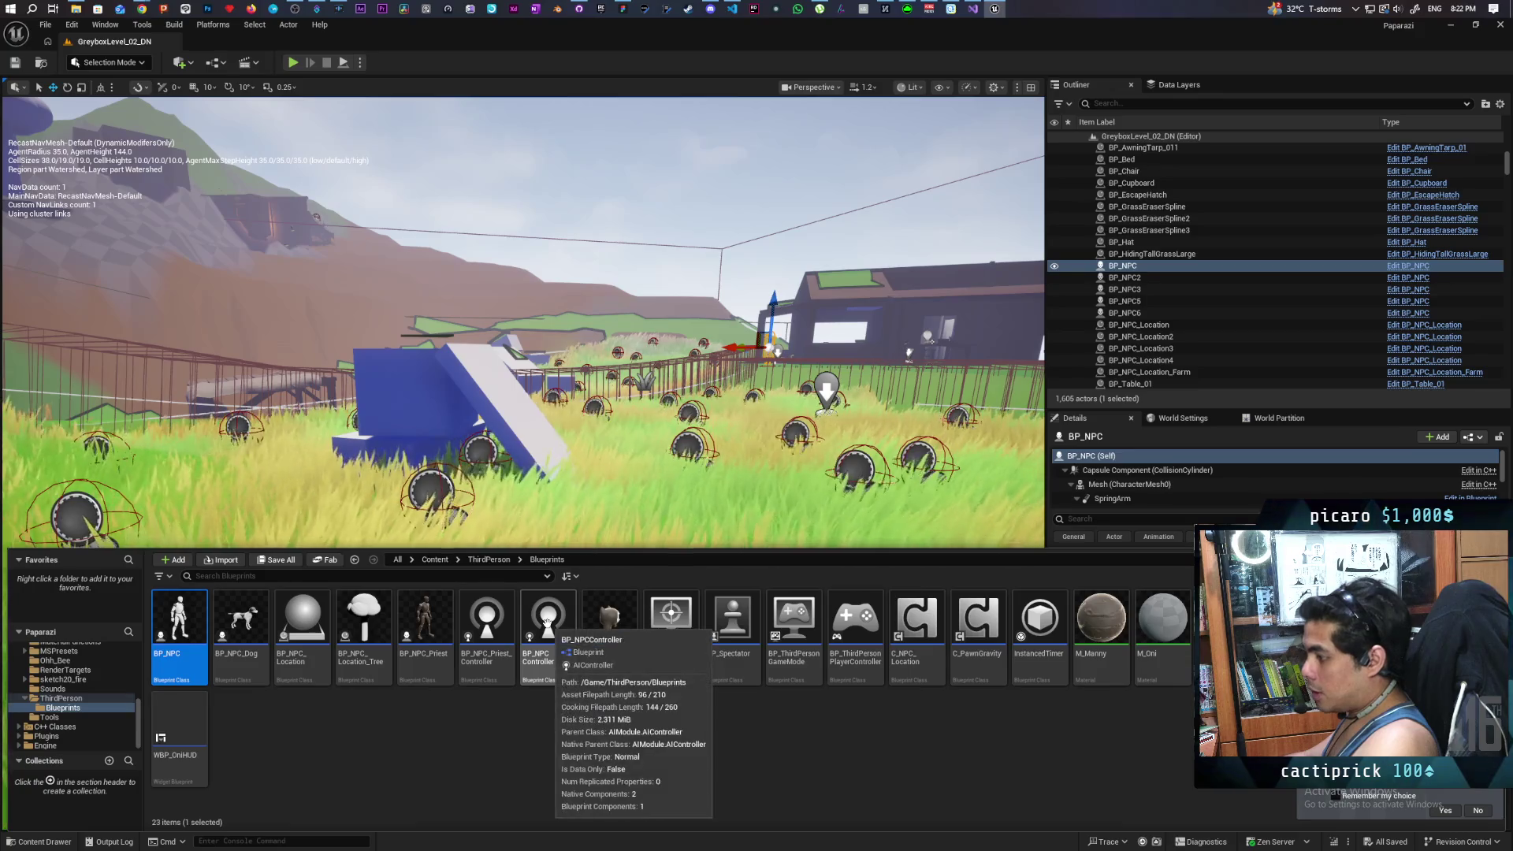
{"action": "left_click", "coordinate": [546, 623]}
{"action": "double_click", "coordinate": [547, 623]}
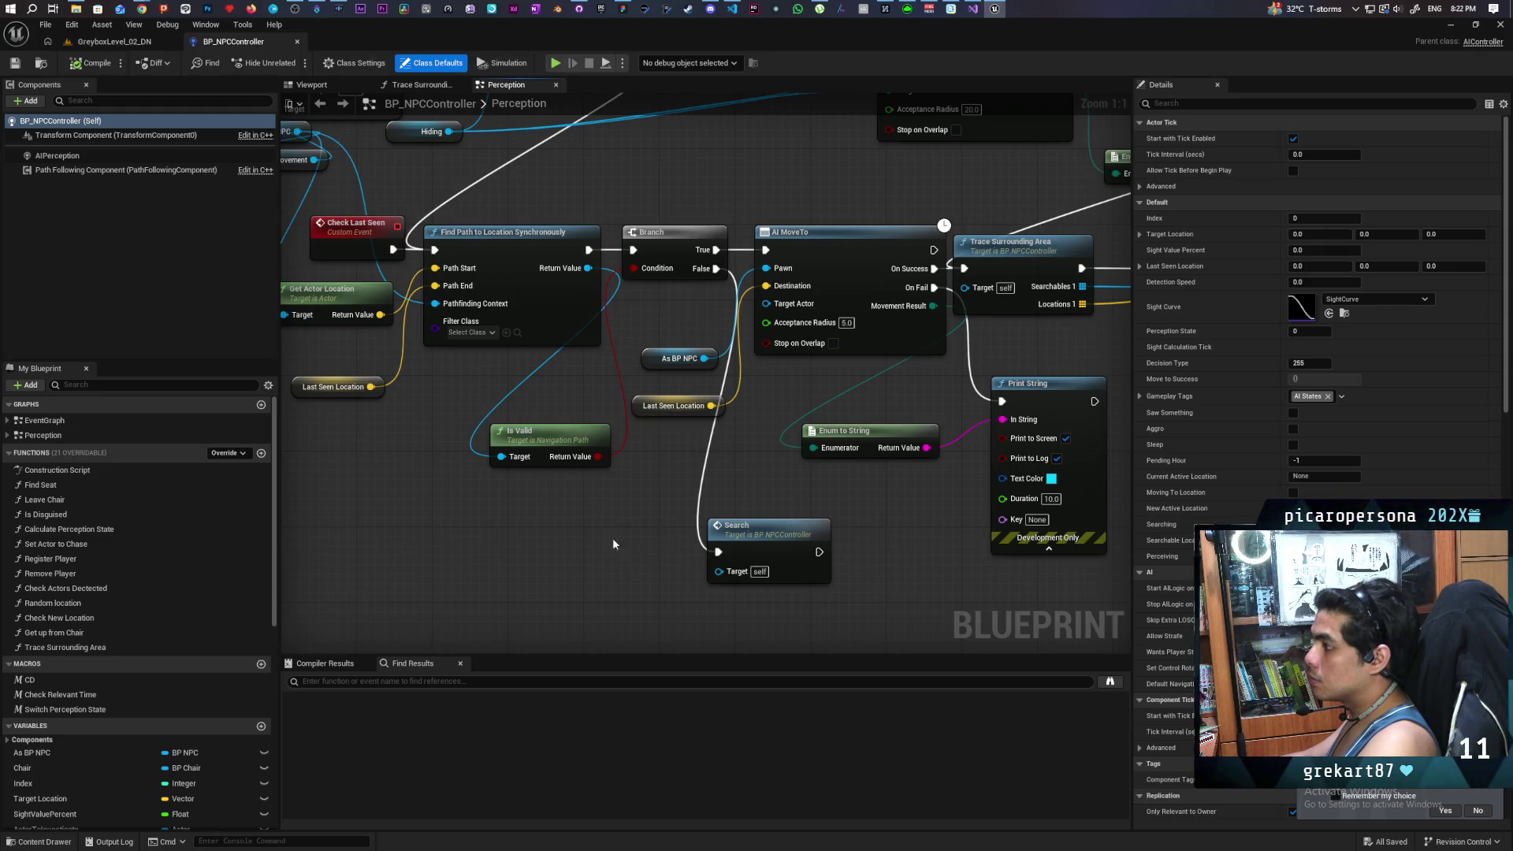
Step: Review the last play session in the Output Log, then return to the GreyboxLevel_02_DN view
{"action": "left_click_drag", "start_coordinate": [576, 545], "coordinate": [606, 546]}
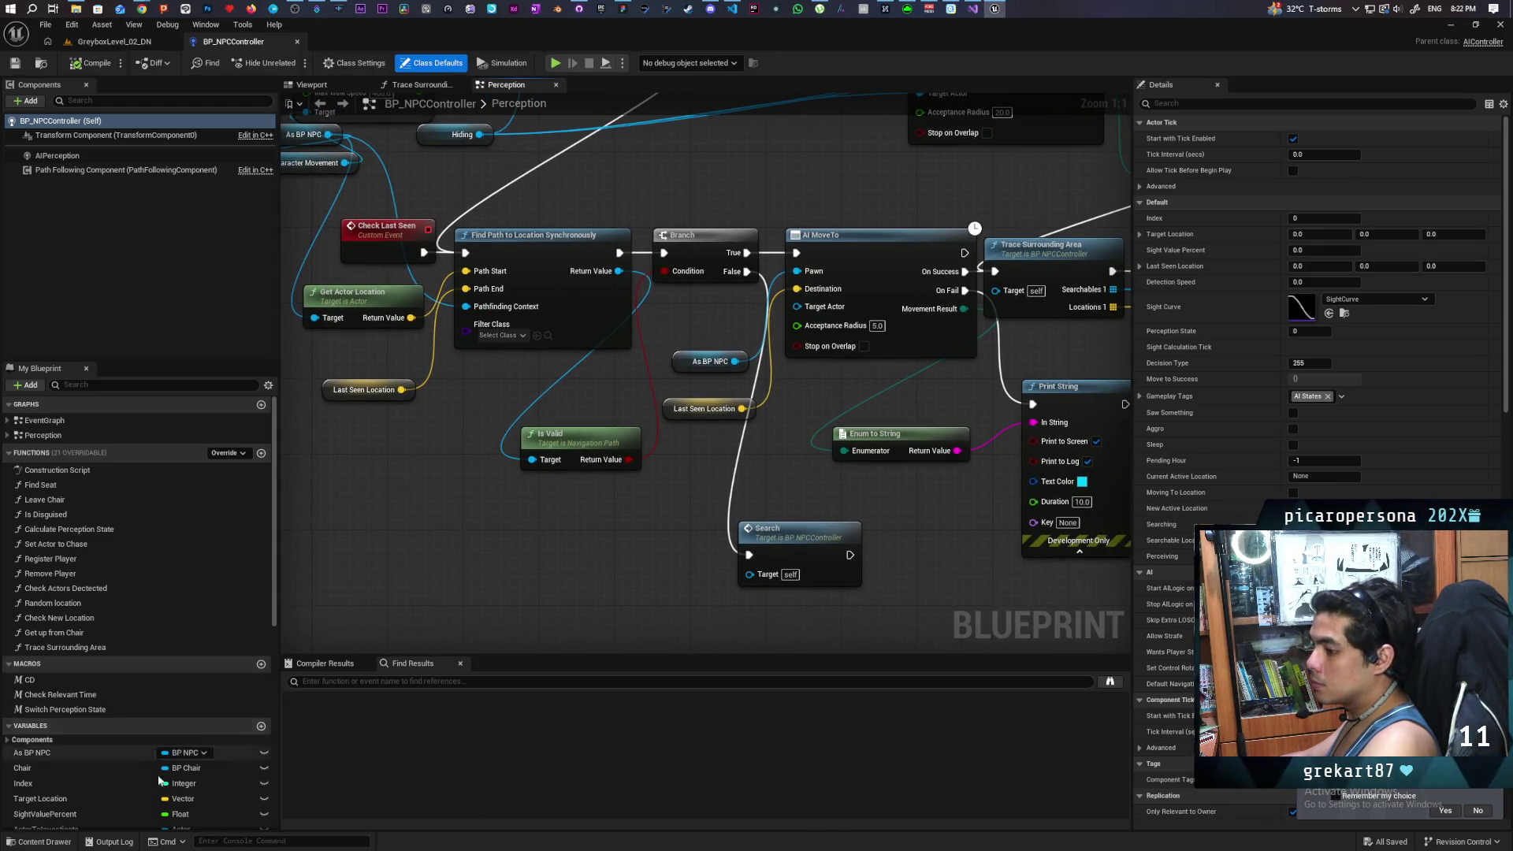
{"action": "left_click", "coordinate": [112, 842]}
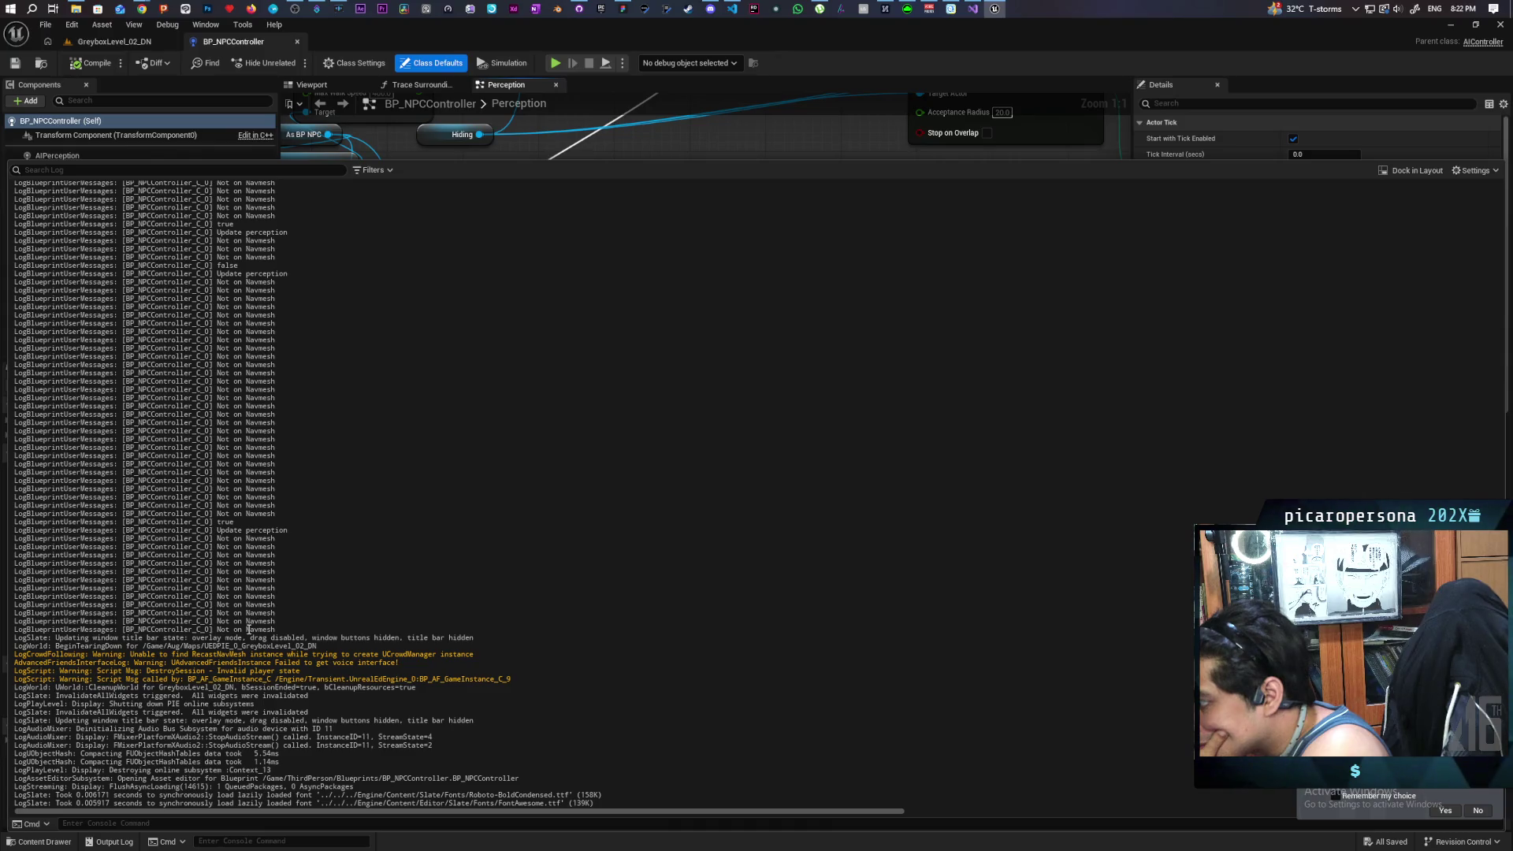
{"action": "left_click", "coordinate": [114, 41]}
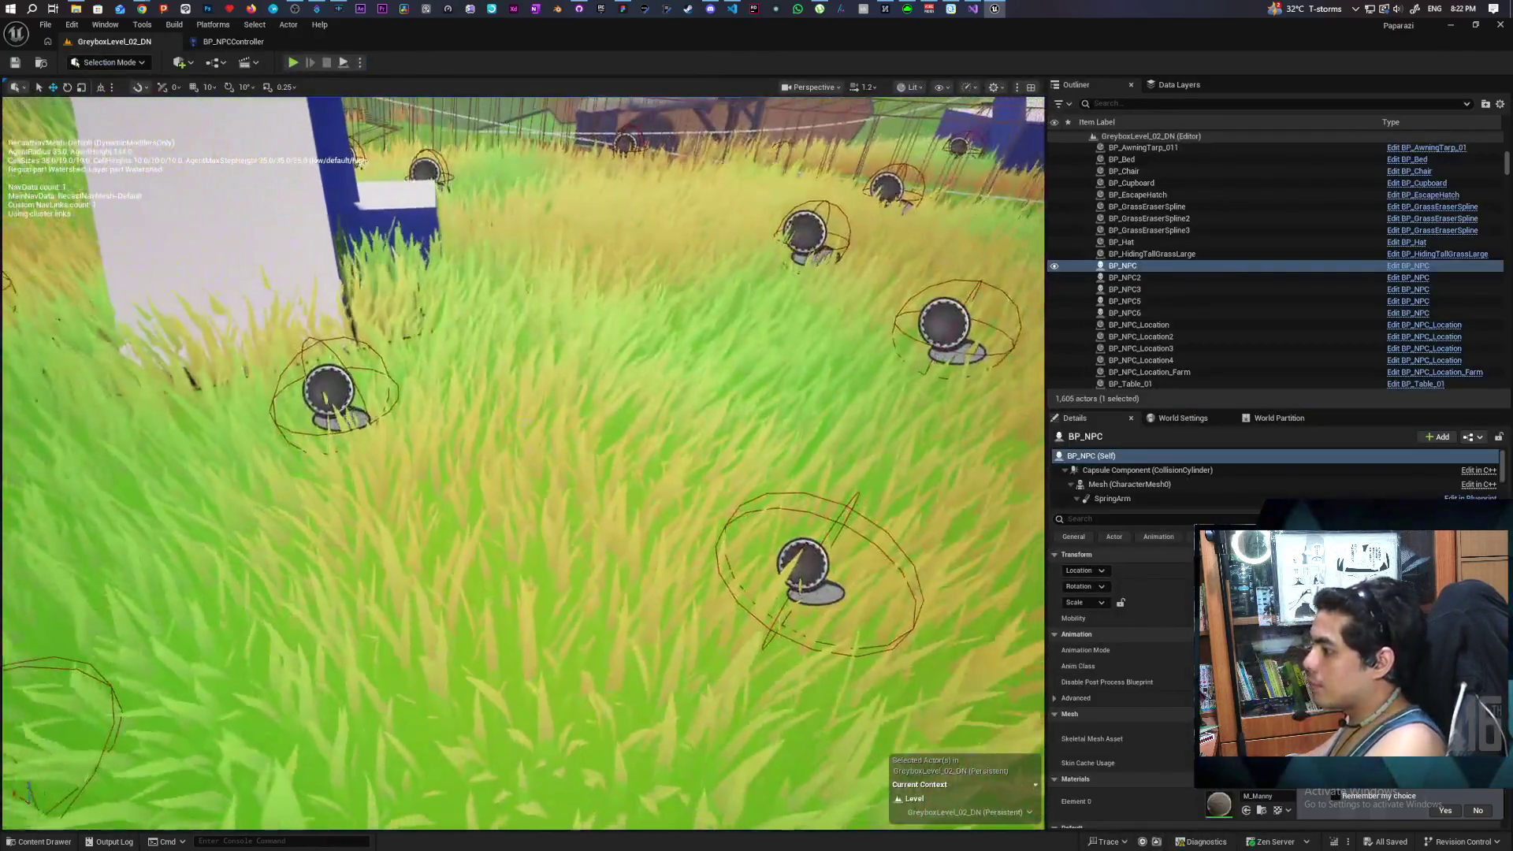
Step: Select PCG_TallGrass, zoom in and out around the blue-and-white building, then switch back to BP_NPCController
{"action": "left_click", "coordinate": [524, 418]}
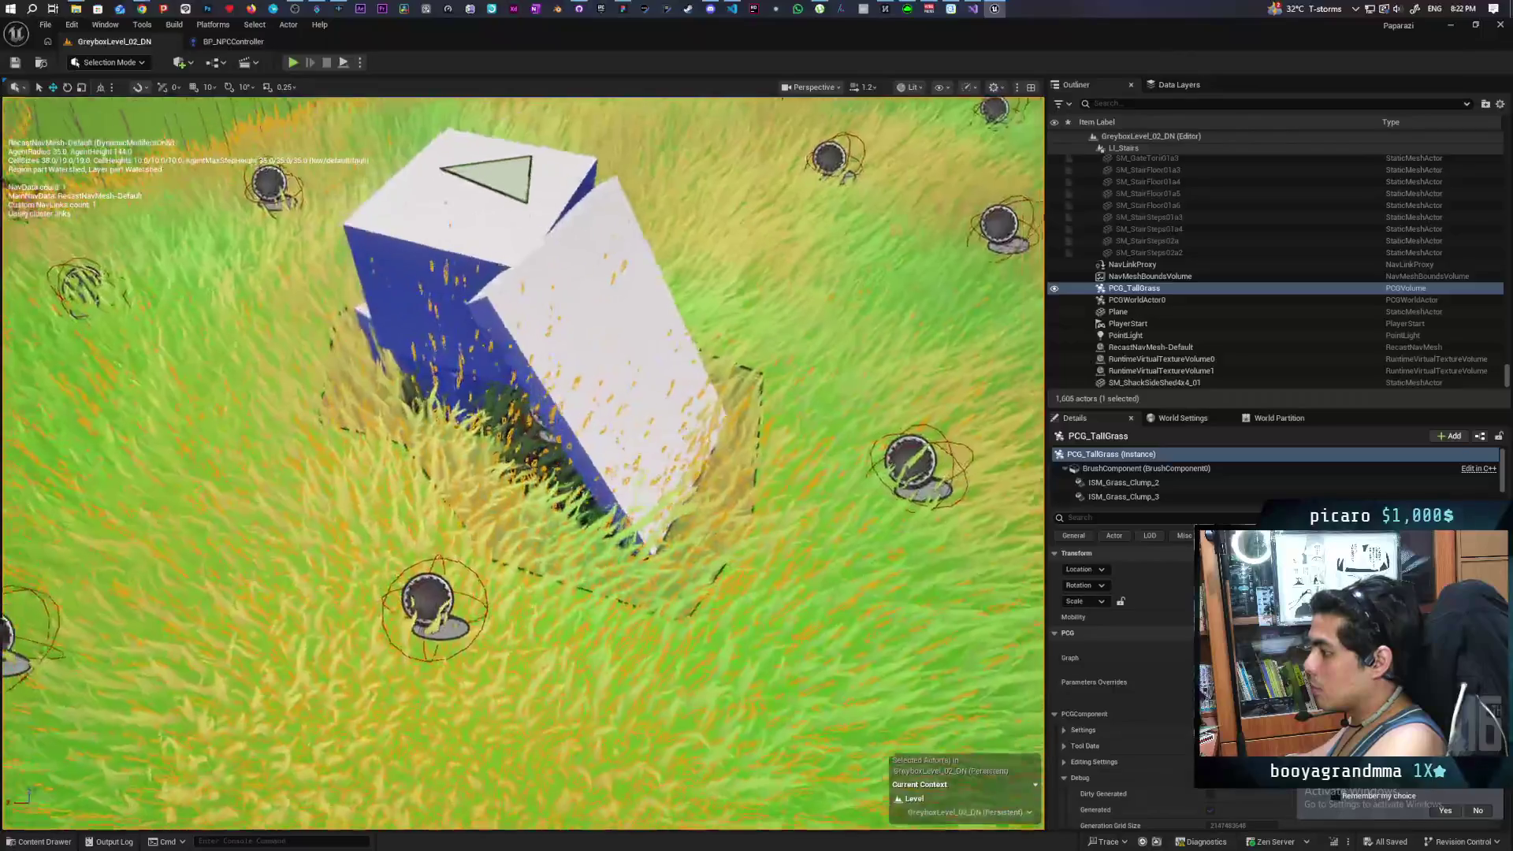
{"action": "scroll", "coordinate": [522, 464], "scroll_direction": "down", "scroll_amount": 5}
{"action": "scroll", "coordinate": [522, 463], "scroll_direction": "up", "scroll_amount": 10}
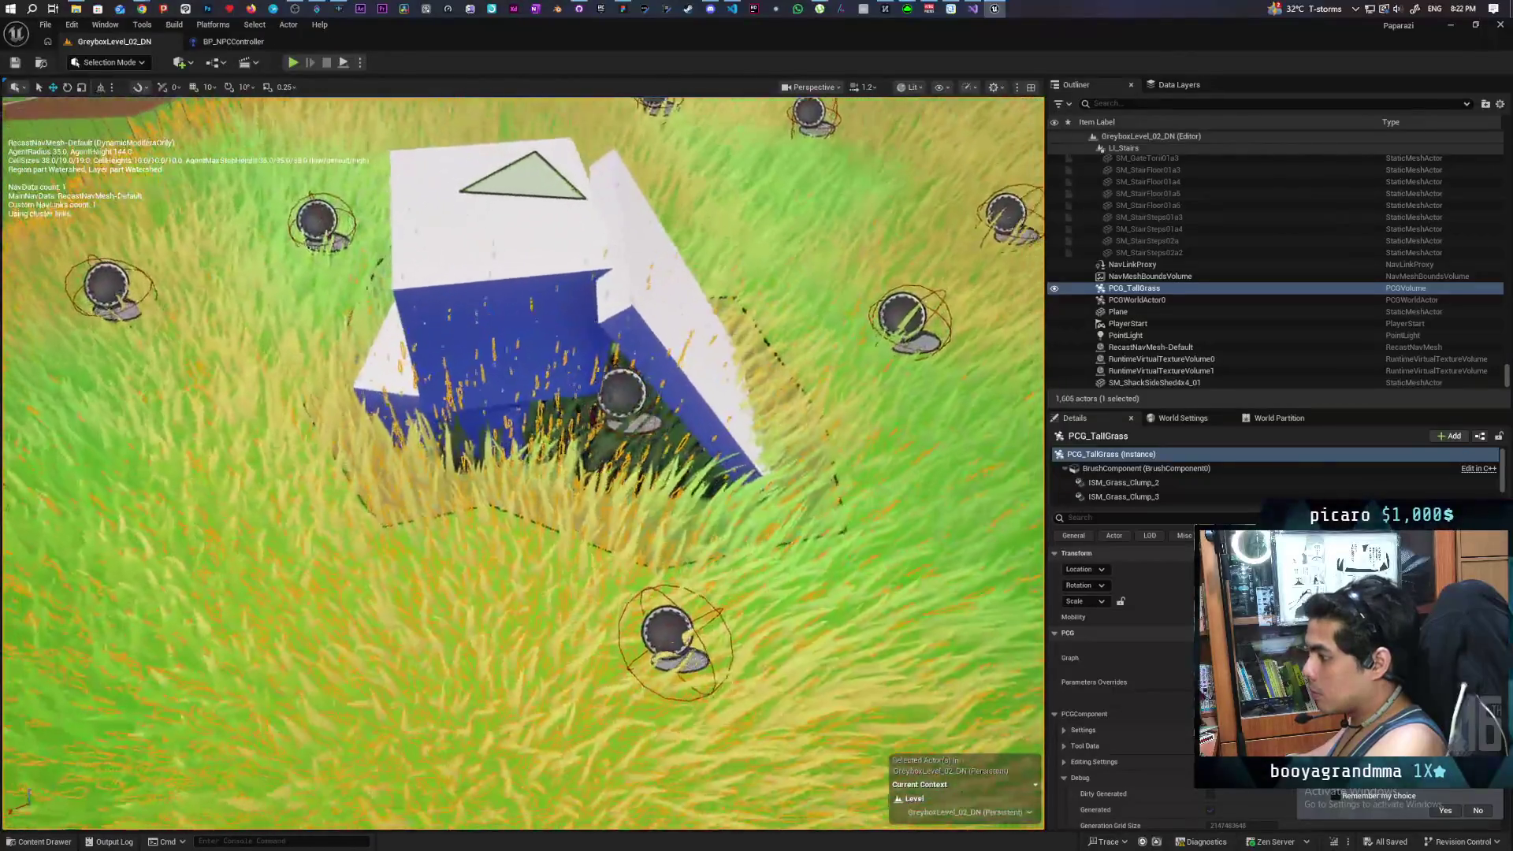
{"action": "scroll", "coordinate": [523, 463], "scroll_direction": "down", "scroll_amount": 5}
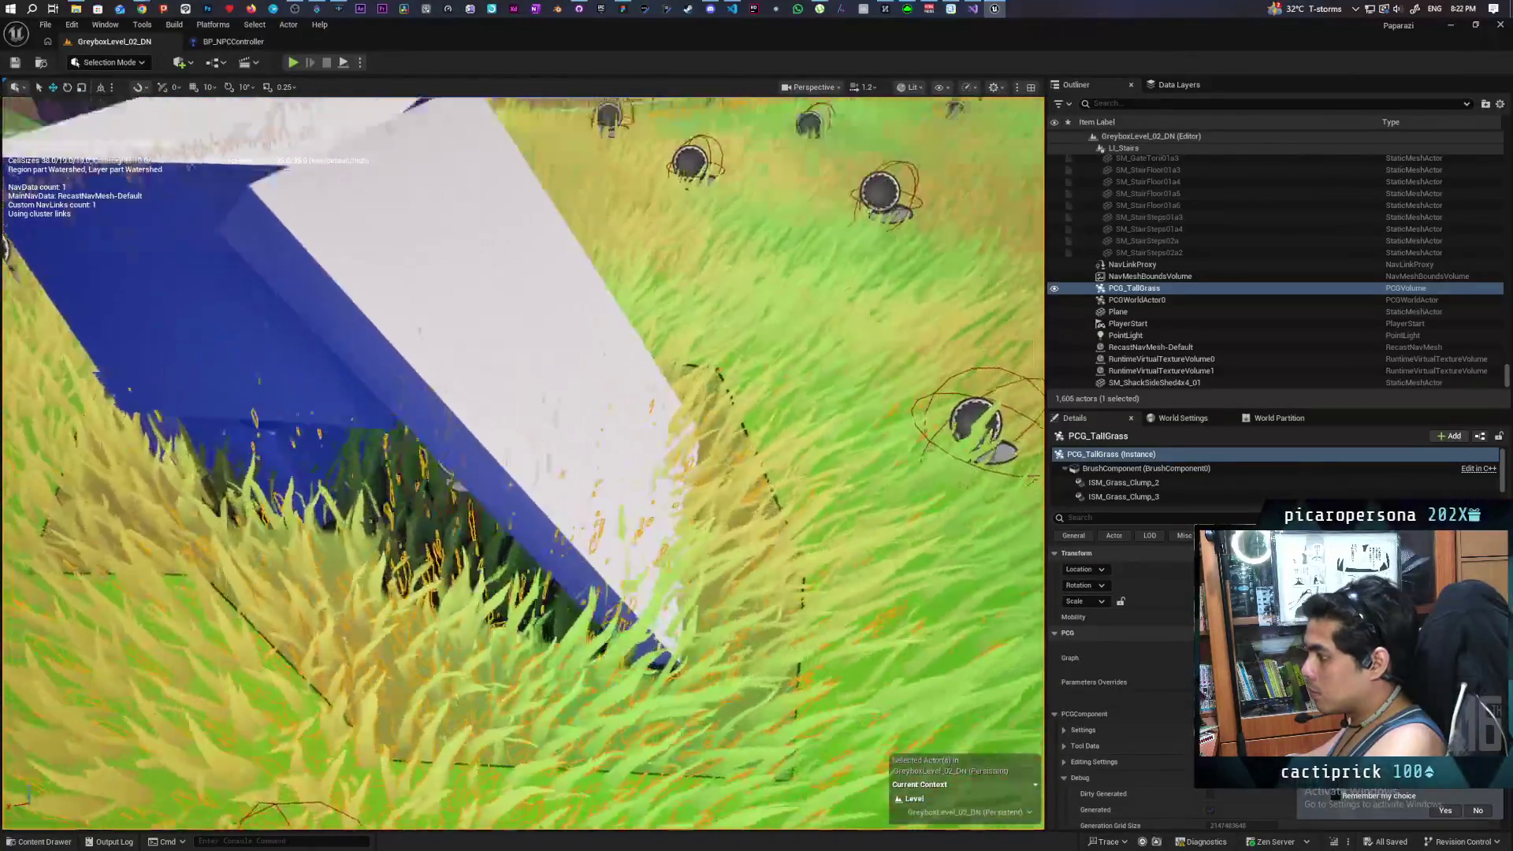
{"action": "scroll", "coordinate": [523, 463], "scroll_direction": "down", "scroll_amount": 5}
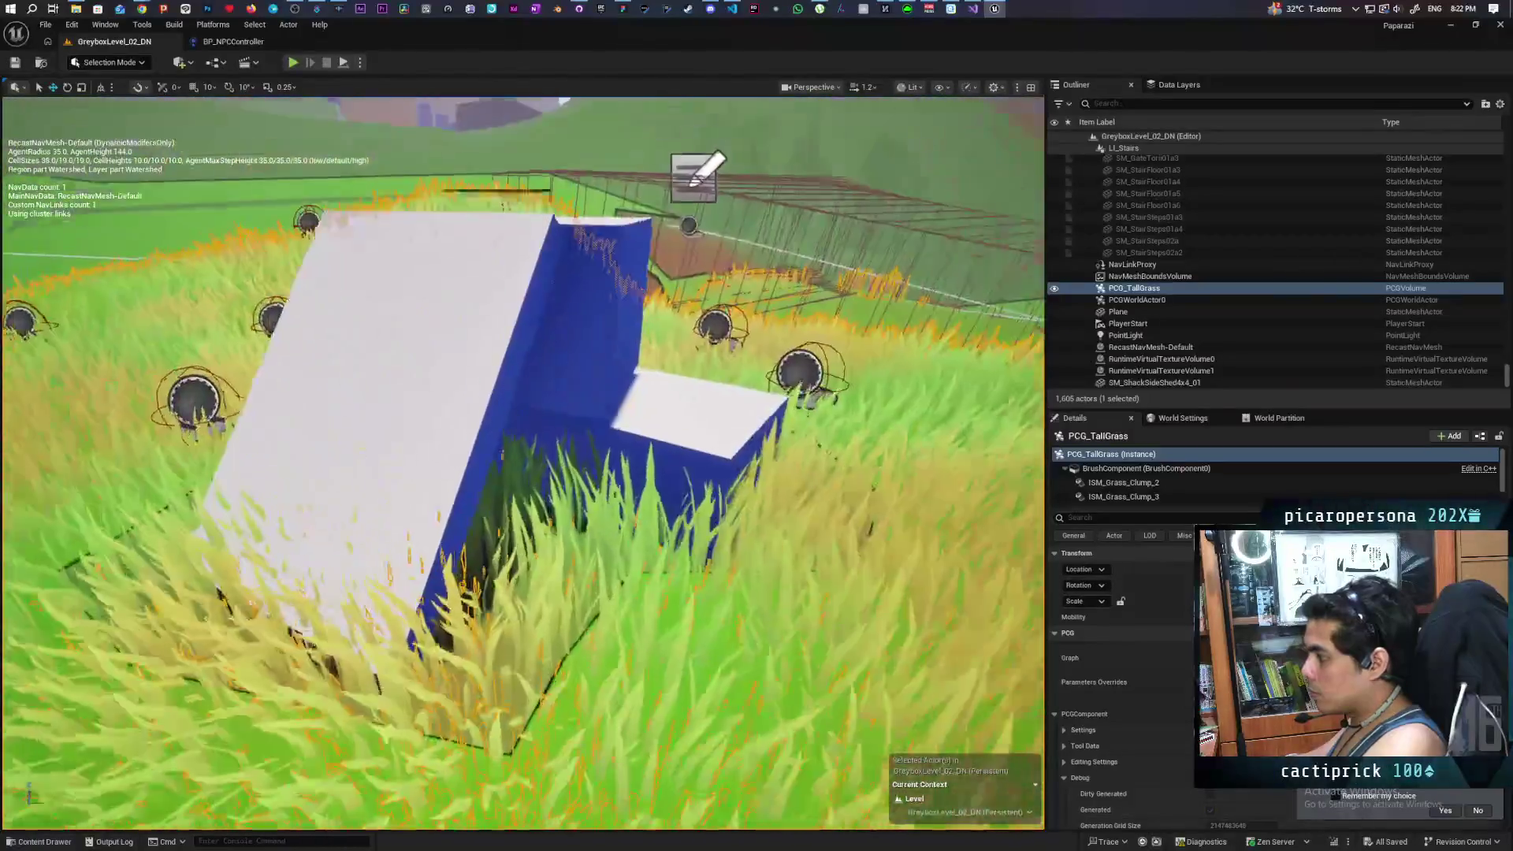
{"action": "scroll", "coordinate": [523, 463], "scroll_direction": "up", "scroll_amount": 10}
{"action": "scroll", "coordinate": [523, 463], "scroll_direction": "down", "scroll_amount": 5}
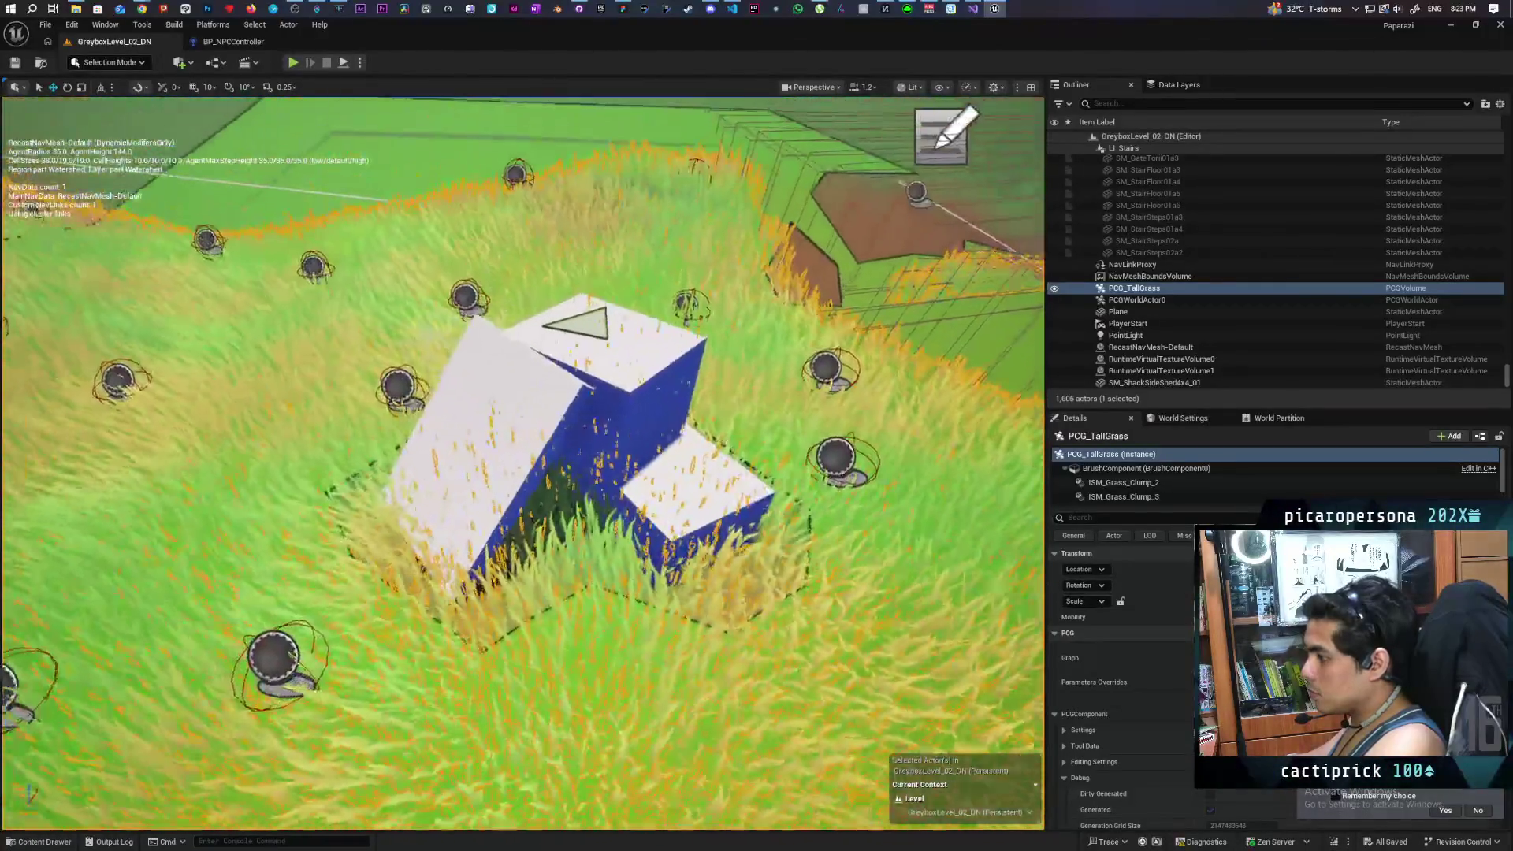
{"action": "scroll", "coordinate": [523, 463], "scroll_direction": "up", "scroll_amount": 8}
{"action": "scroll", "coordinate": [522, 464], "scroll_direction": "down", "scroll_amount": 8}
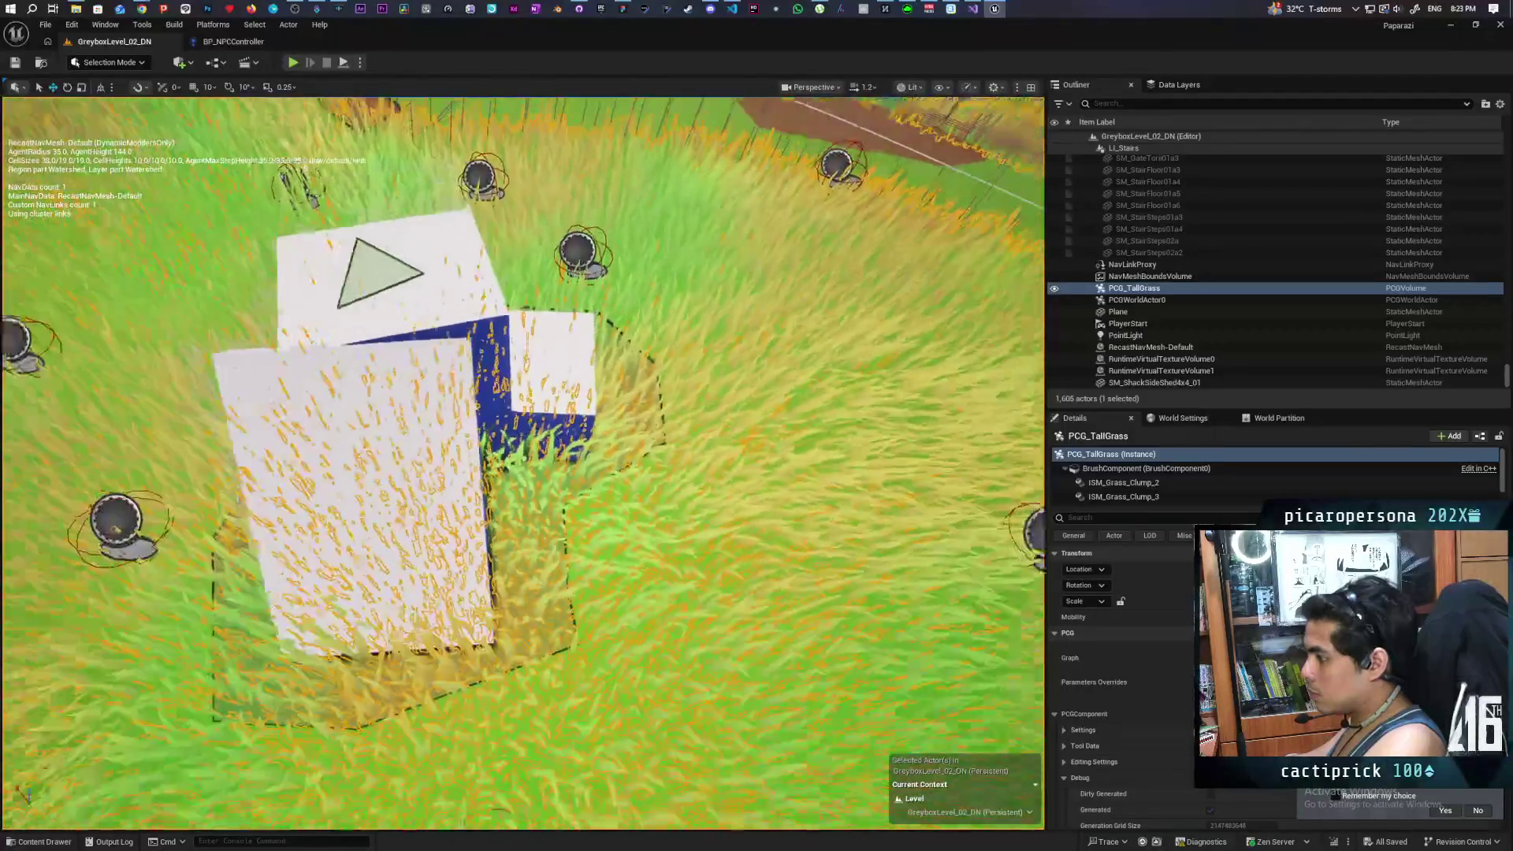
{"action": "scroll", "coordinate": [522, 463], "scroll_direction": "up", "scroll_amount": 5}
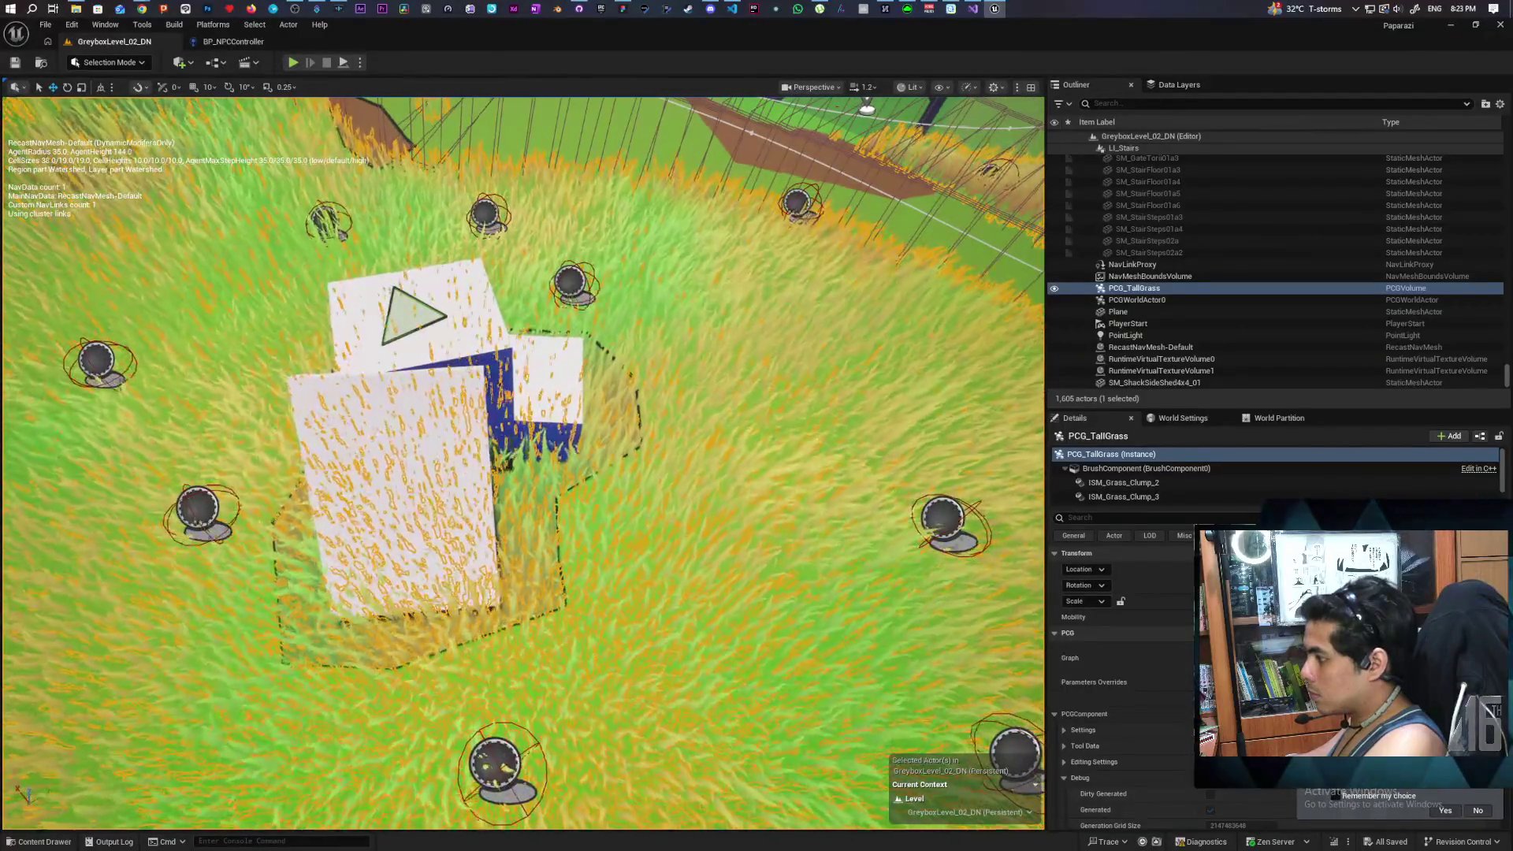
{"action": "scroll", "coordinate": [523, 463], "scroll_direction": "down", "scroll_amount": 3}
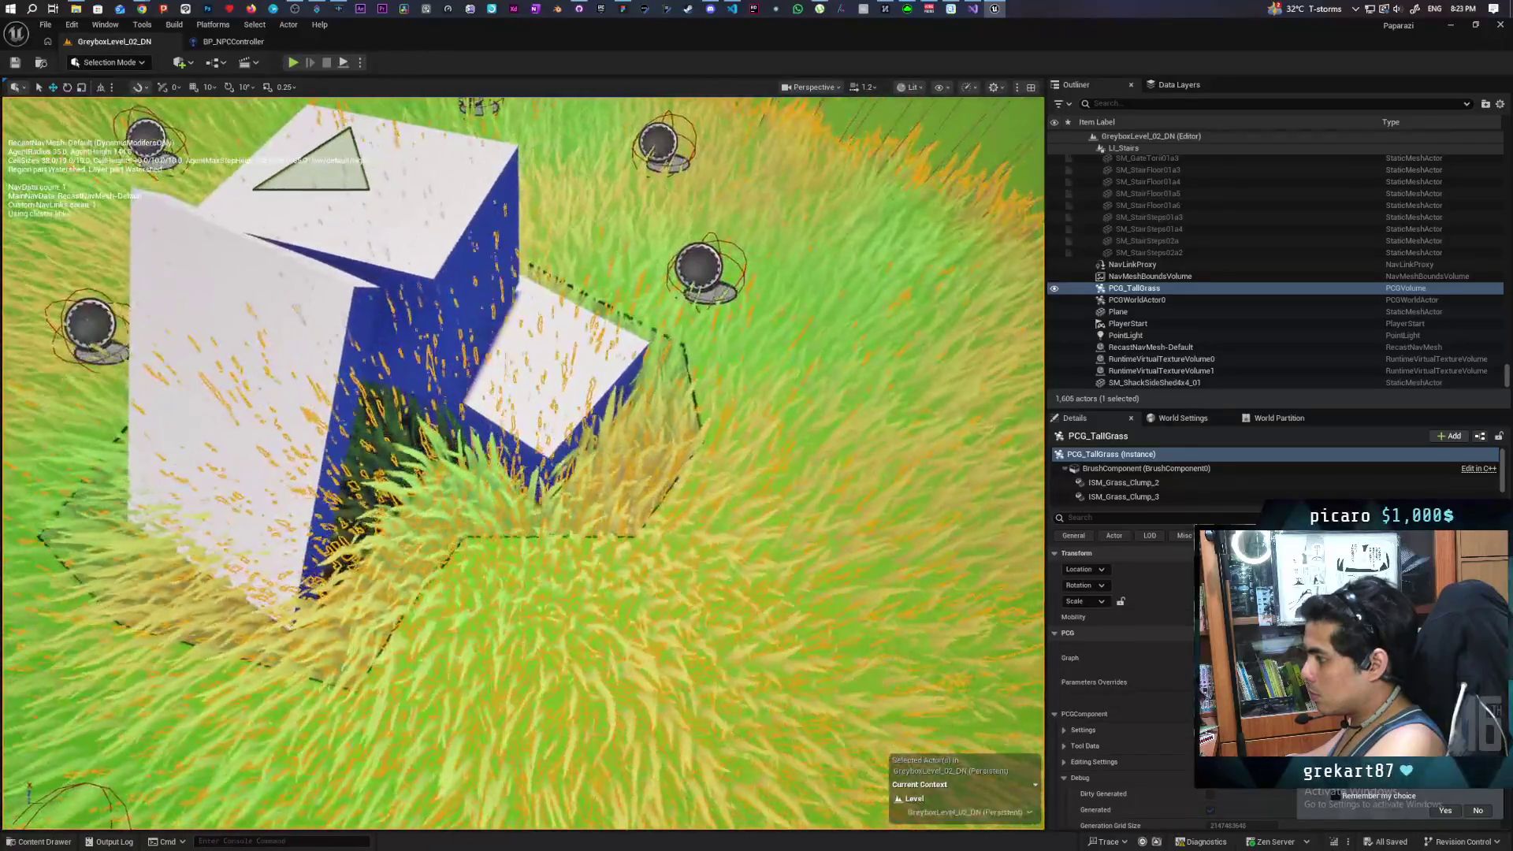
{"action": "key", "text": "ctrl+Tab"}
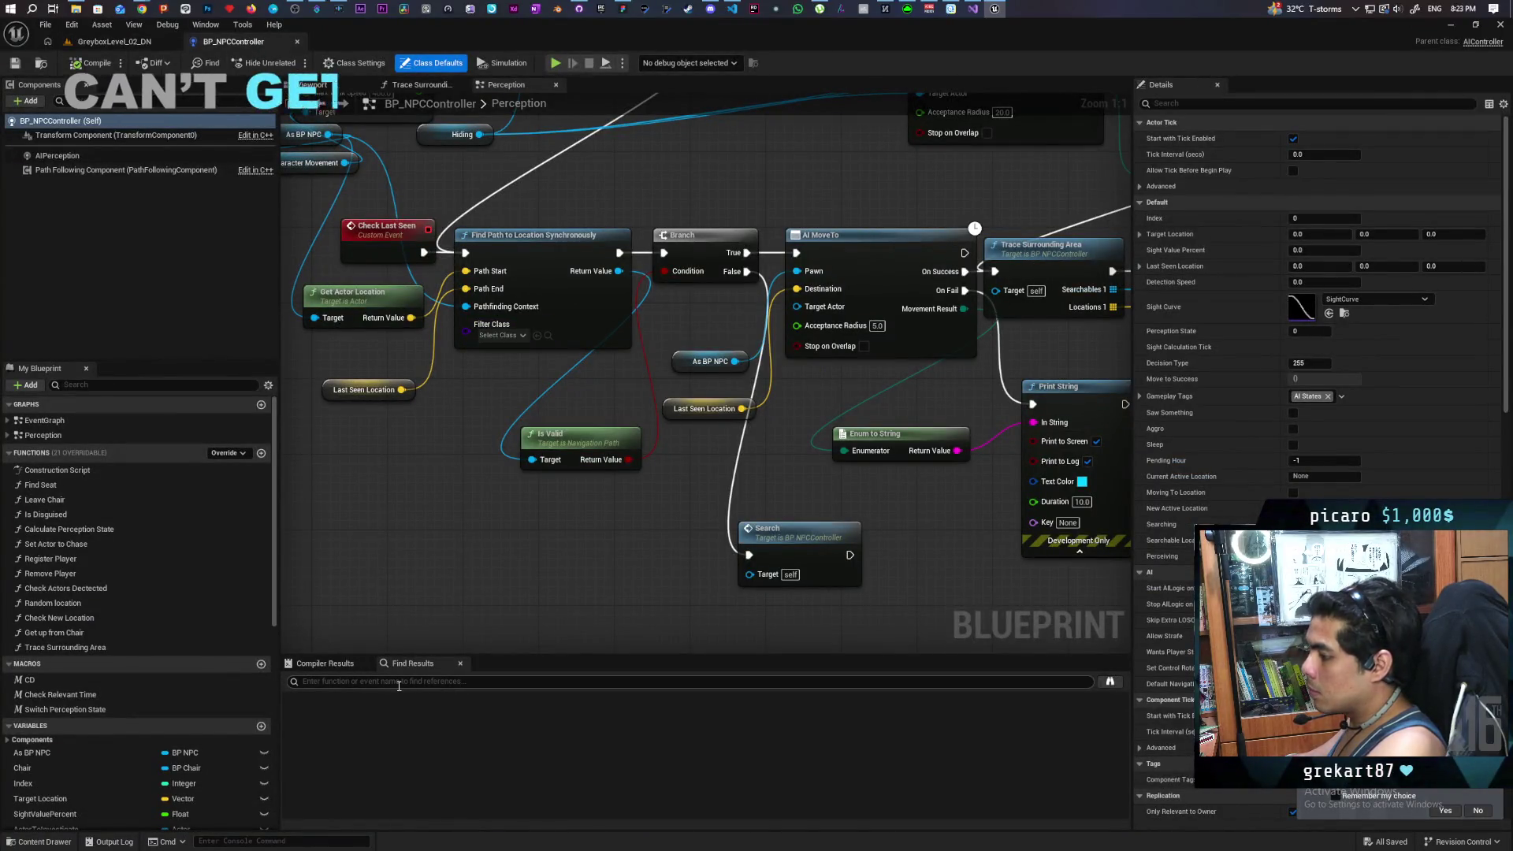
Step: Zoom and pan the Perception graph to the Cast, Has Tag, Branch and 'Not on Navmesh' Print String nodes
{"action": "scroll", "coordinate": [421, 476], "scroll_direction": "down", "scroll_amount": 8}
{"action": "left_click_drag", "start_coordinate": [798, 615], "coordinate": [752, 398]}
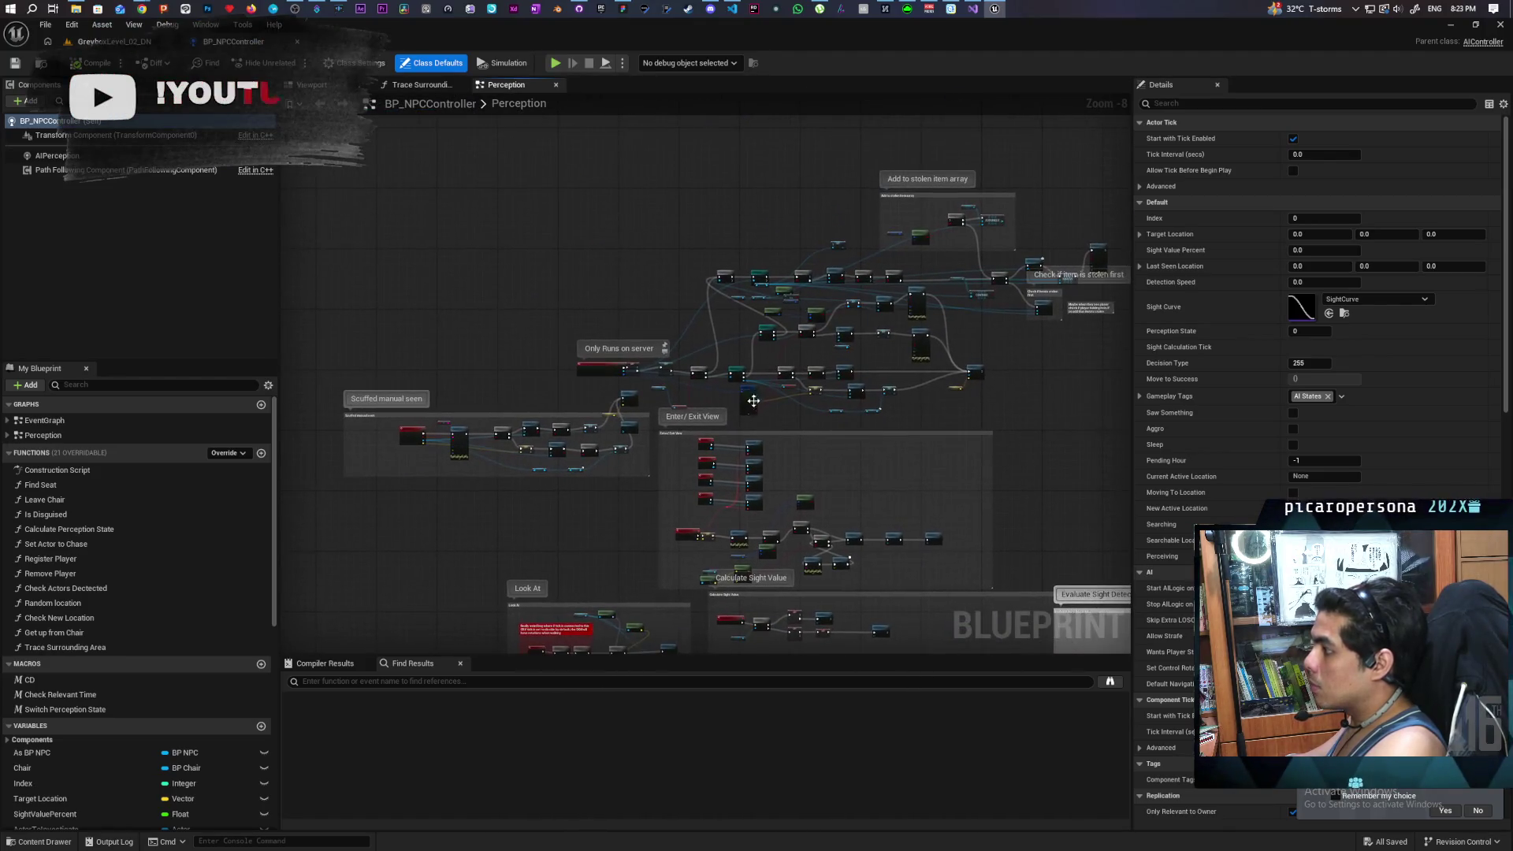
{"action": "scroll", "coordinate": [645, 382], "scroll_direction": "up", "scroll_amount": 3}
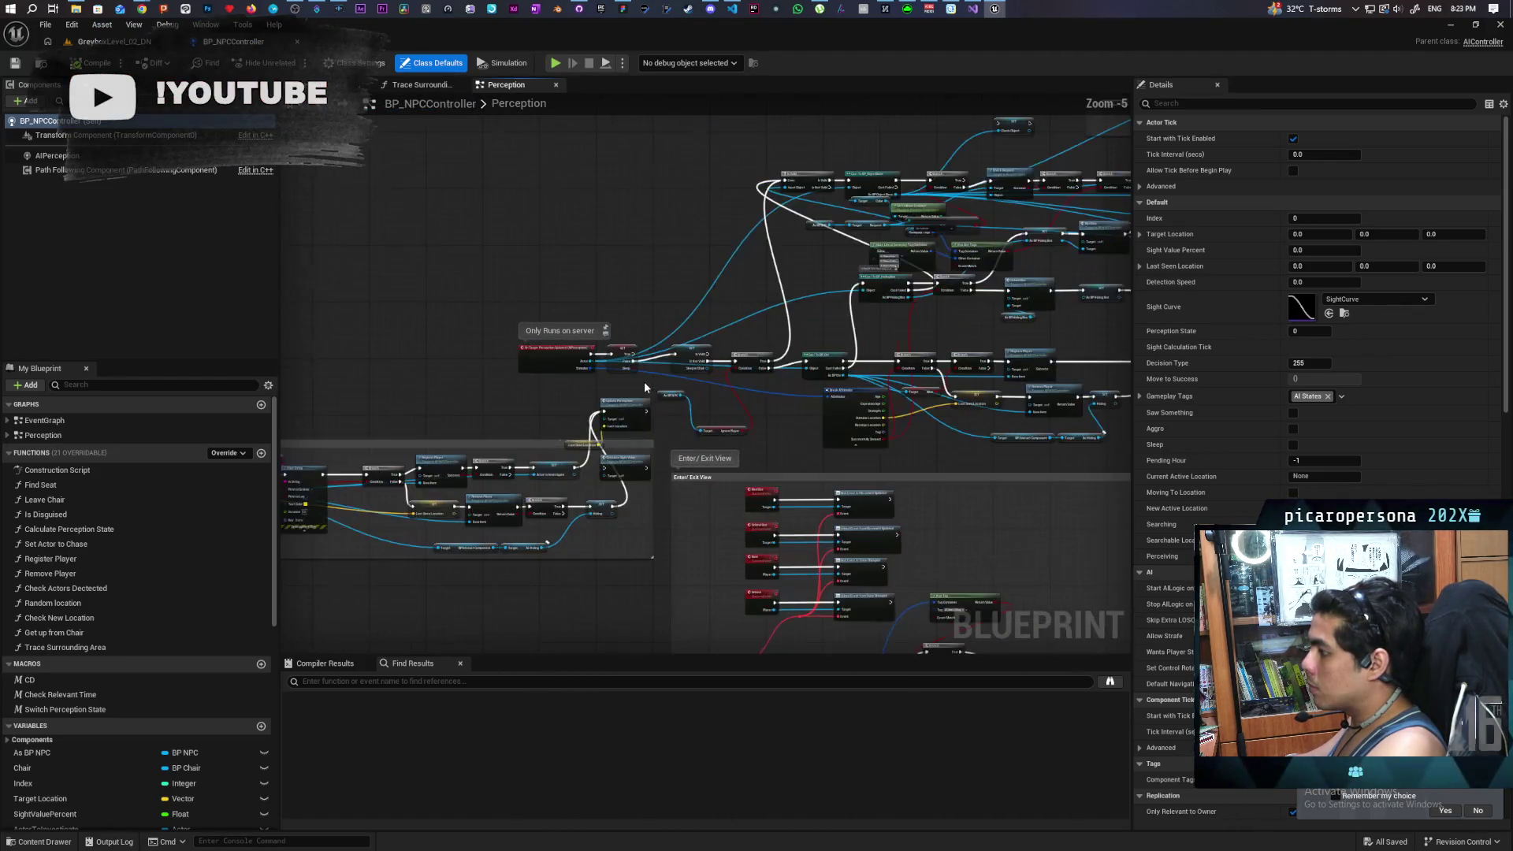
{"action": "scroll", "coordinate": [645, 382], "scroll_direction": "up", "scroll_amount": 1}
{"action": "mouse_move", "coordinate": [645, 382]}
{"action": "left_mouse_down"}
{"action": "mouse_move", "coordinate": [550, 470]}
{"action": "mouse_move", "coordinate": [713, 331]}
{"action": "mouse_move", "coordinate": [526, 541]}
{"action": "mouse_move", "coordinate": [783, 223]}
{"action": "mouse_move", "coordinate": [1434, 275]}
{"action": "left_mouse_up"}
{"action": "scroll", "coordinate": [550, 471], "scroll_direction": "up", "scroll_amount": 1}
{"action": "mouse_move", "coordinate": [305, 396]}
{"action": "left_mouse_down"}
{"action": "mouse_move", "coordinate": [305, 523]}
{"action": "mouse_move", "coordinate": [679, 533]}
{"action": "mouse_move", "coordinate": [681, 584]}
{"action": "mouse_move", "coordinate": [966, 408]}
{"action": "mouse_move", "coordinate": [1001, 340]}
{"action": "left_mouse_up"}
{"action": "mouse_move", "coordinate": [565, 458]}
{"action": "left_mouse_down"}
{"action": "mouse_move", "coordinate": [857, 528]}
{"action": "mouse_move", "coordinate": [912, 591]}
{"action": "mouse_move", "coordinate": [938, 555]}
{"action": "mouse_move", "coordinate": [892, 621]}
{"action": "mouse_move", "coordinate": [915, 392]}
{"action": "mouse_move", "coordinate": [1006, 327]}
{"action": "mouse_move", "coordinate": [873, 292]}
{"action": "mouse_move", "coordinate": [840, 205]}
{"action": "mouse_move", "coordinate": [876, 239]}
{"action": "left_mouse_up"}
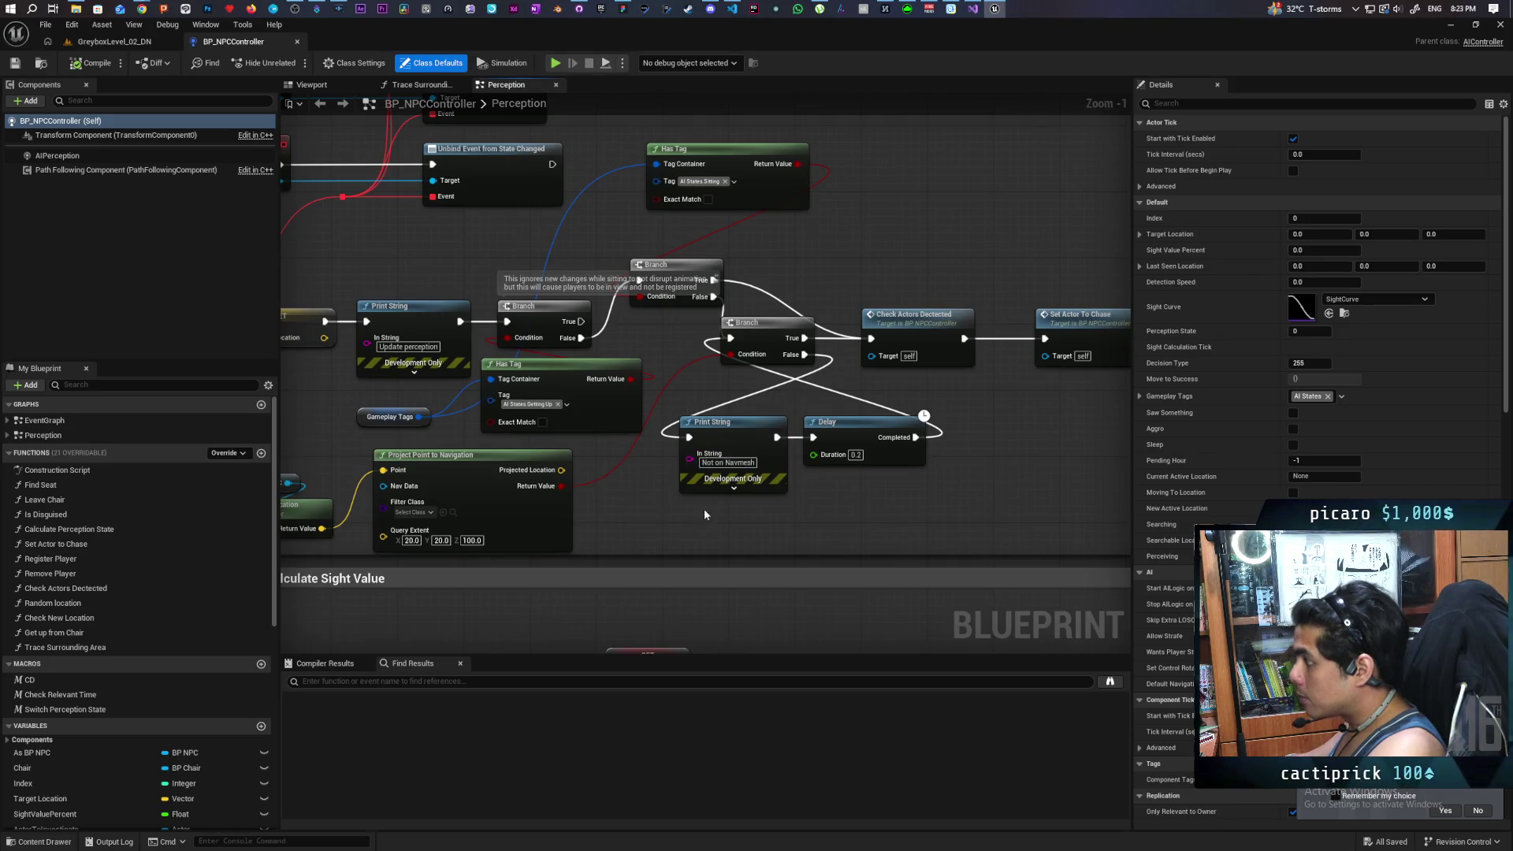
Step: Deselect Class Defaults, then marquee-select the navmesh Branch, 'Not on Navmesh' Print String and 0.2s Delay nodes and move them
{"action": "left_click", "coordinate": [831, 498]}
{"action": "mouse_move", "coordinate": [829, 503]}
{"action": "left_mouse_down"}
{"action": "mouse_move", "coordinate": [992, 482]}
{"action": "mouse_move", "coordinate": [894, 452]}
{"action": "left_mouse_up"}
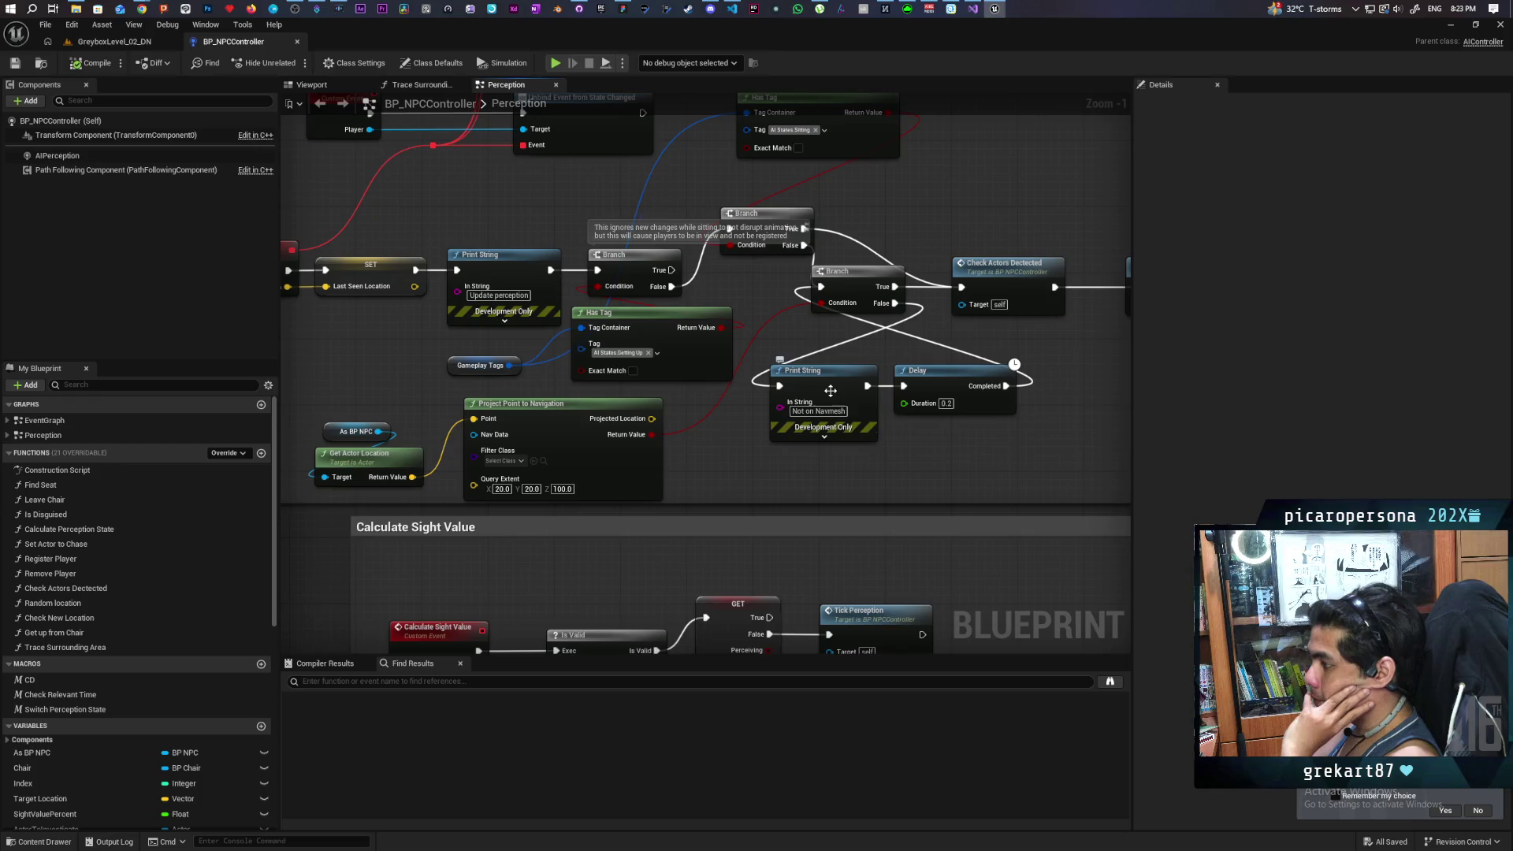
{"action": "left_click_drag", "start_coordinate": [932, 459], "coordinate": [825, 471]}
{"action": "mouse_move", "coordinate": [712, 471]}
{"action": "left_mouse_down"}
{"action": "mouse_move", "coordinate": [854, 364]}
{"action": "mouse_move", "coordinate": [807, 317]}
{"action": "left_mouse_up"}
{"action": "mouse_move", "coordinate": [772, 465]}
{"action": "left_mouse_down"}
{"action": "mouse_move", "coordinate": [953, 460]}
{"action": "mouse_move", "coordinate": [903, 468]}
{"action": "mouse_move", "coordinate": [792, 441]}
{"action": "left_mouse_up"}
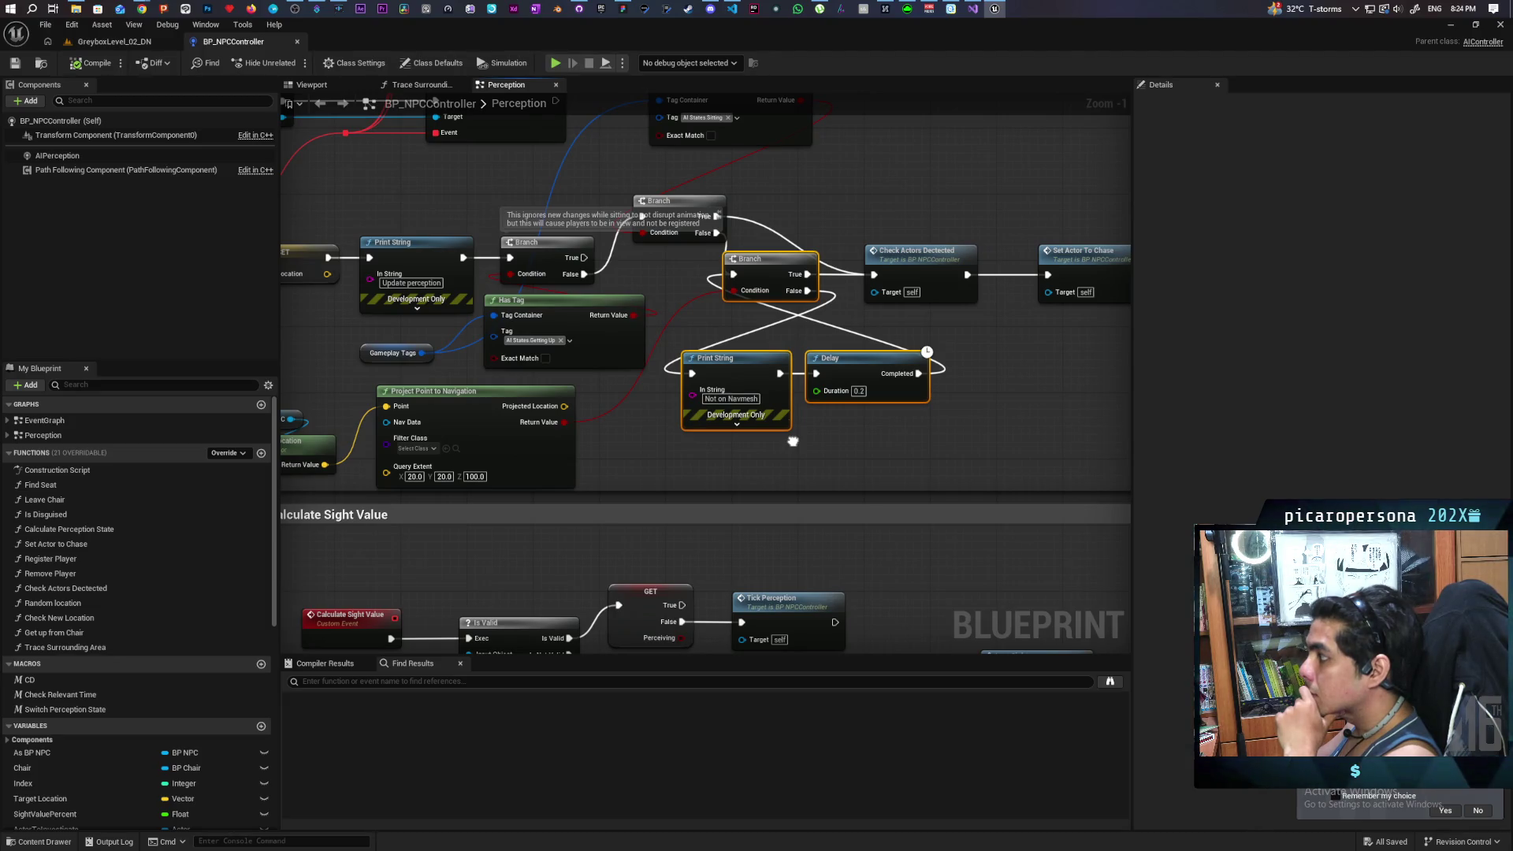
{"action": "left_click_drag", "start_coordinate": [792, 441], "coordinate": [791, 441]}
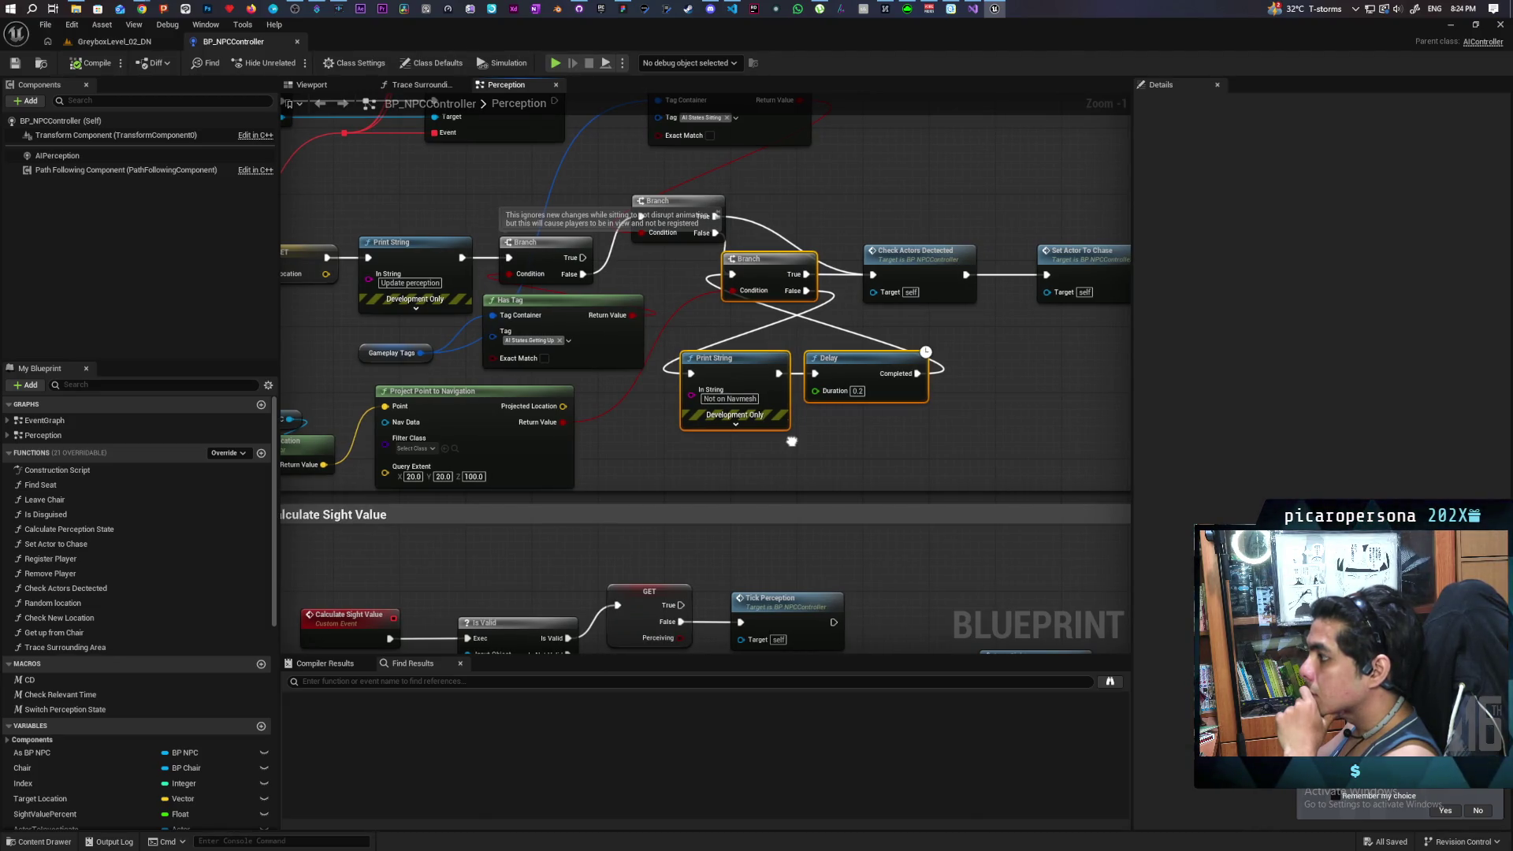
{"action": "mouse_move", "coordinate": [791, 441]}
{"action": "left_mouse_down"}
{"action": "mouse_move", "coordinate": [872, 436]}
{"action": "mouse_move", "coordinate": [876, 452]}
{"action": "mouse_move", "coordinate": [832, 495]}
{"action": "mouse_move", "coordinate": [777, 491]}
{"action": "mouse_move", "coordinate": [989, 488]}
{"action": "mouse_move", "coordinate": [839, 476]}
{"action": "left_mouse_up"}
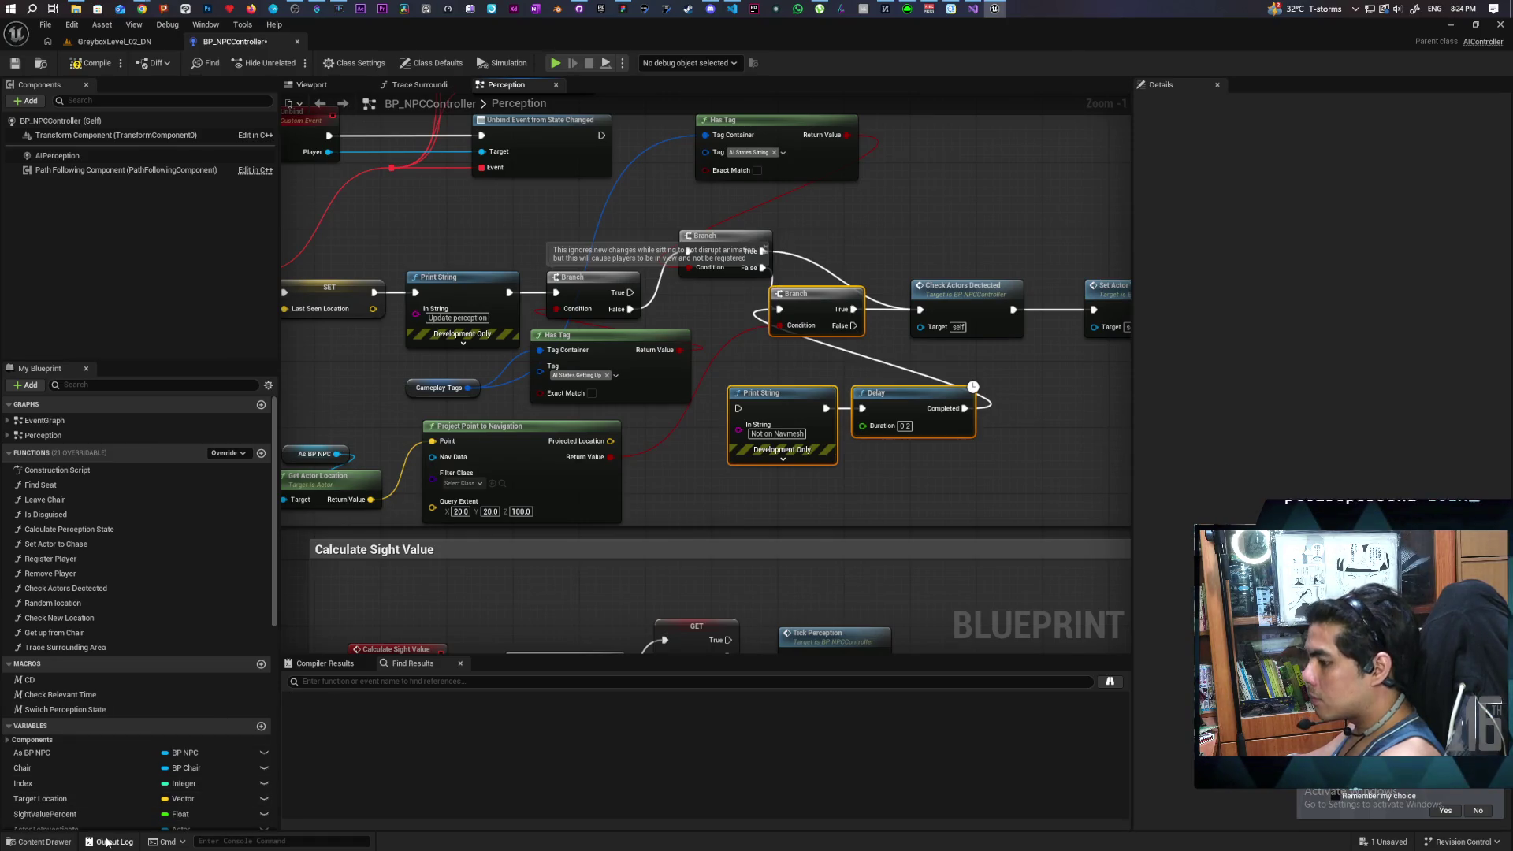
{"action": "left_click", "coordinate": [110, 841]}
{"action": "scroll", "coordinate": [417, 707], "scroll_direction": "up", "scroll_amount": 2}
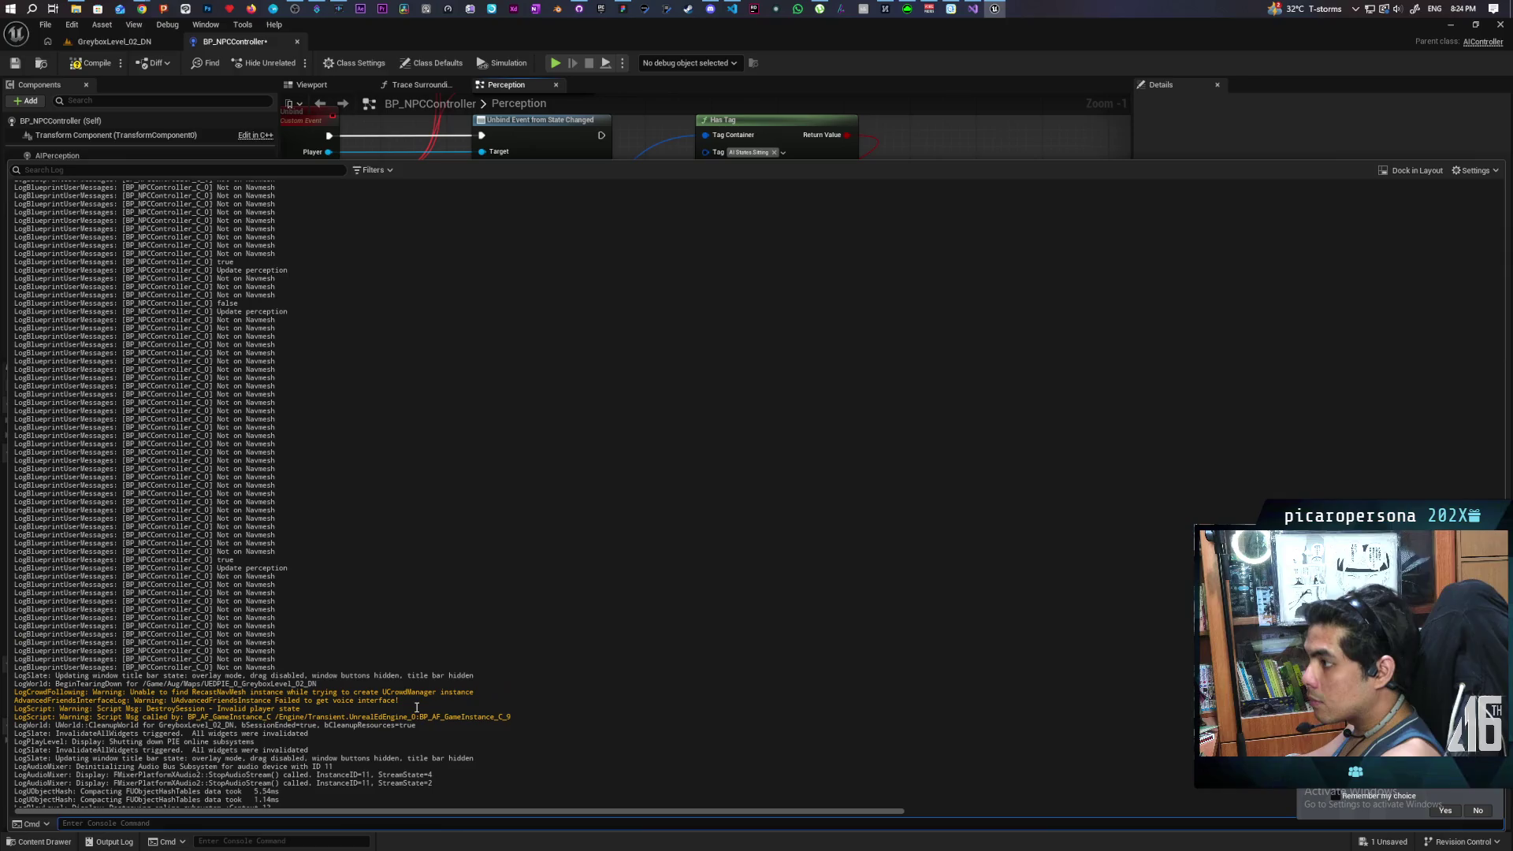
{"action": "scroll", "coordinate": [417, 707], "scroll_direction": "up", "scroll_amount": 4}
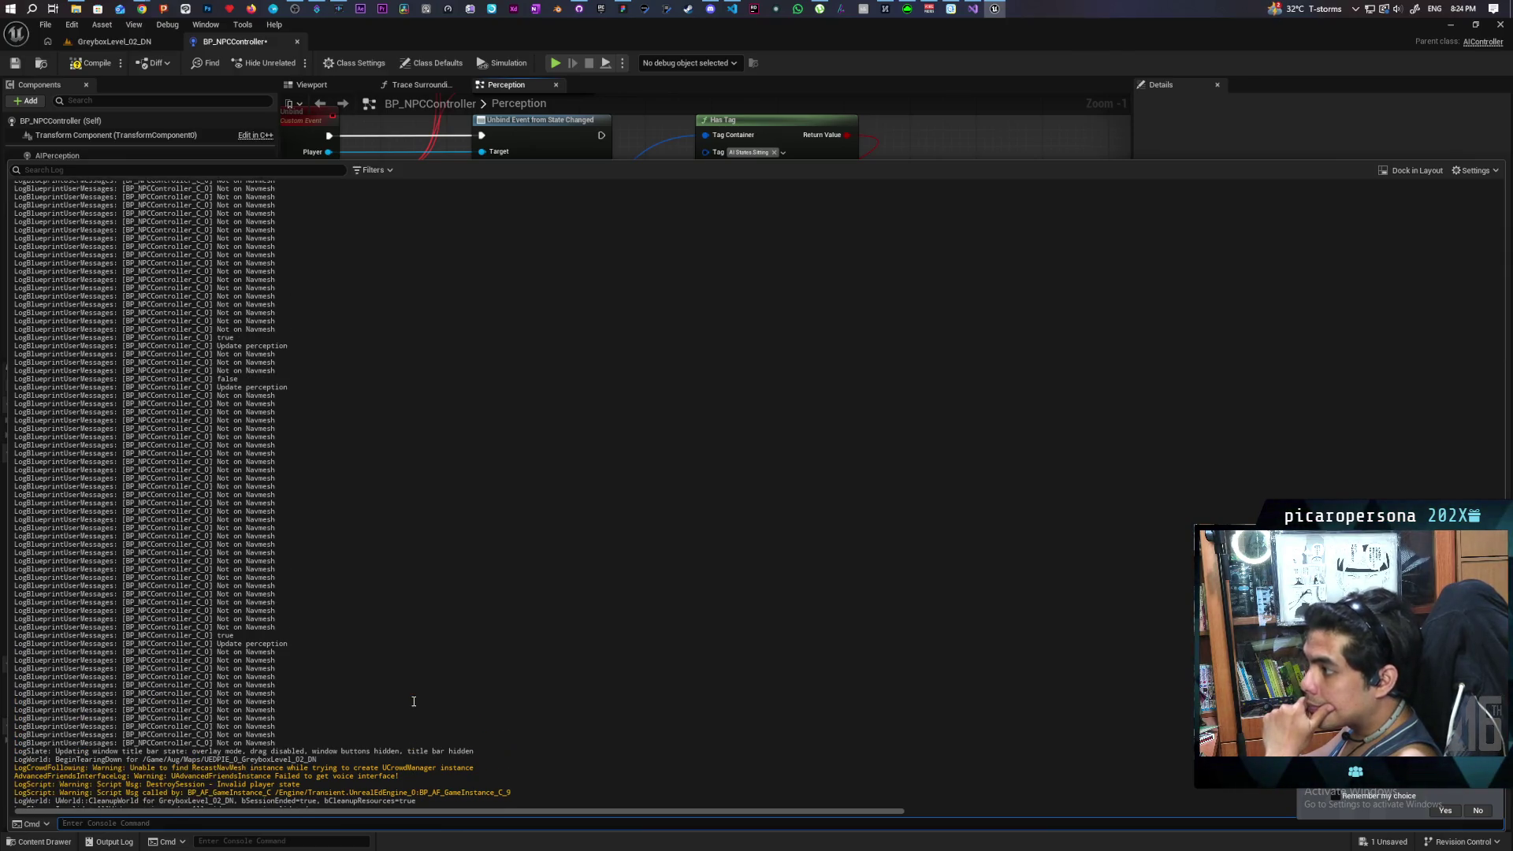
{"action": "scroll", "coordinate": [414, 701], "scroll_direction": "down", "scroll_amount": 2}
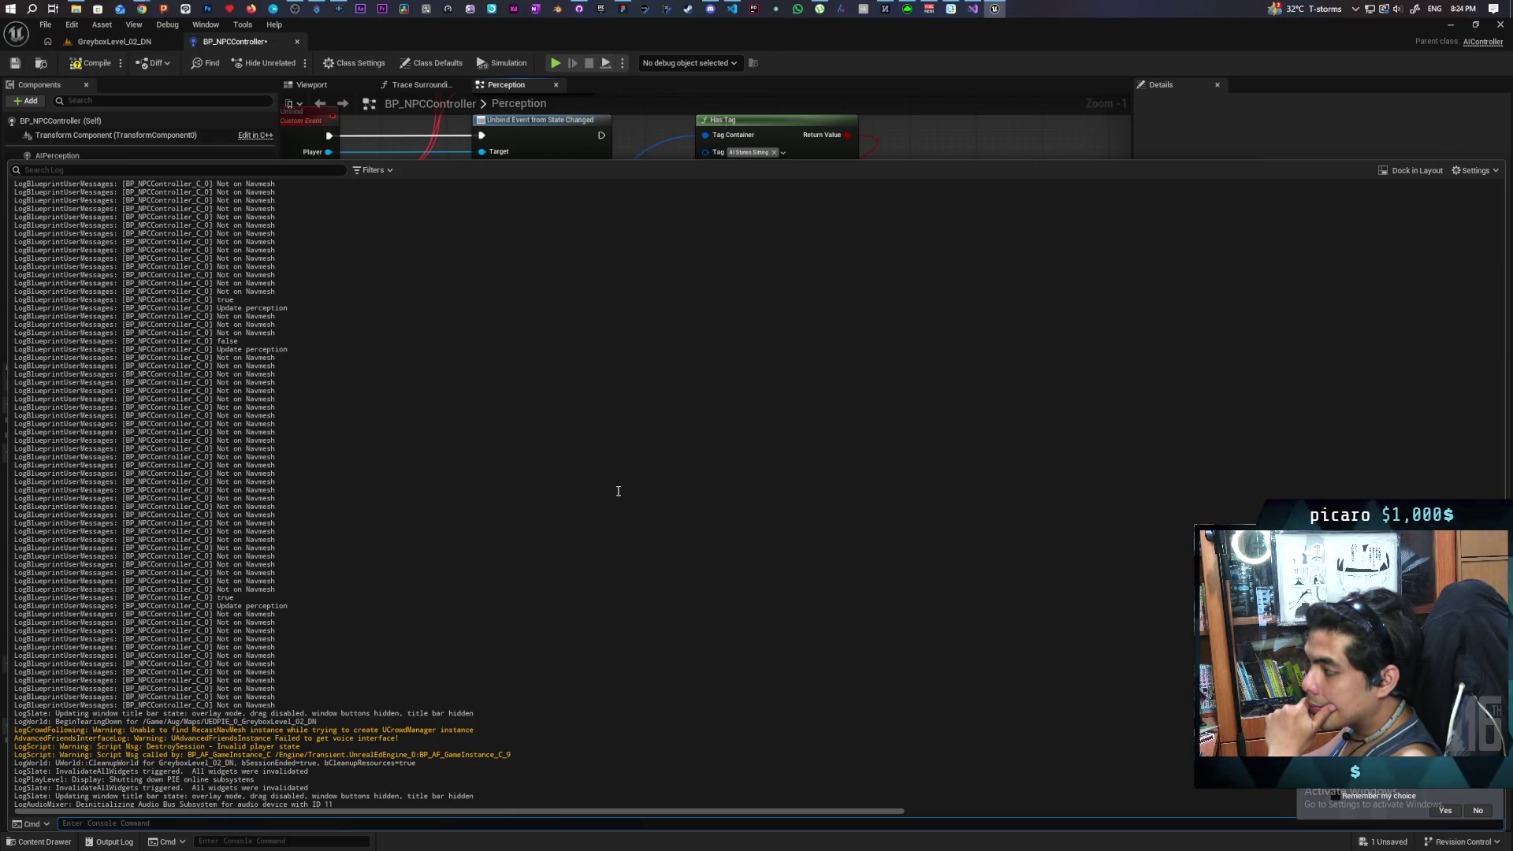
{"action": "left_click", "coordinate": [936, 146]}
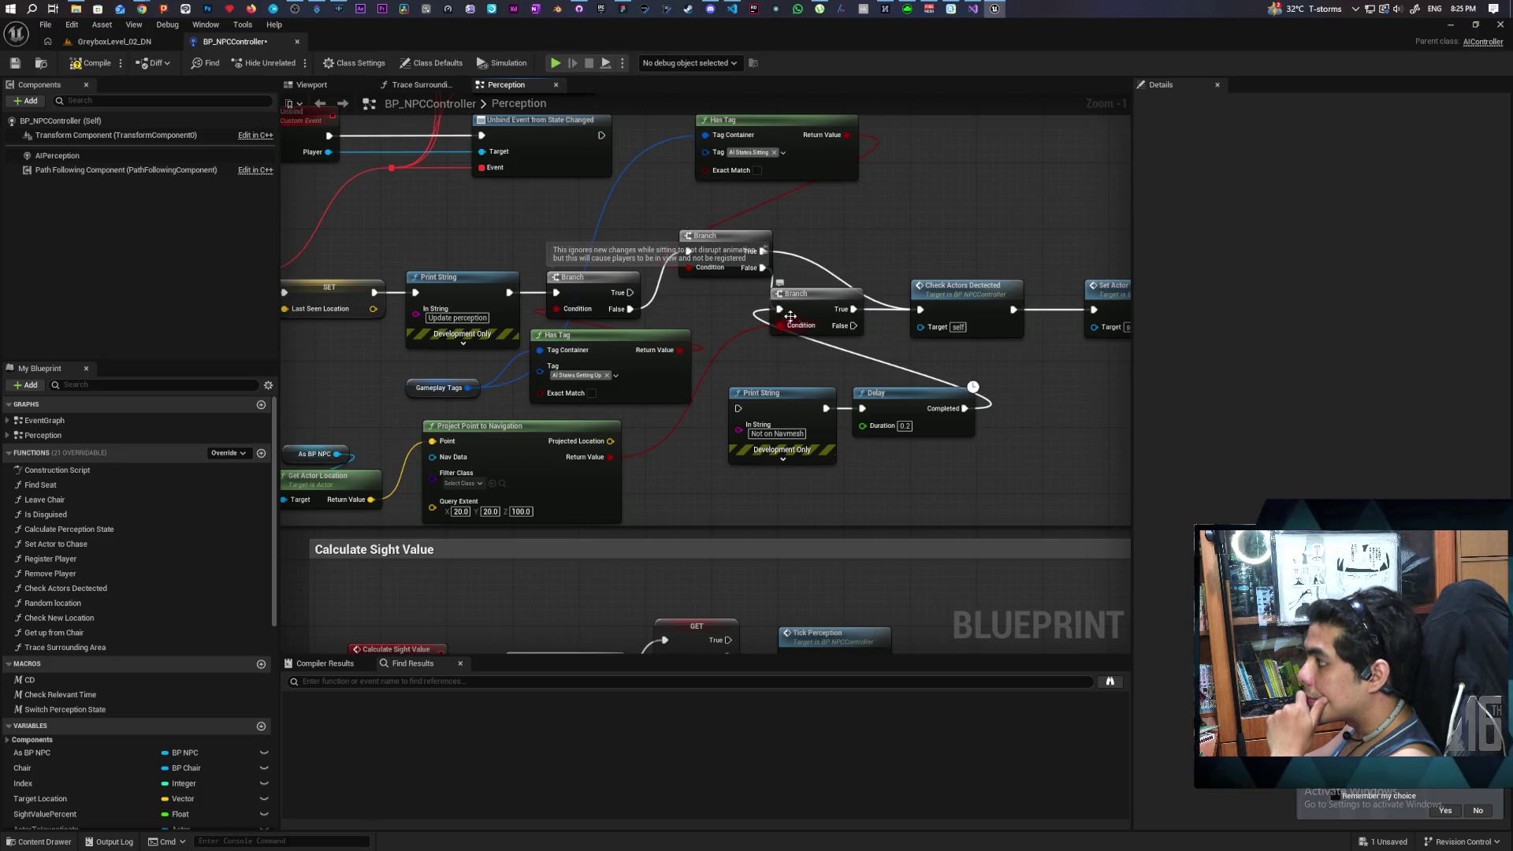
Step: Pan to the Check Actors Detected and Set Actor To Chase nodes, then switch to the GreyboxLevel_02_DN tab
{"action": "left_click_drag", "start_coordinate": [760, 314], "coordinate": [735, 335]}
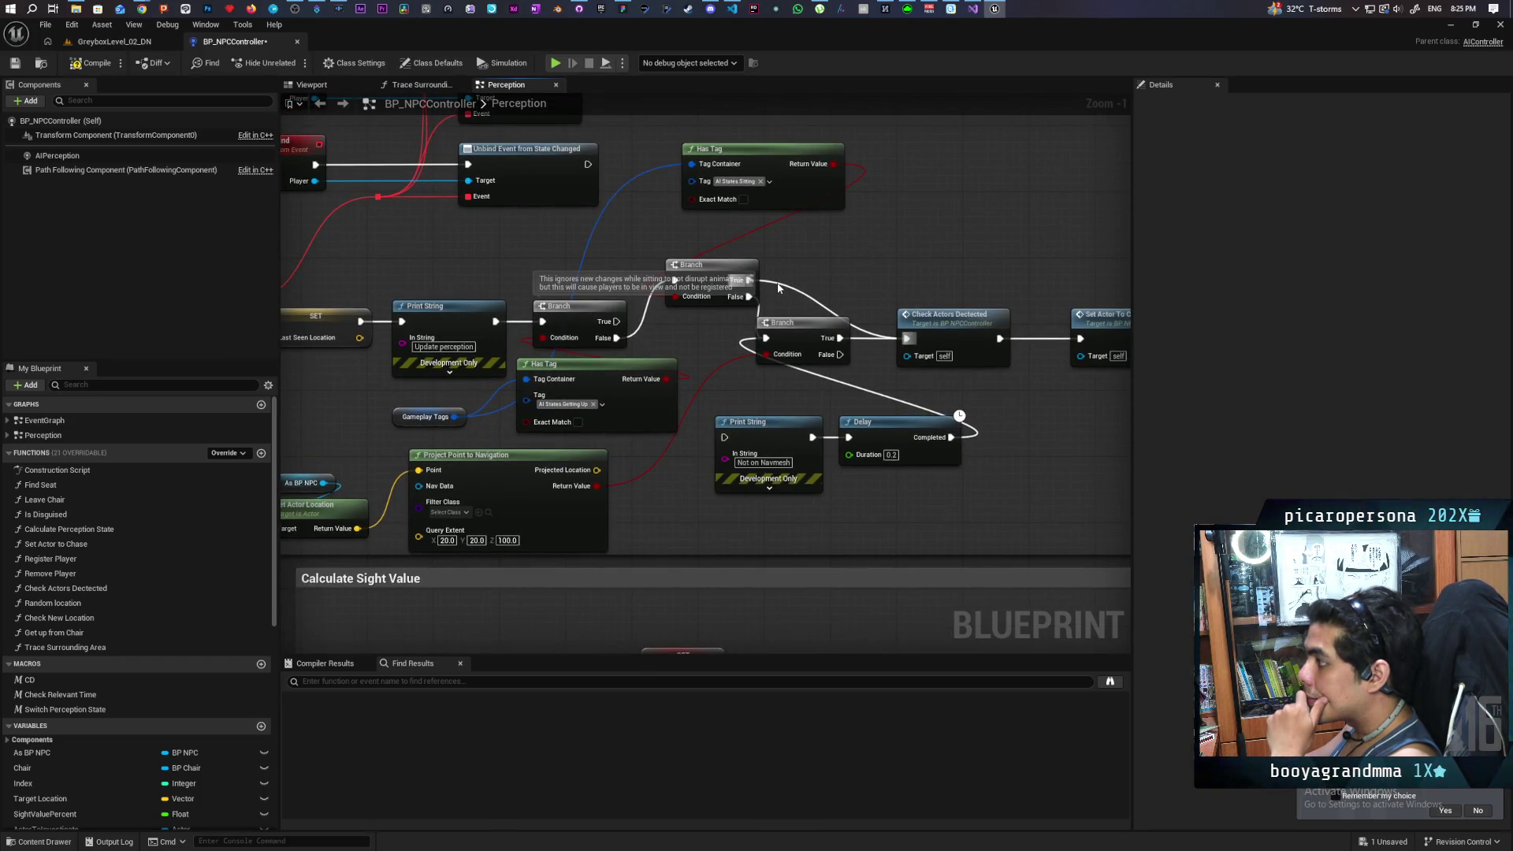
{"action": "scroll", "coordinate": [779, 288], "scroll_direction": "up", "scroll_amount": 1}
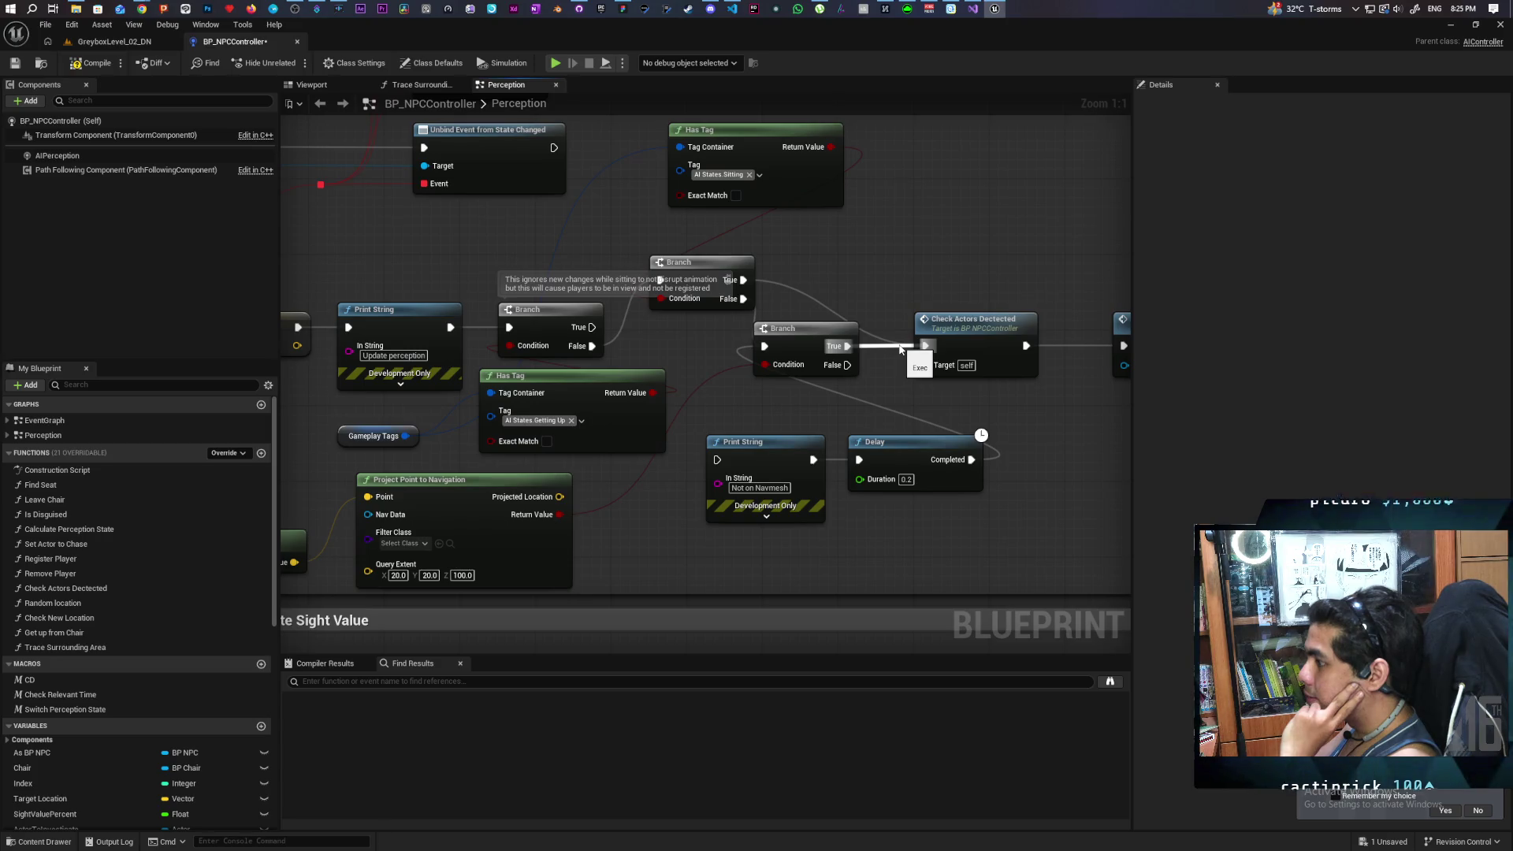
{"action": "mouse_move", "coordinate": [779, 397]}
{"action": "left_mouse_down"}
{"action": "mouse_move", "coordinate": [851, 323]}
{"action": "mouse_move", "coordinate": [893, 311]}
{"action": "mouse_move", "coordinate": [745, 355]}
{"action": "left_mouse_up"}
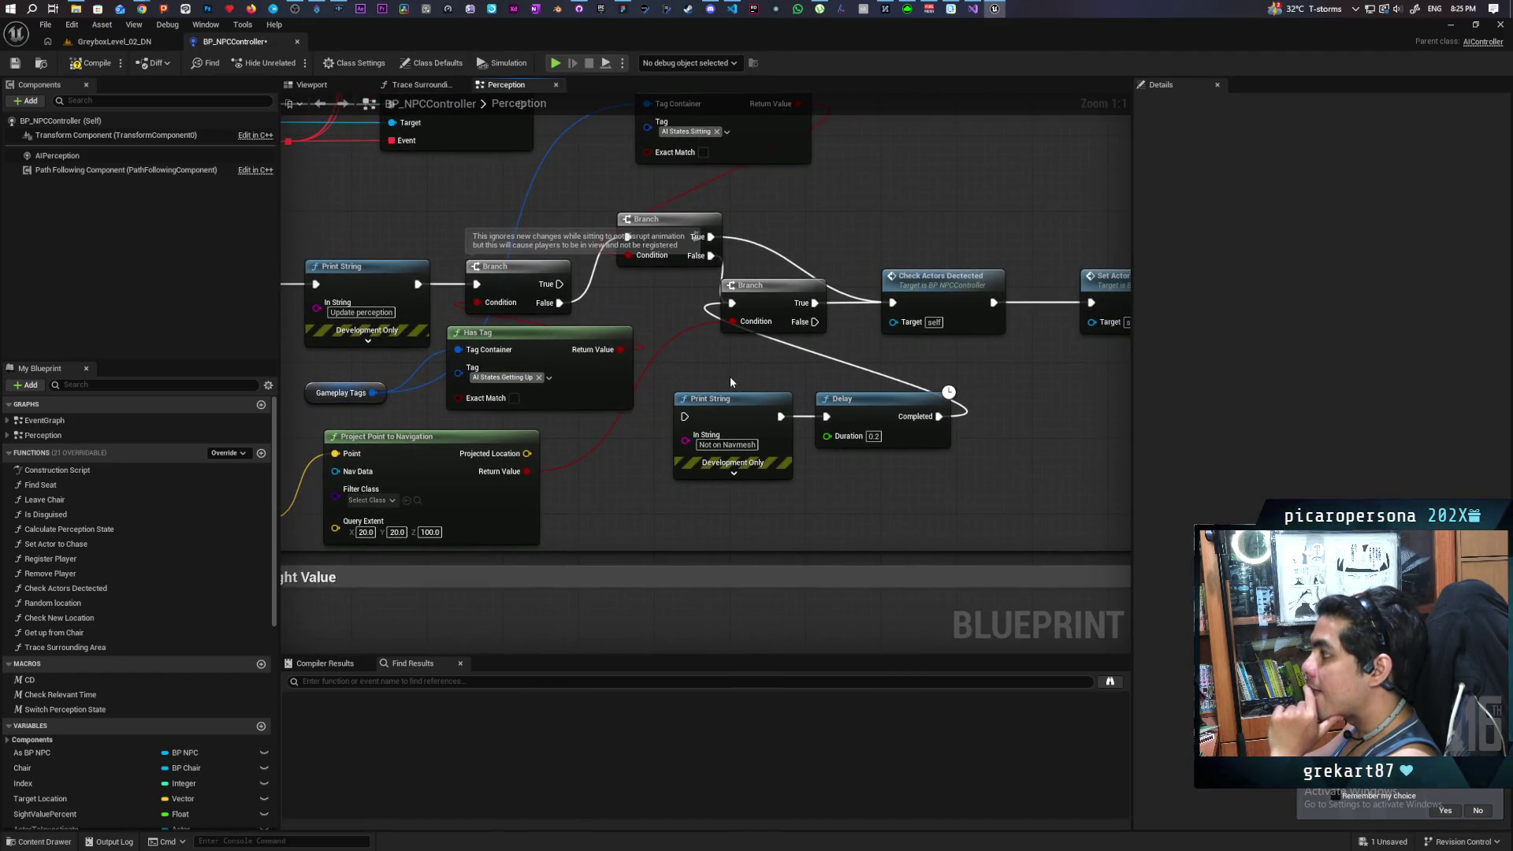
{"action": "mouse_move", "coordinate": [729, 383]}
{"action": "left_mouse_down"}
{"action": "mouse_move", "coordinate": [787, 357]}
{"action": "mouse_move", "coordinate": [648, 366]}
{"action": "left_mouse_up"}
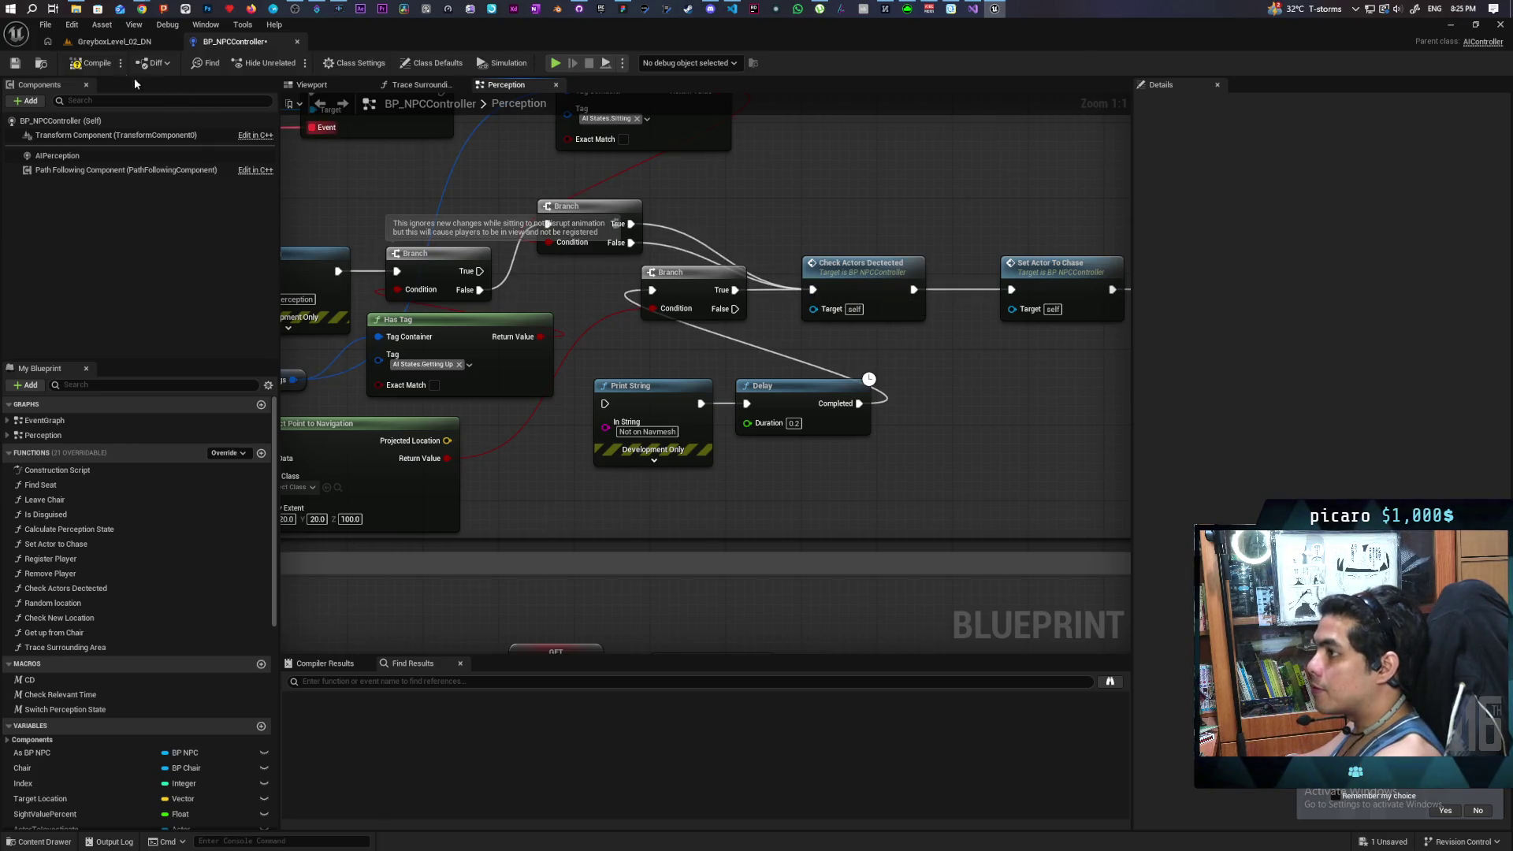
{"action": "left_click", "coordinate": [117, 42]}
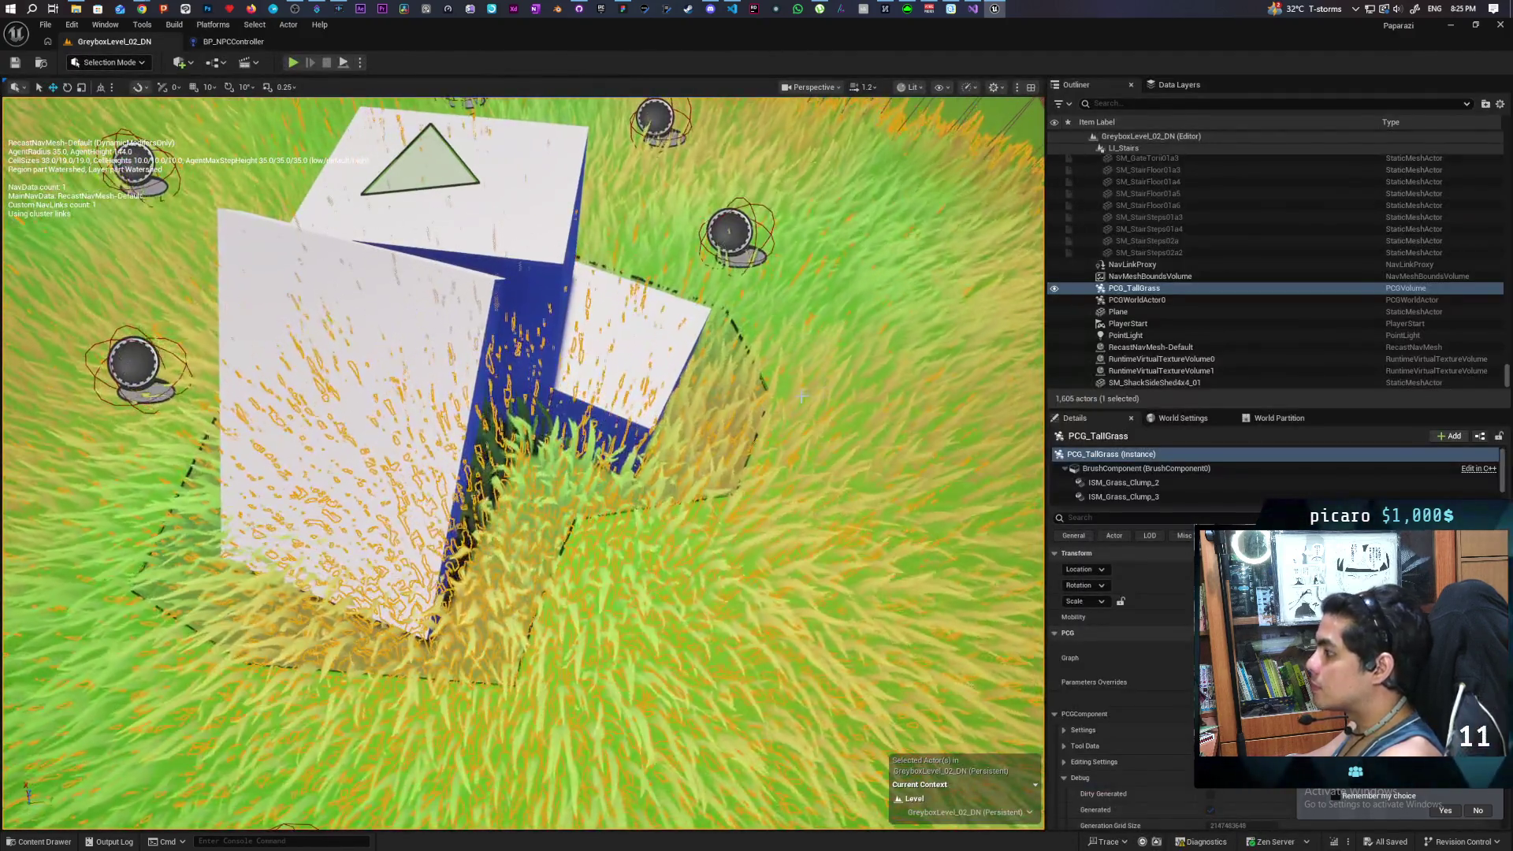
Step: Play From Here in the tall grass, walk toward the farmer NPC by the farmhouse, then stop
{"action": "right_click", "coordinate": [840, 389]}
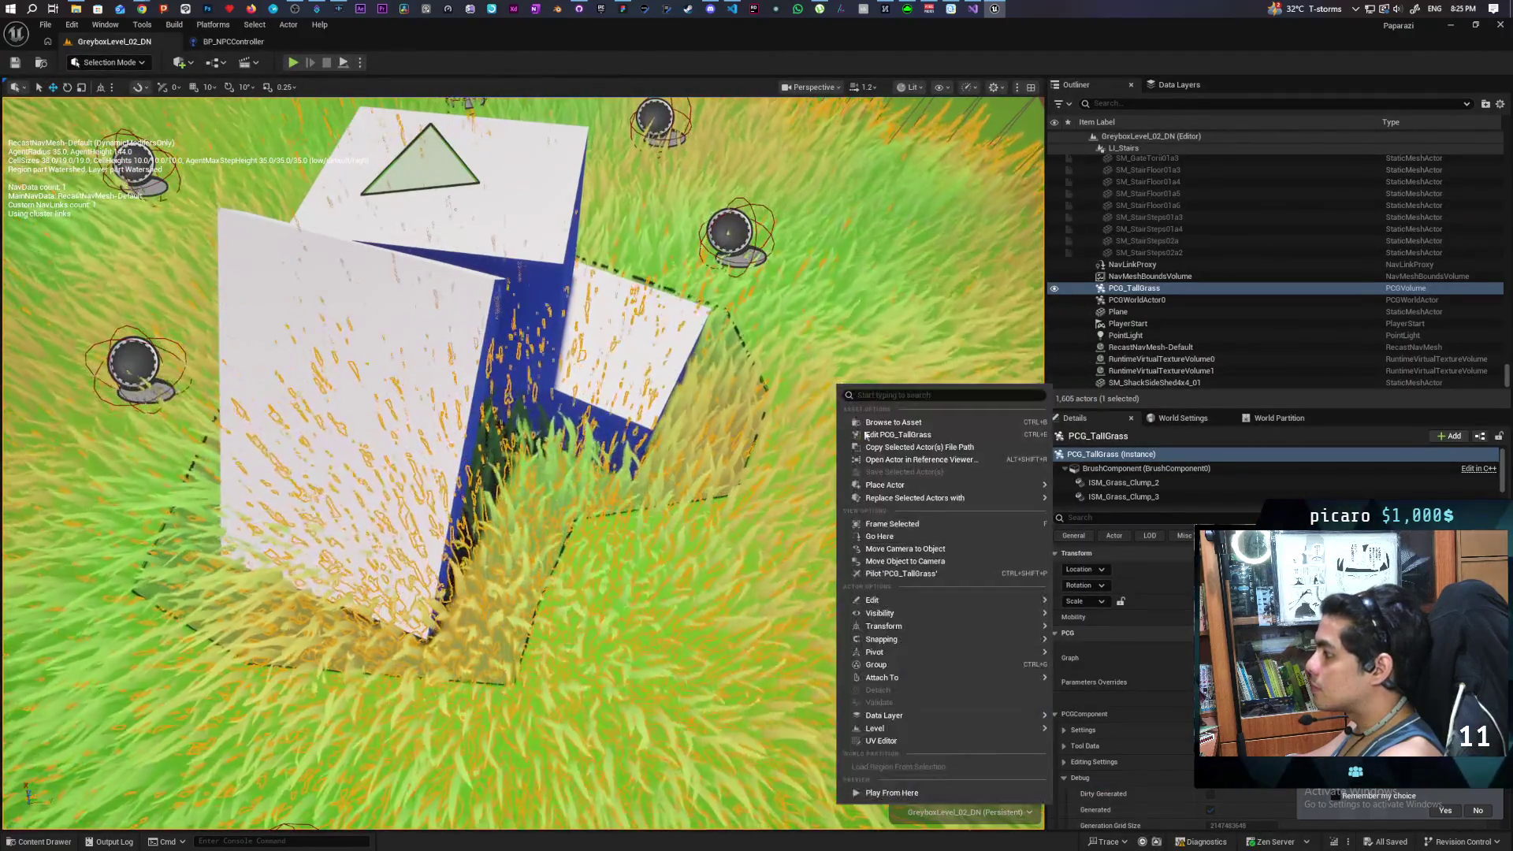
{"action": "left_click", "coordinate": [891, 793]}
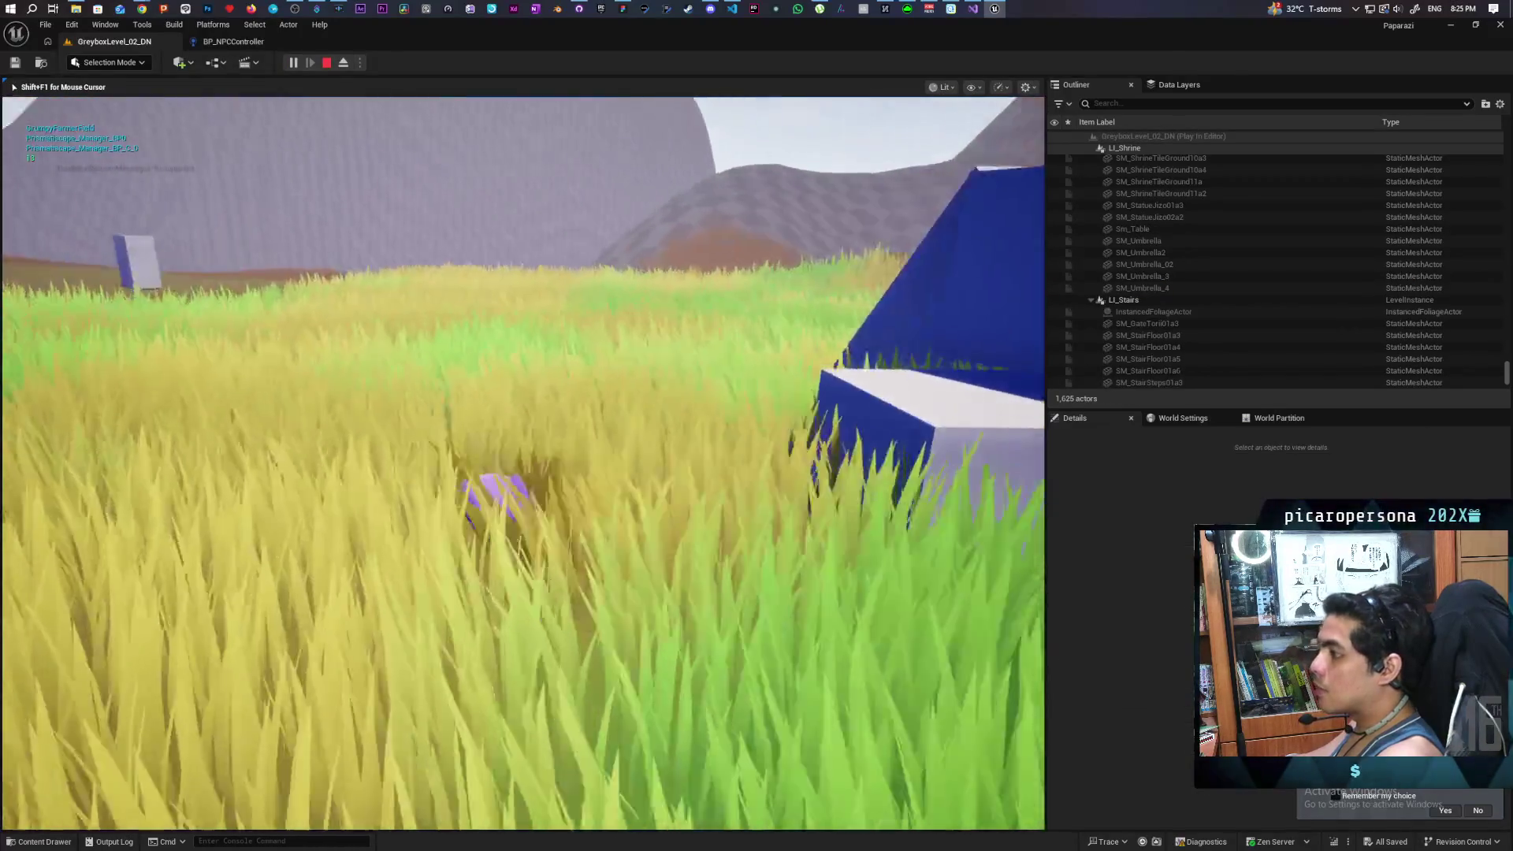
{"action": "key", "text": "w"}
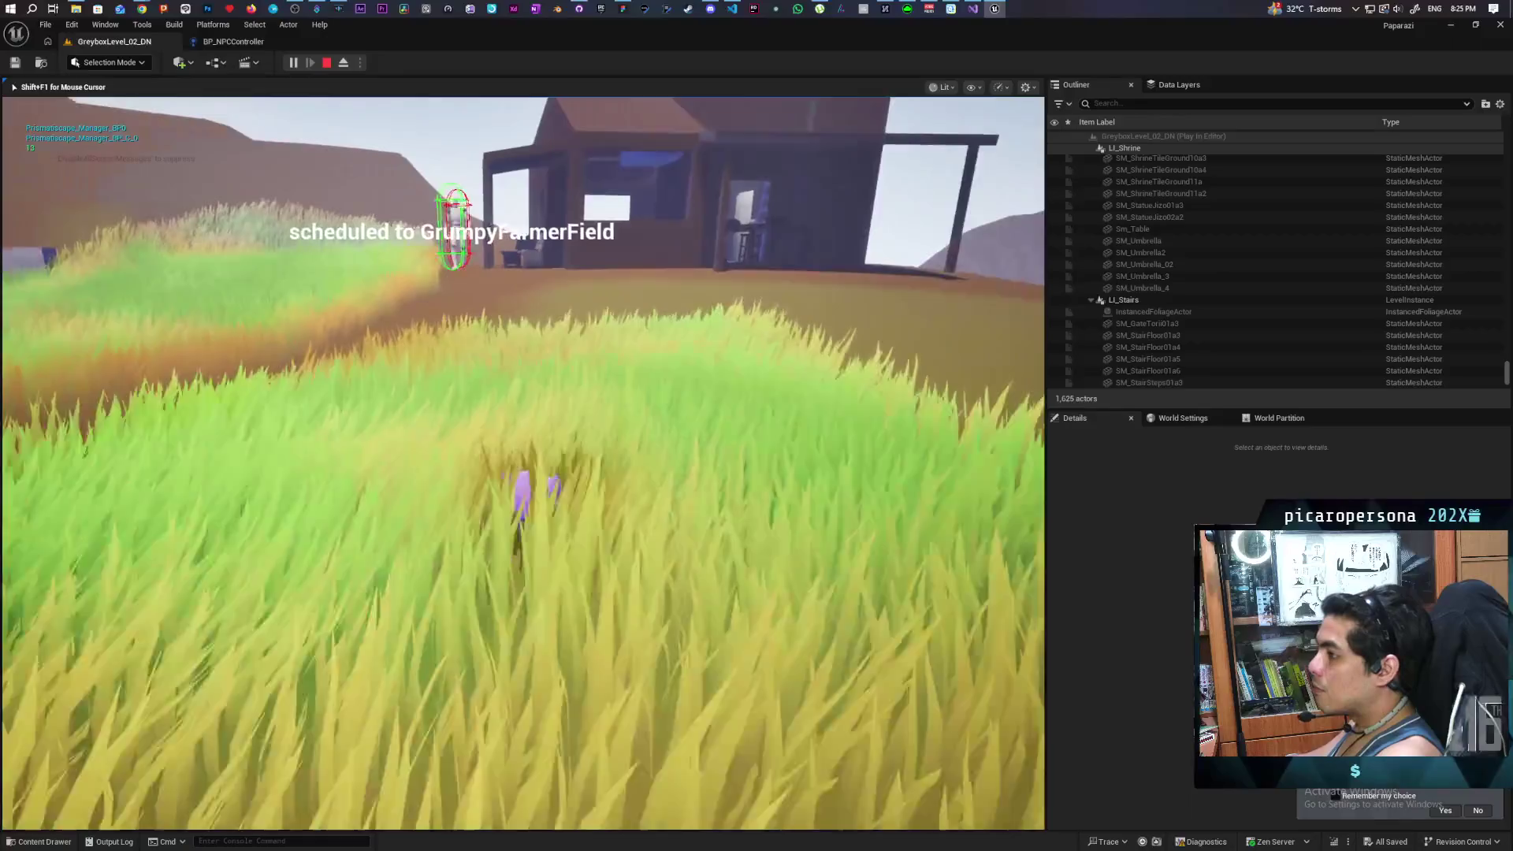
{"action": "key", "text": "w"}
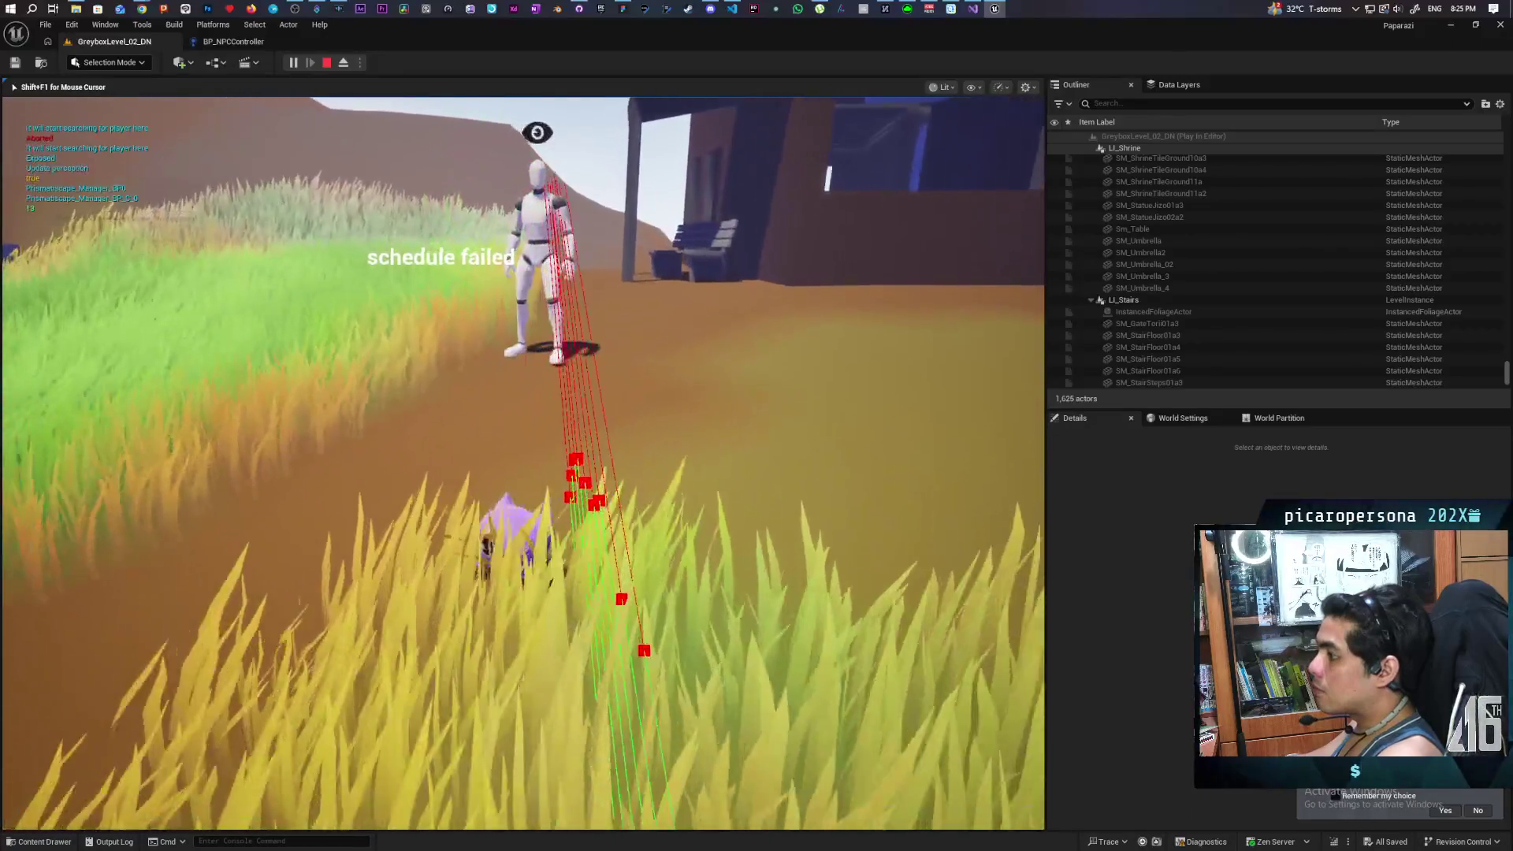
{"action": "key", "text": "w"}
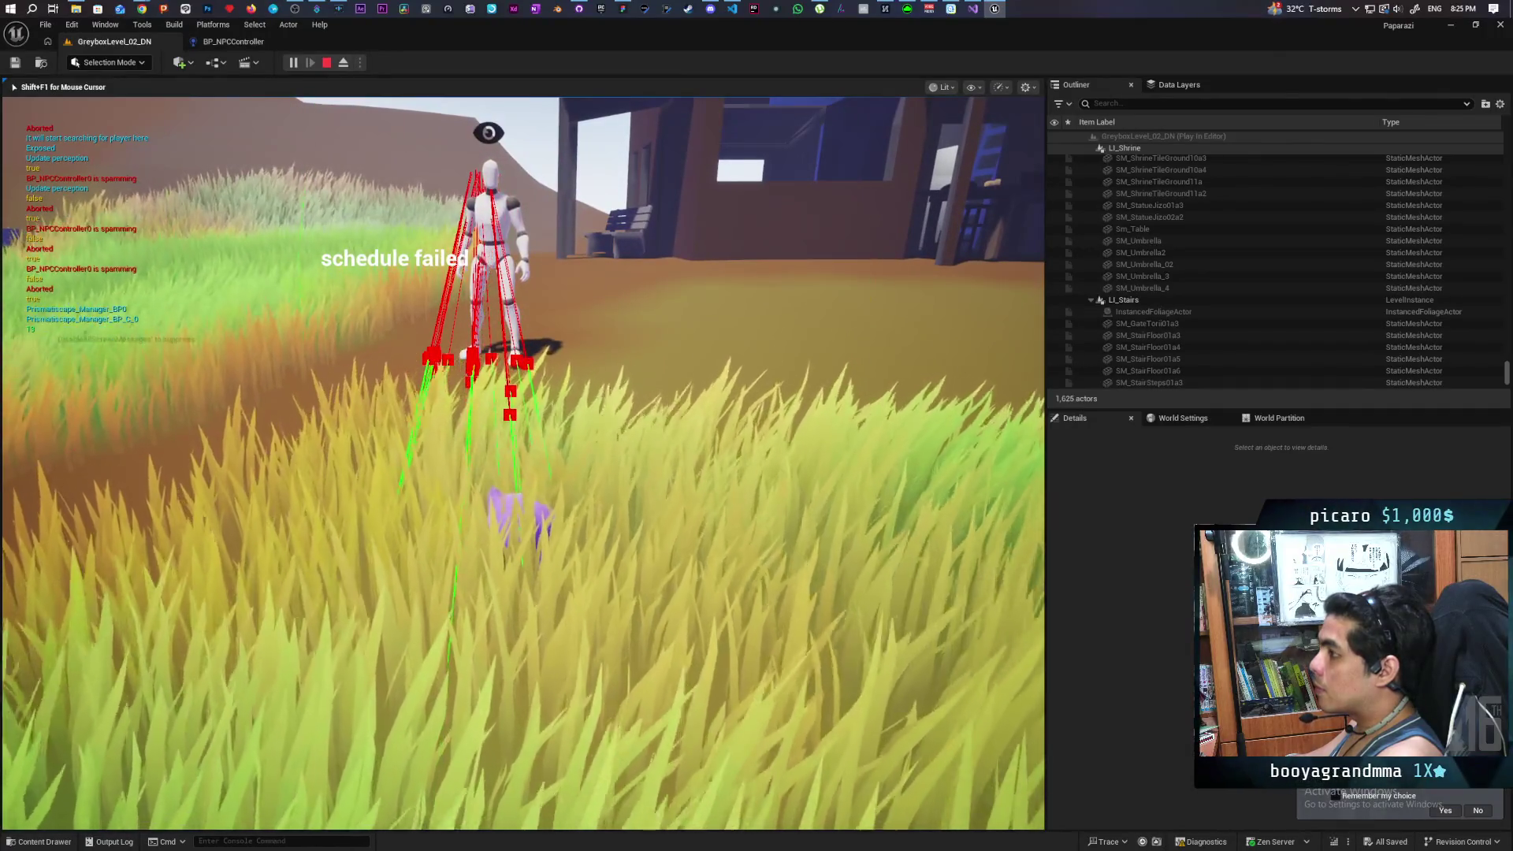
{"action": "key", "text": "w"}
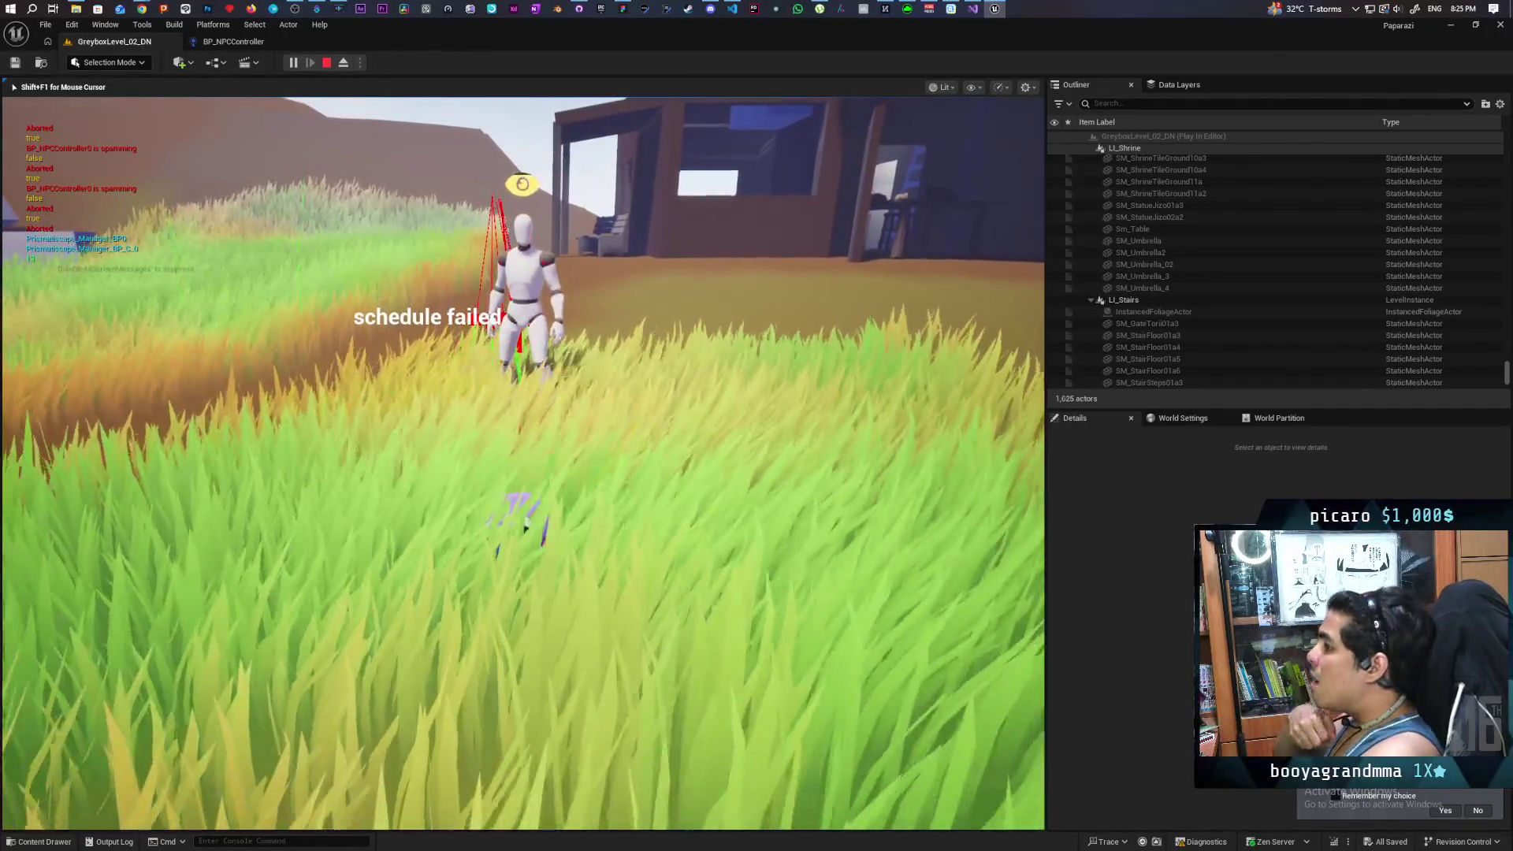
{"action": "key", "text": "w"}
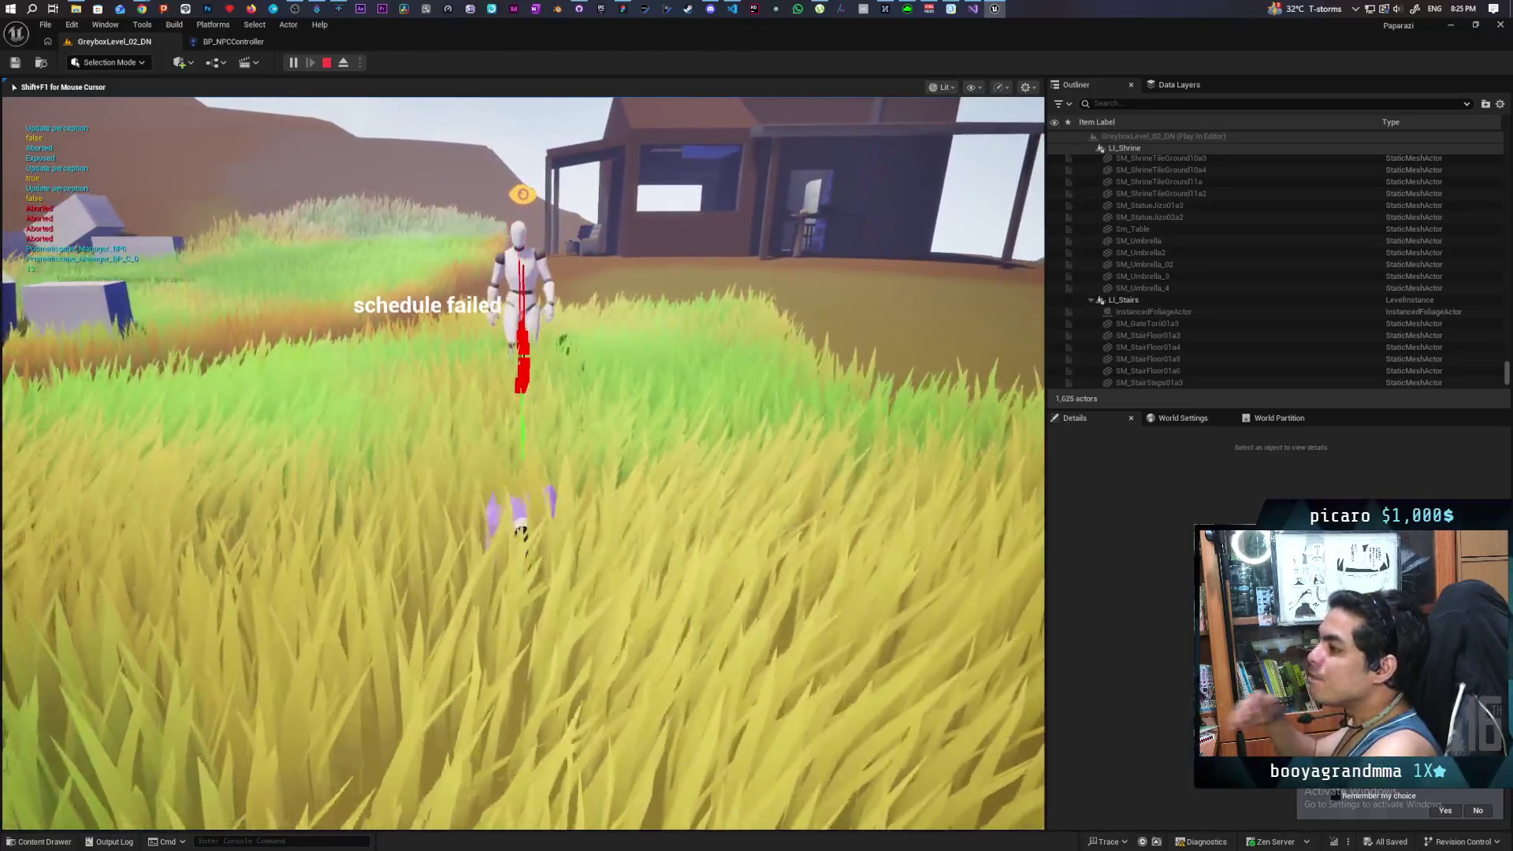
{"action": "key", "text": "w"}
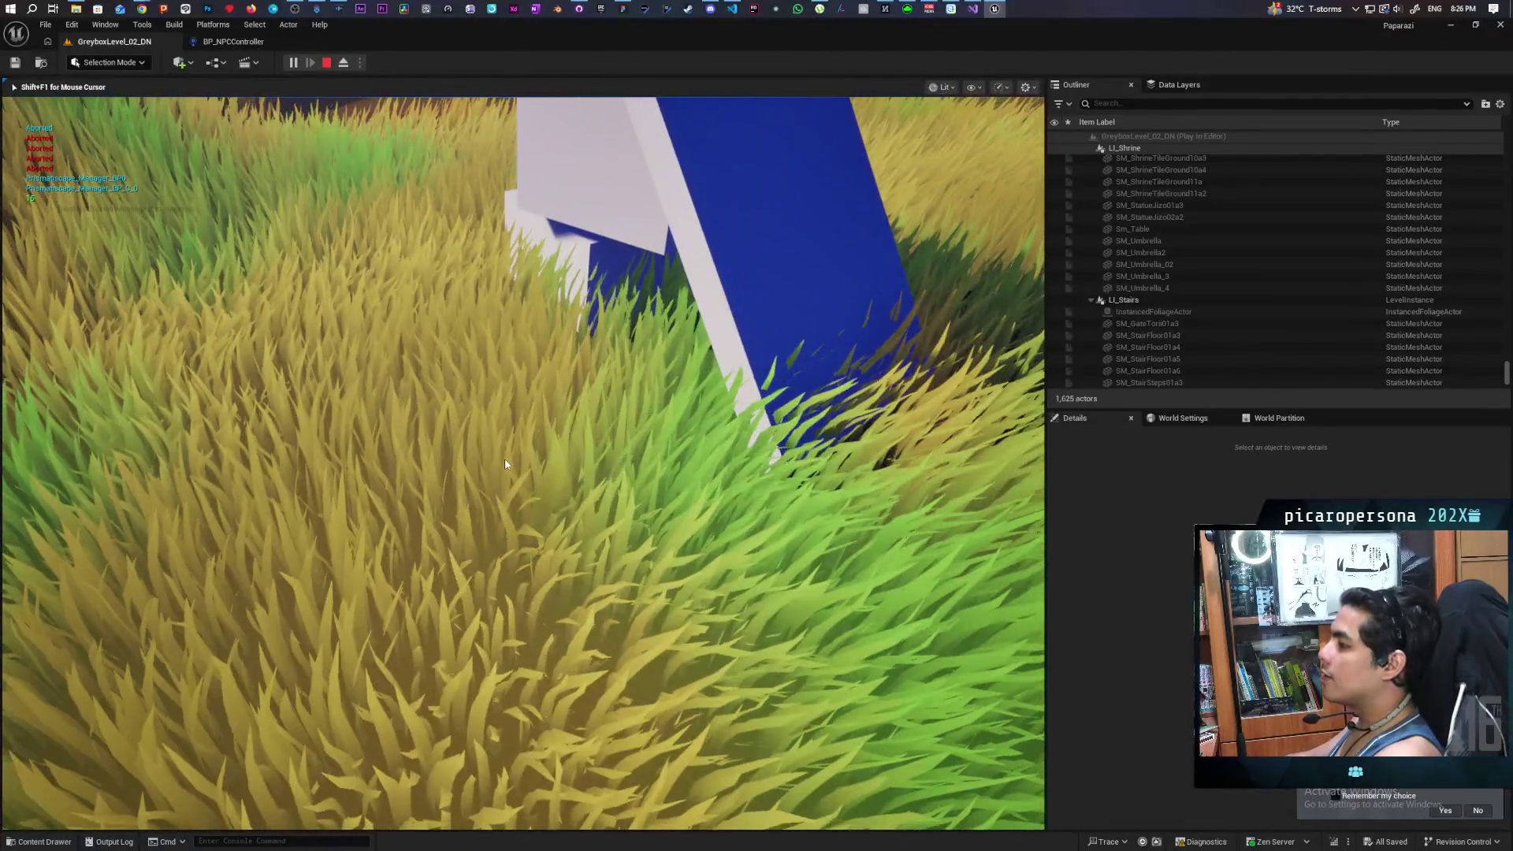
{"action": "left_click", "coordinate": [324, 62]}
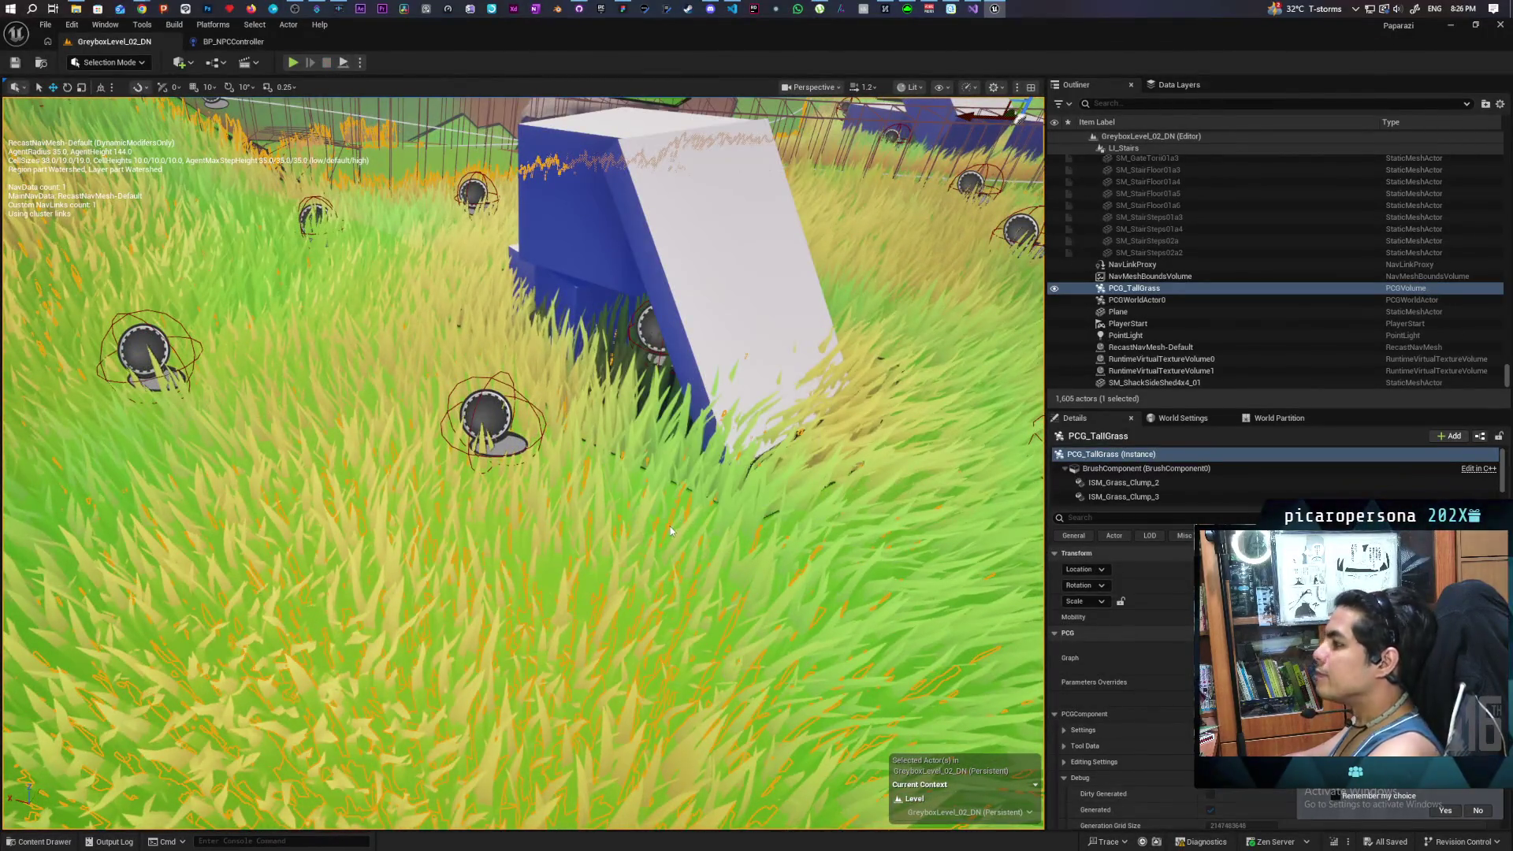
Step: Run a brief Play In Editor test beside the blue block, stop it, then open and dismiss the grass context menu
{"action": "key", "text": "alt+p"}
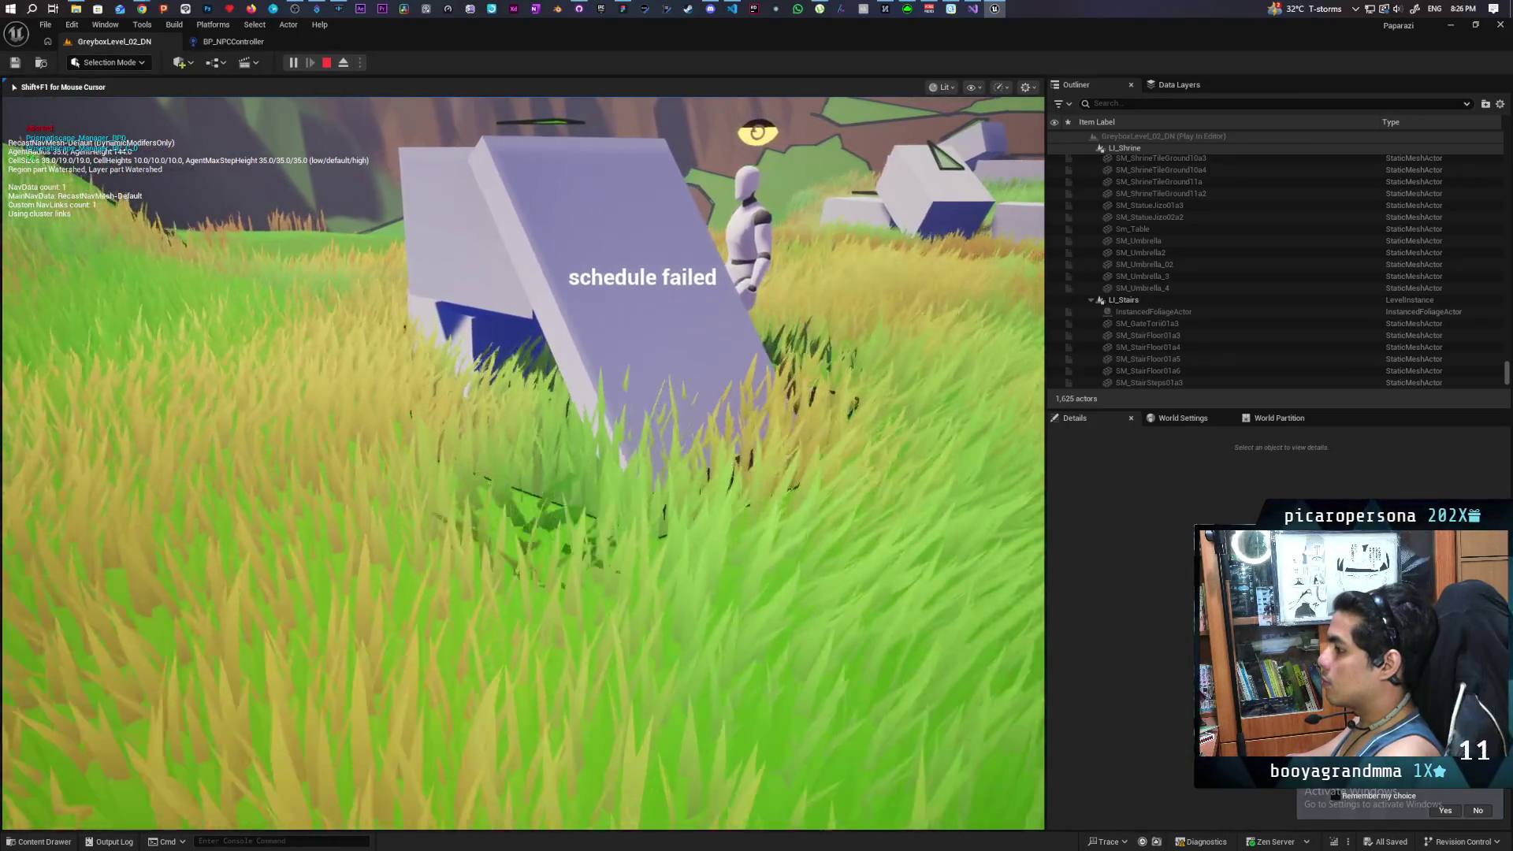
{"action": "key", "text": "Escape"}
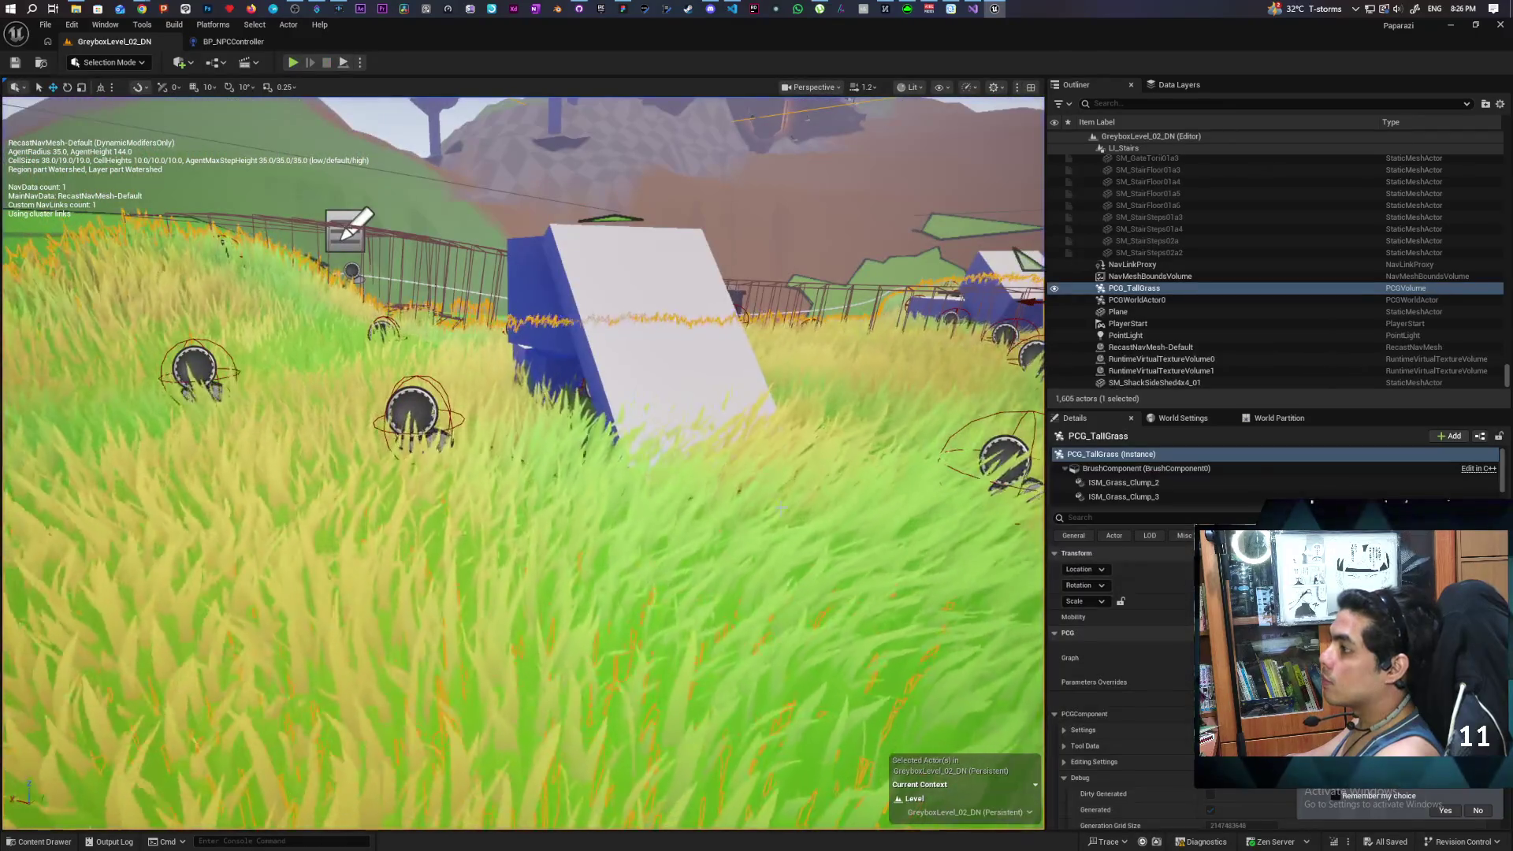
{"action": "right_click", "coordinate": [772, 498]}
{"action": "left_click", "coordinate": [801, 540]}
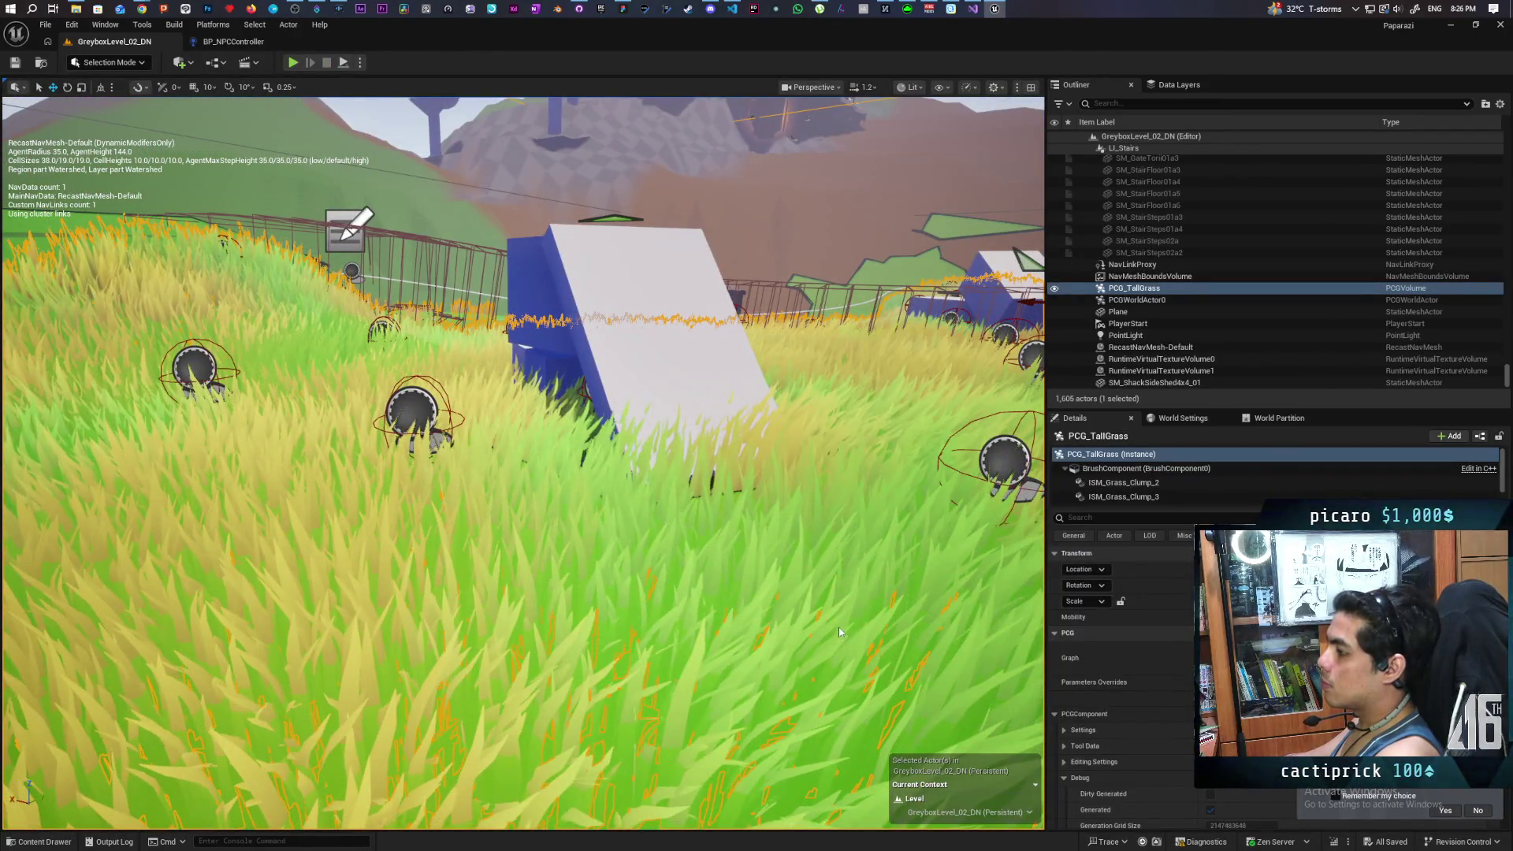
Step: Play-test by creeping forward through the grass toward the NPC, stop, then open the grass's actor options
{"action": "key", "text": "alt+p"}
{"action": "key", "text": "w"}
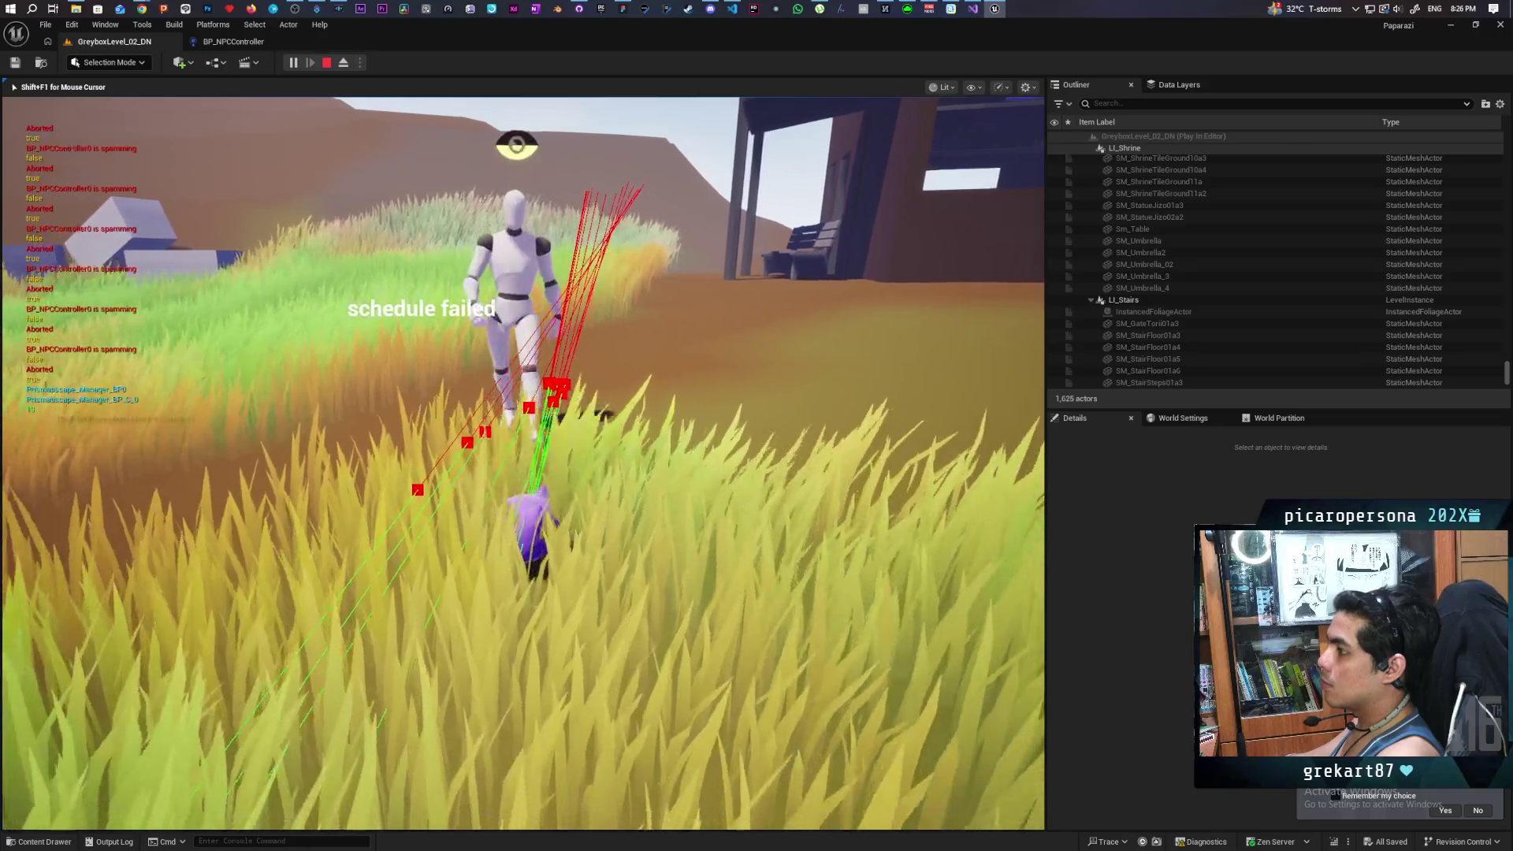
{"action": "key", "text": "w"}
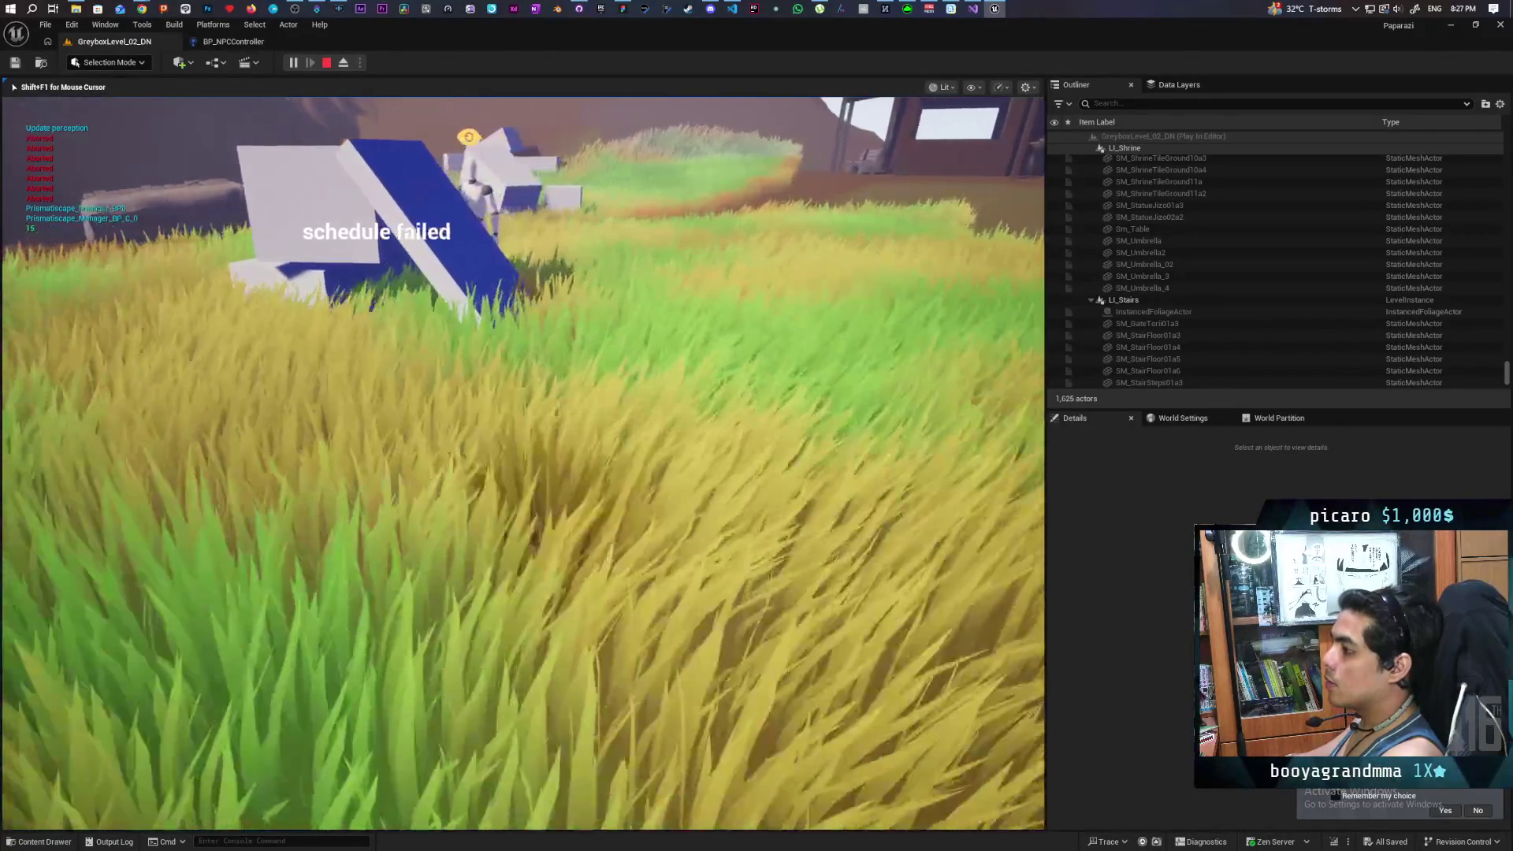
{"action": "key", "text": "Escape"}
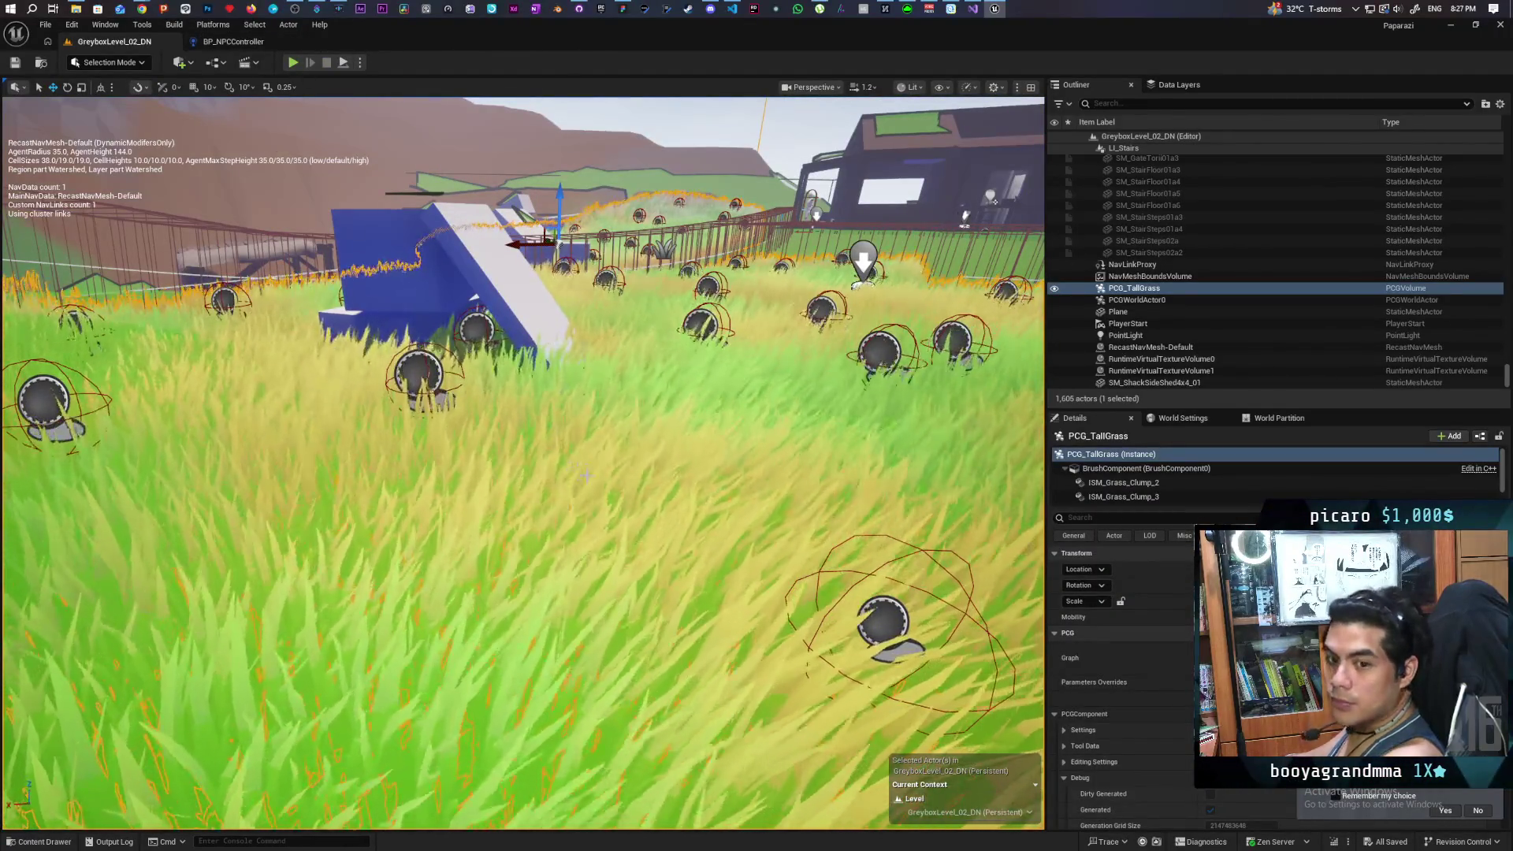
{"action": "right_click", "coordinate": [569, 494]}
Step: Play From Here at the chosen grass spot, test NPC detection near the blue blocks, then stop
{"action": "left_click", "coordinate": [615, 483]}
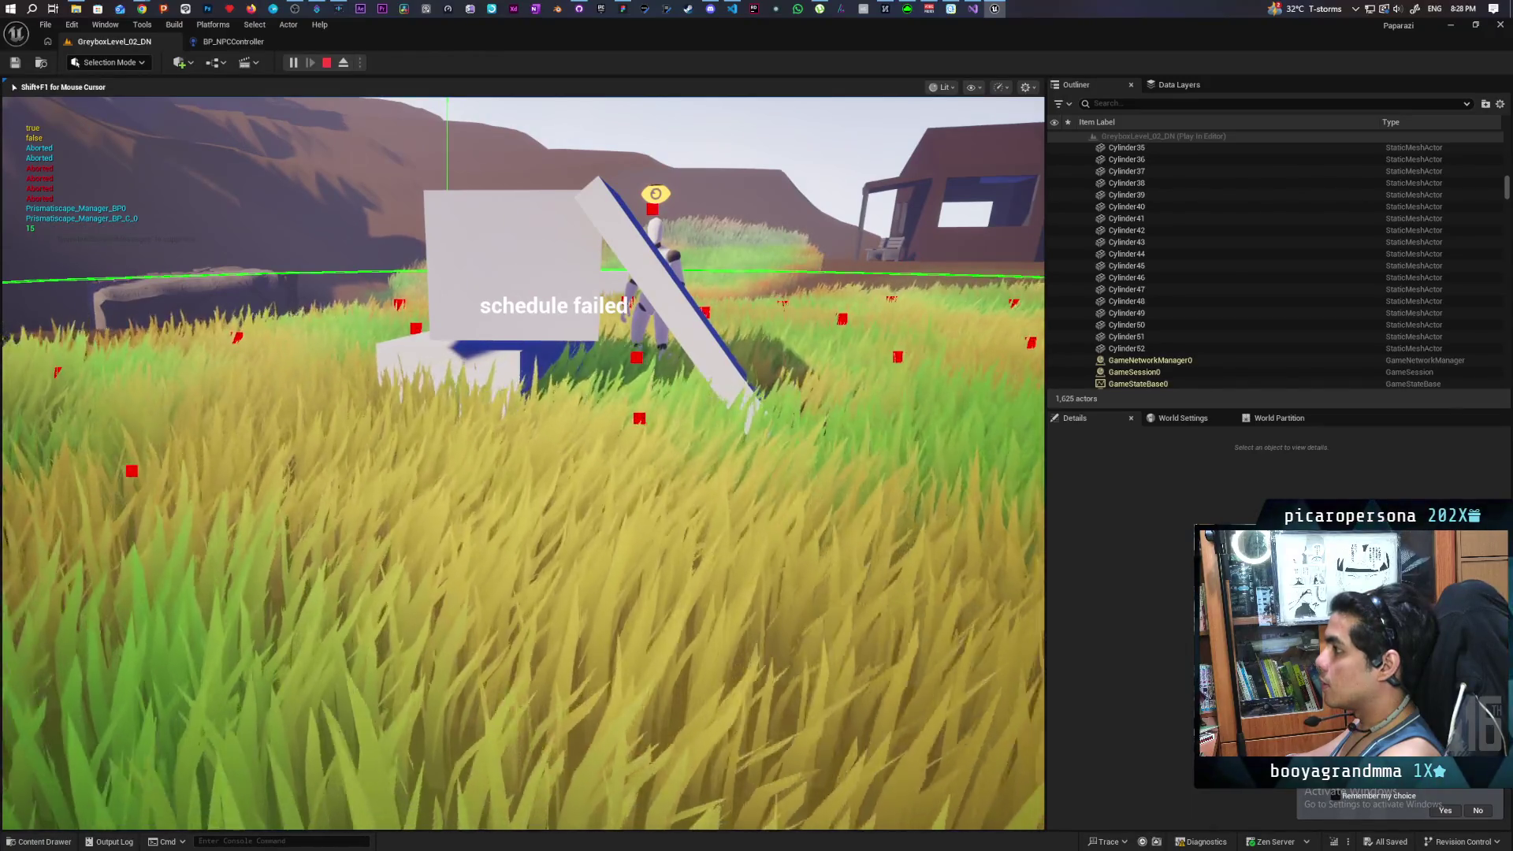
{"action": "key", "text": "Escape"}
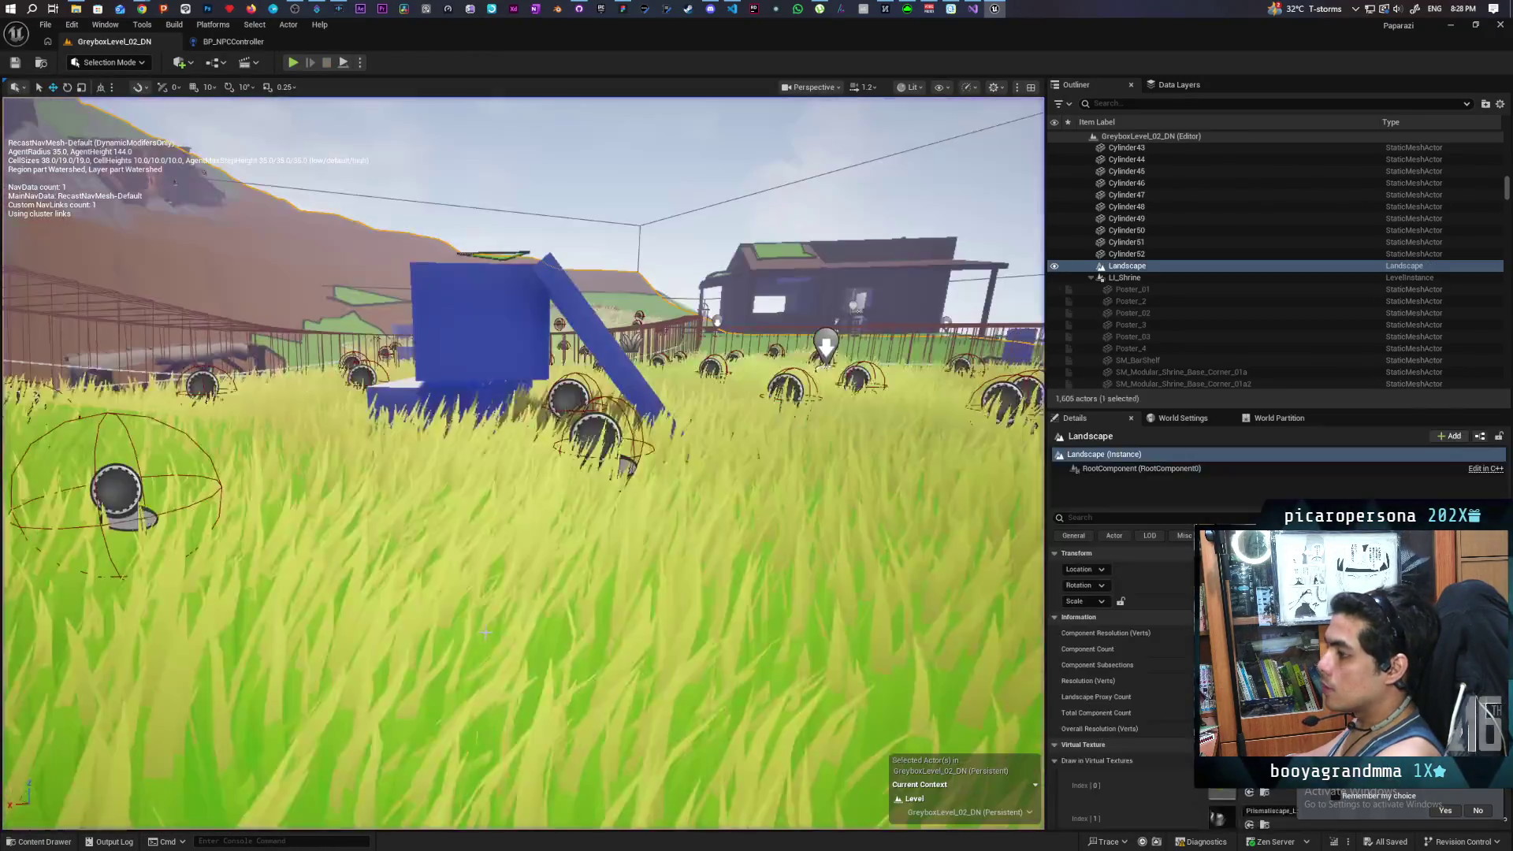
Step: Fly the viewport camera close to the white-and-blue block and open the PCG_TallGrass context menu there
{"action": "left_click_drag", "start_coordinate": [484, 633], "coordinate": [688, 498]}
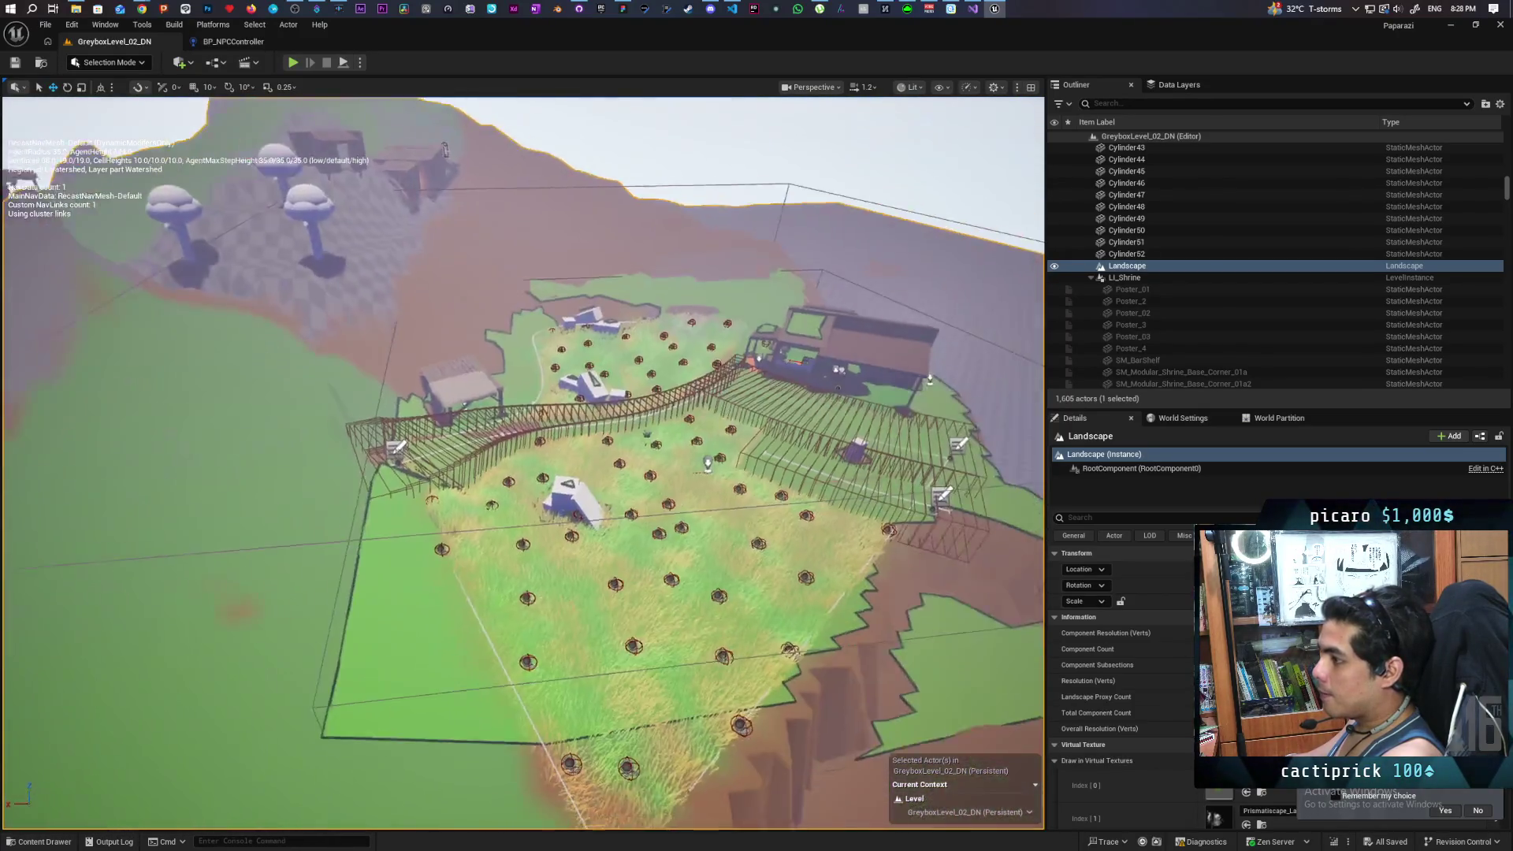
{"action": "scroll", "coordinate": [524, 463], "scroll_direction": "up", "scroll_amount": 5}
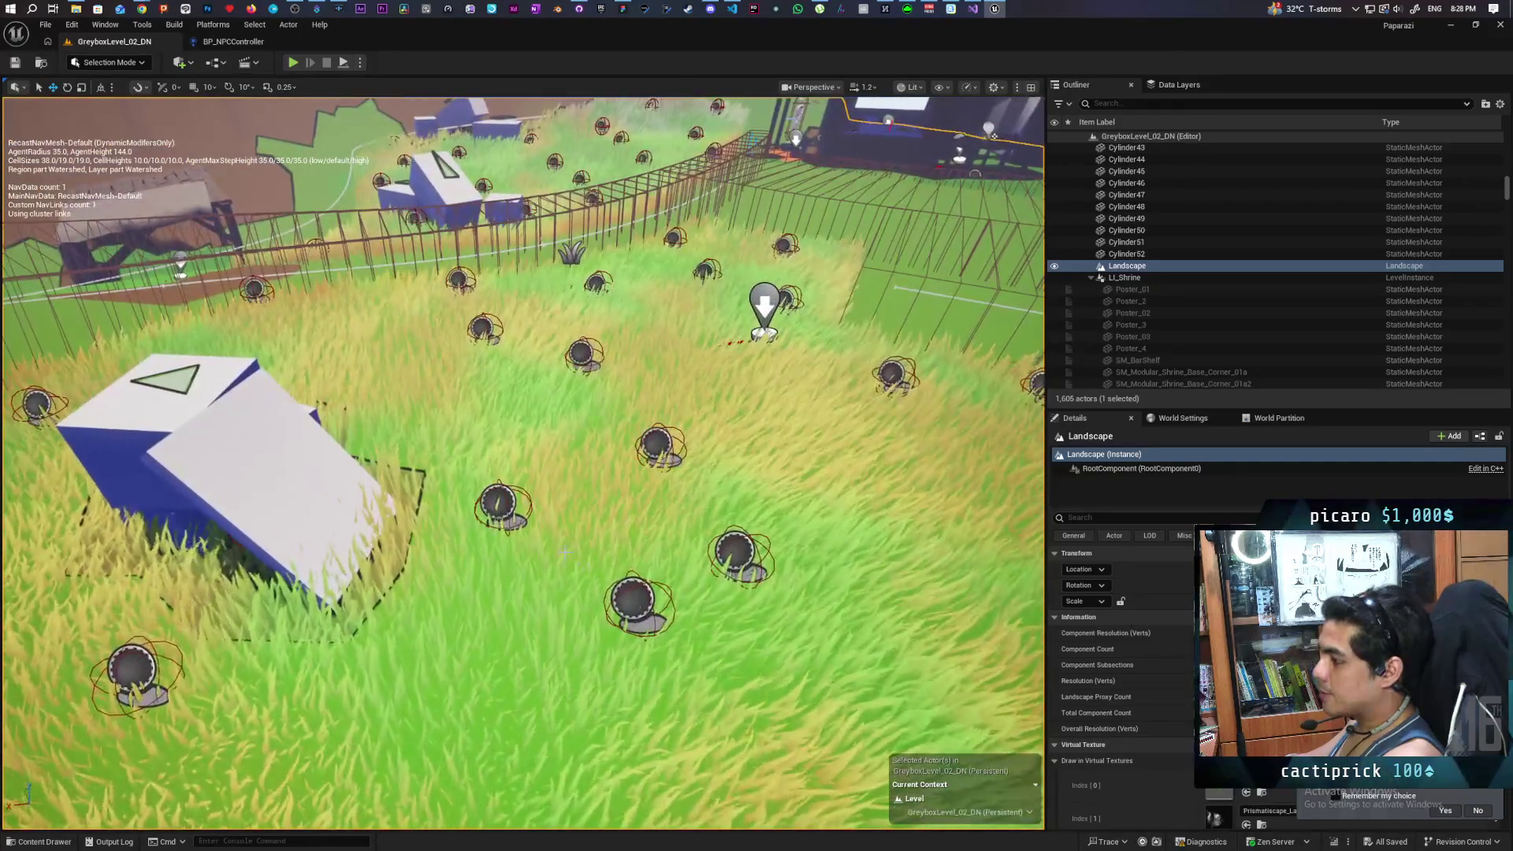
{"action": "scroll", "coordinate": [523, 463], "scroll_direction": "up", "scroll_amount": 5}
{"action": "scroll", "coordinate": [523, 464], "scroll_direction": "up", "scroll_amount": 5}
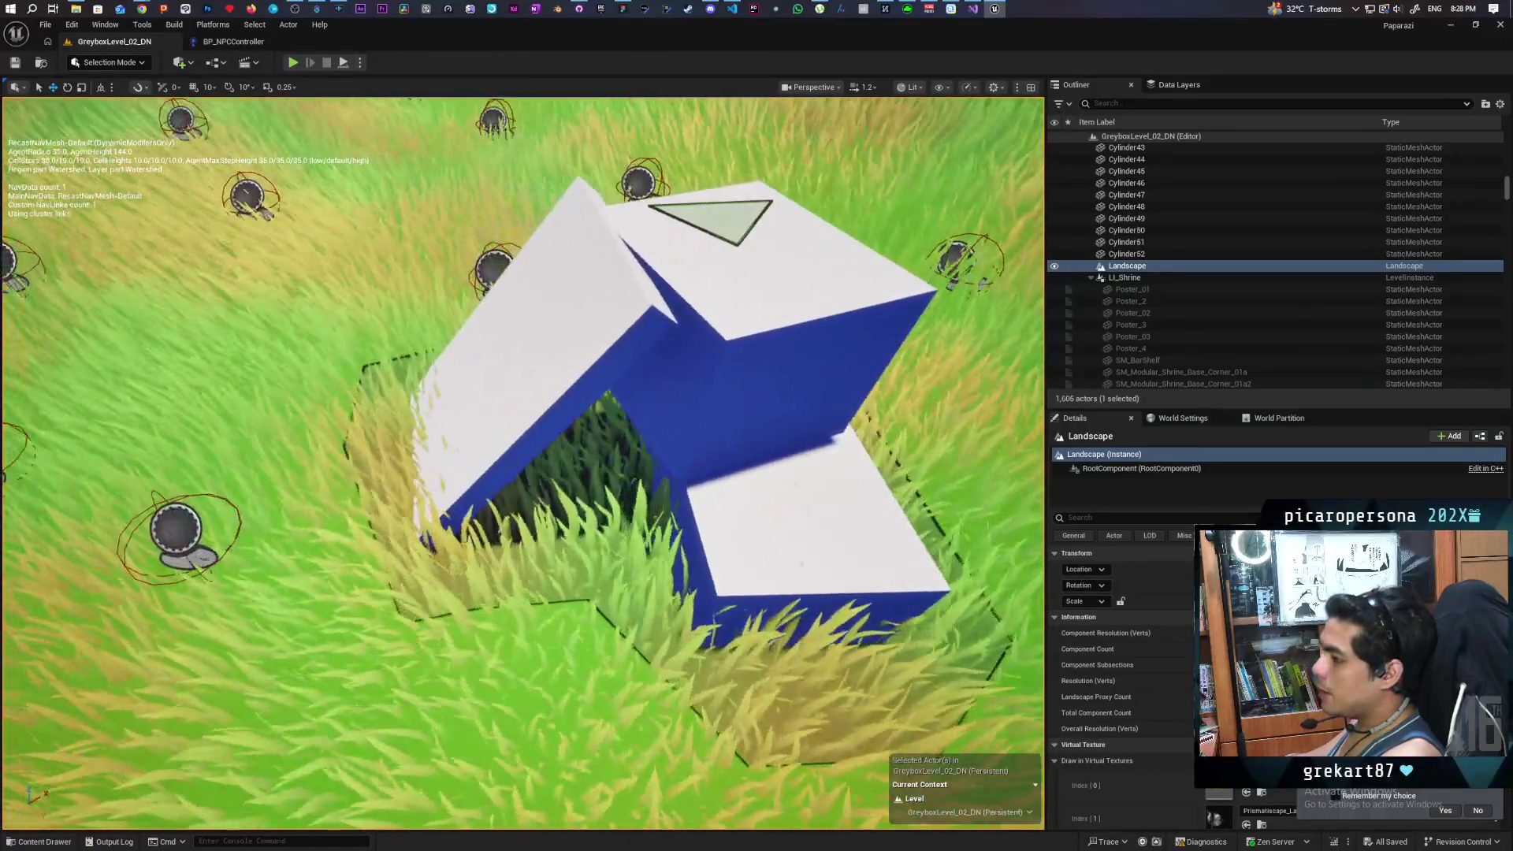
{"action": "scroll", "coordinate": [523, 463], "scroll_direction": "up", "scroll_amount": 3}
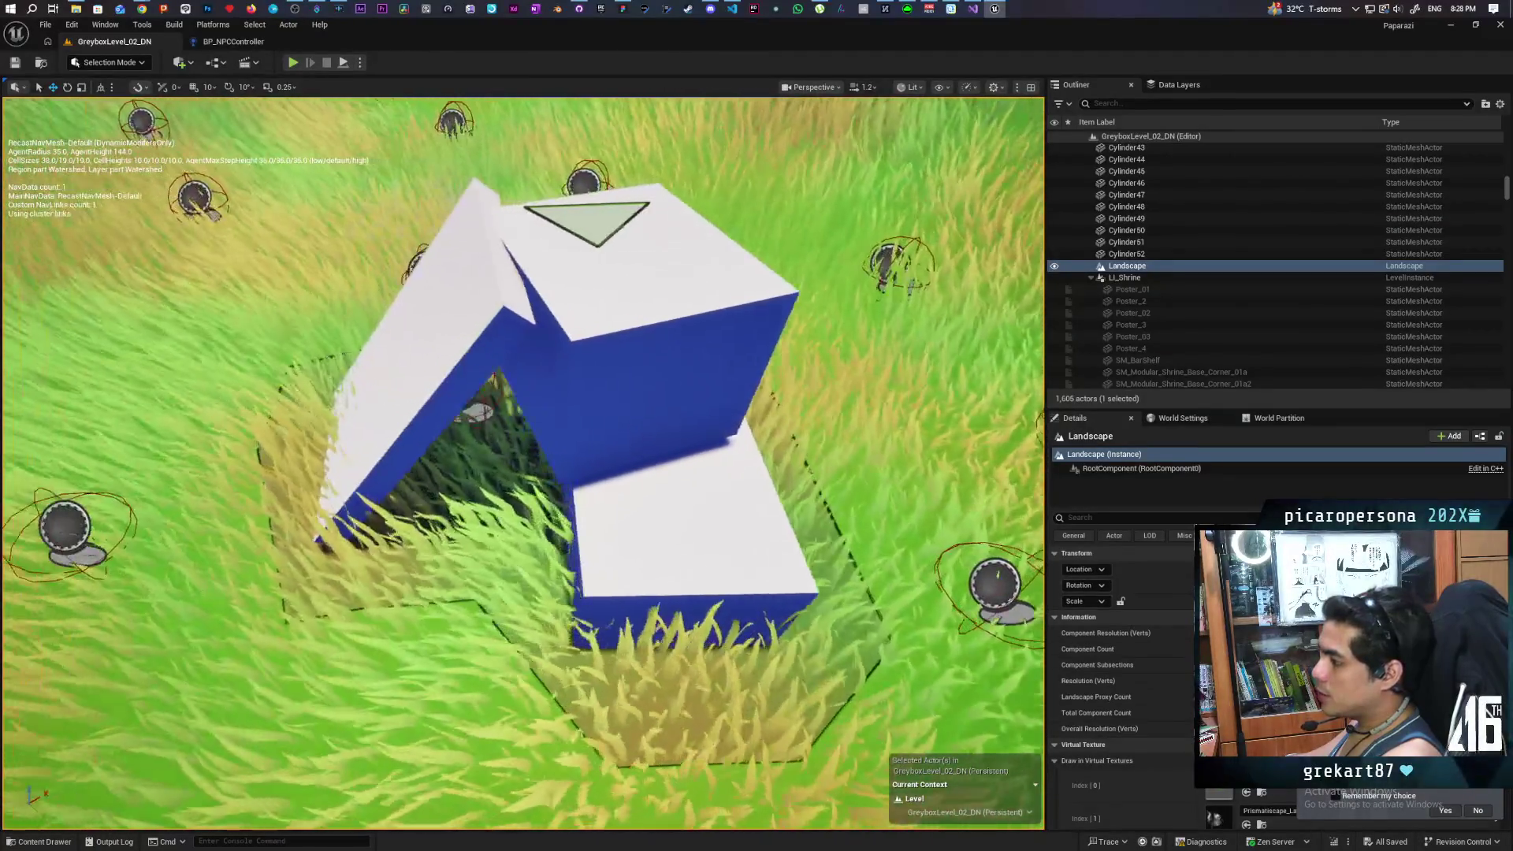
{"action": "scroll", "coordinate": [523, 463], "scroll_direction": "down", "scroll_amount": 5}
{"action": "scroll", "coordinate": [524, 464], "scroll_direction": "up", "scroll_amount": 6}
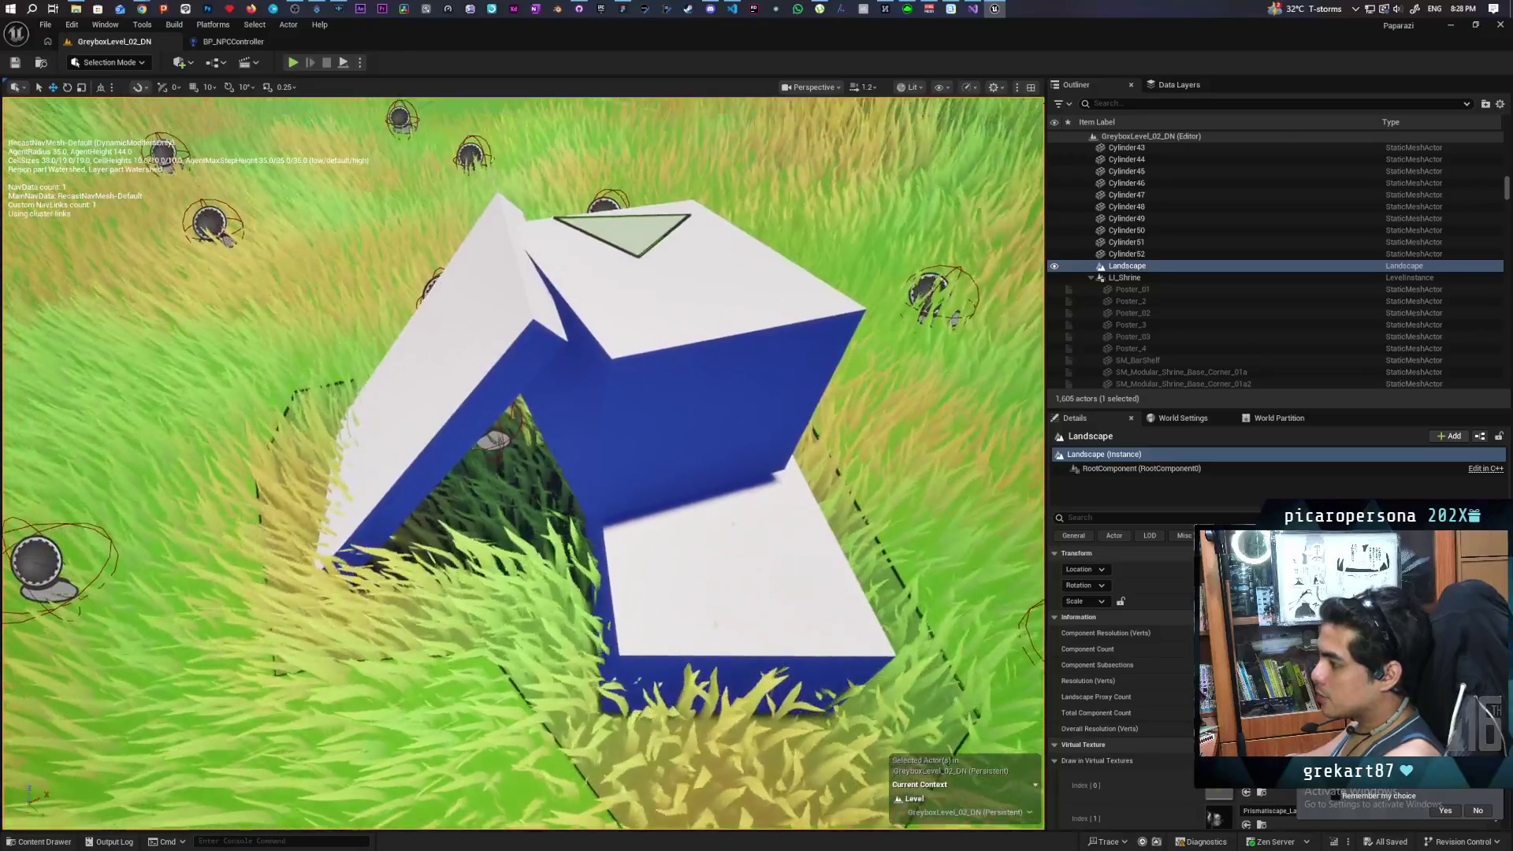
{"action": "scroll", "coordinate": [524, 463], "scroll_direction": "up", "scroll_amount": 5}
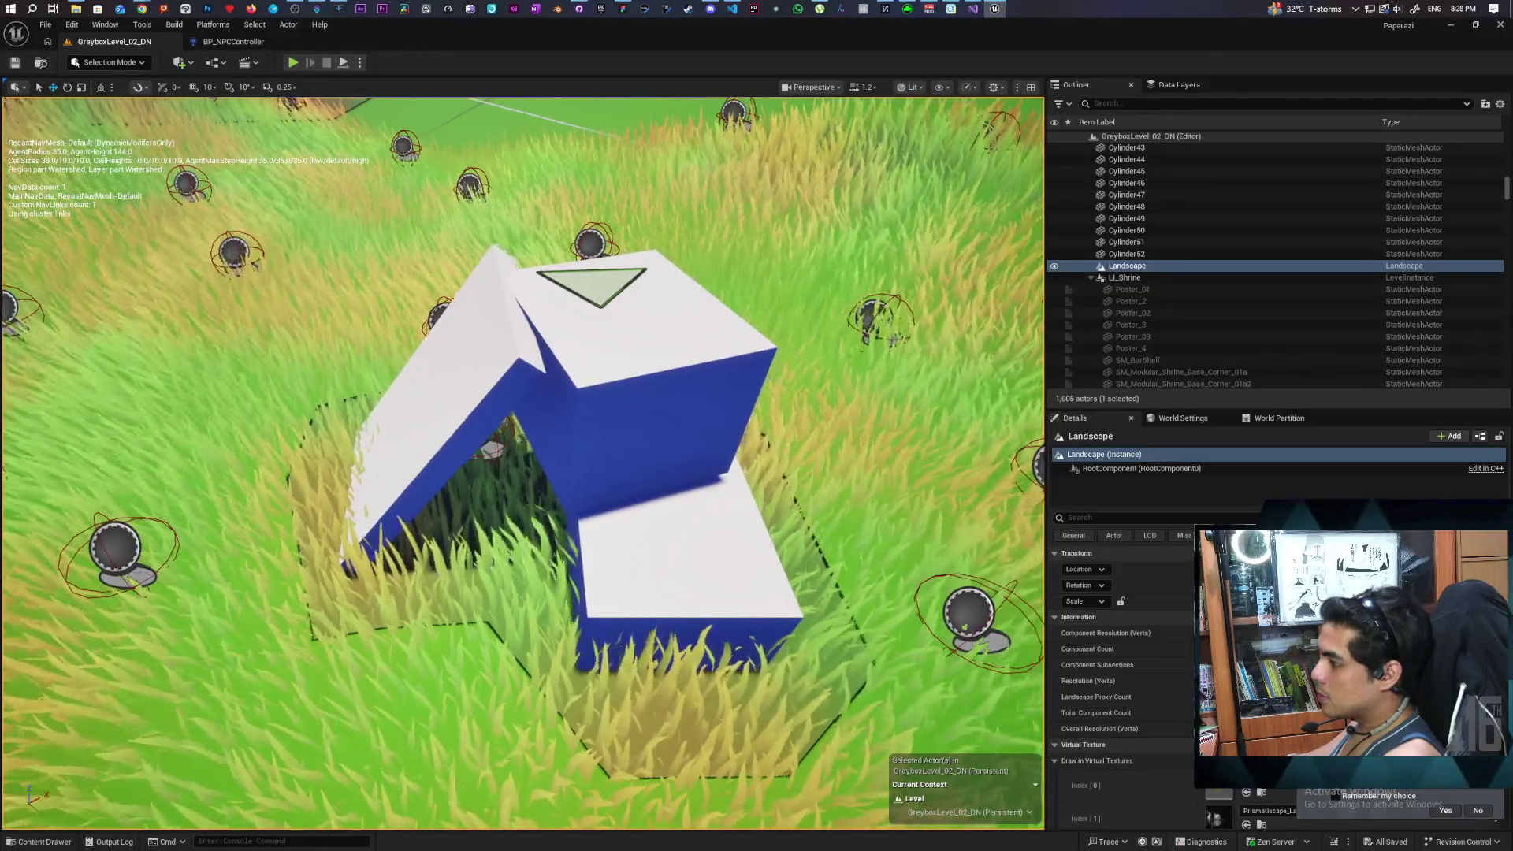
{"action": "scroll", "coordinate": [524, 463], "scroll_direction": "up", "scroll_amount": 2}
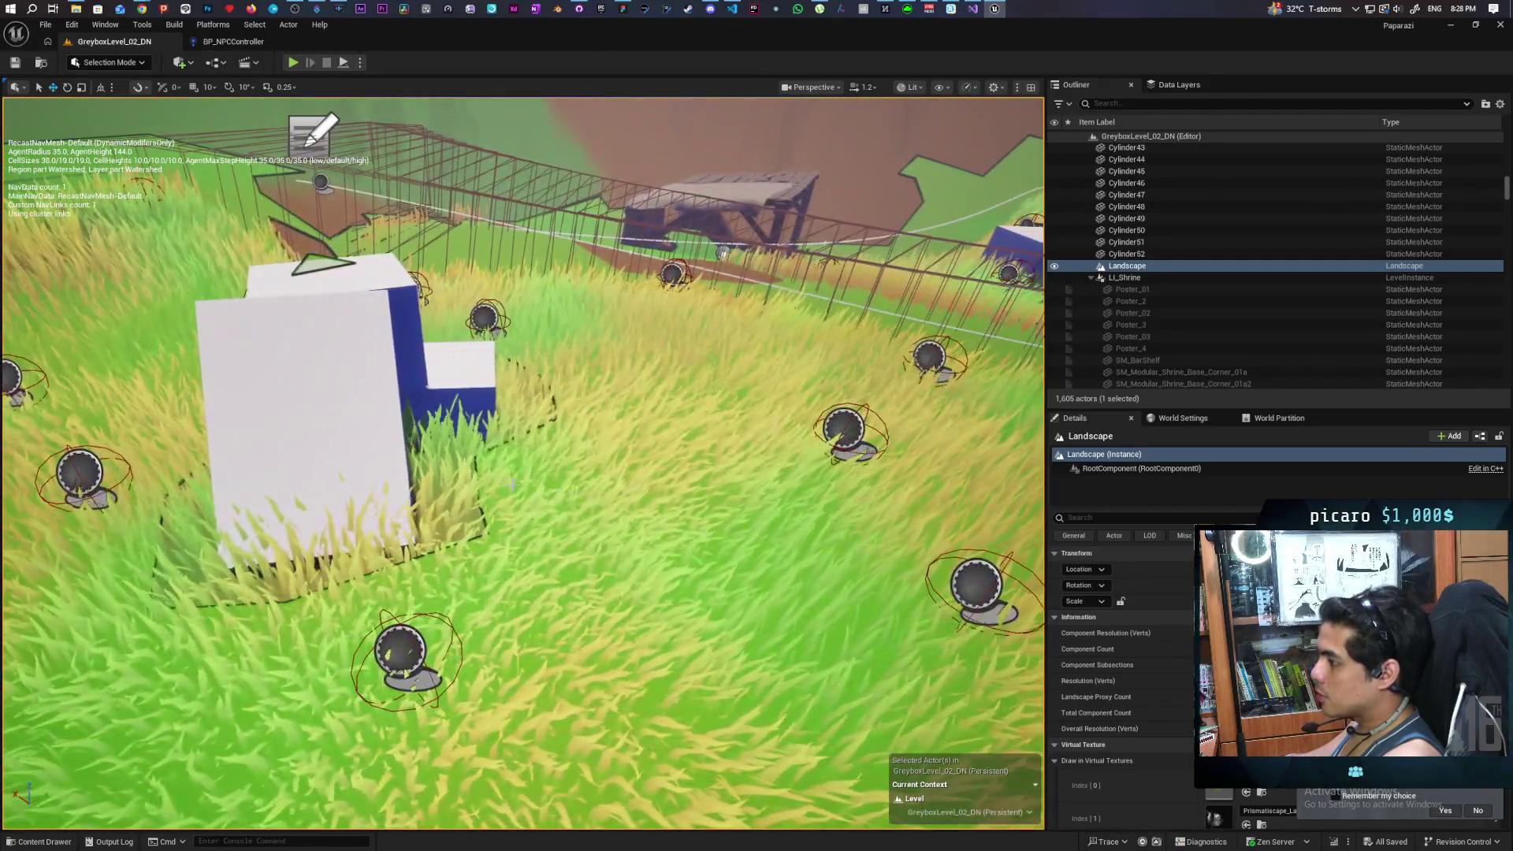
{"action": "right_click", "coordinate": [513, 483]}
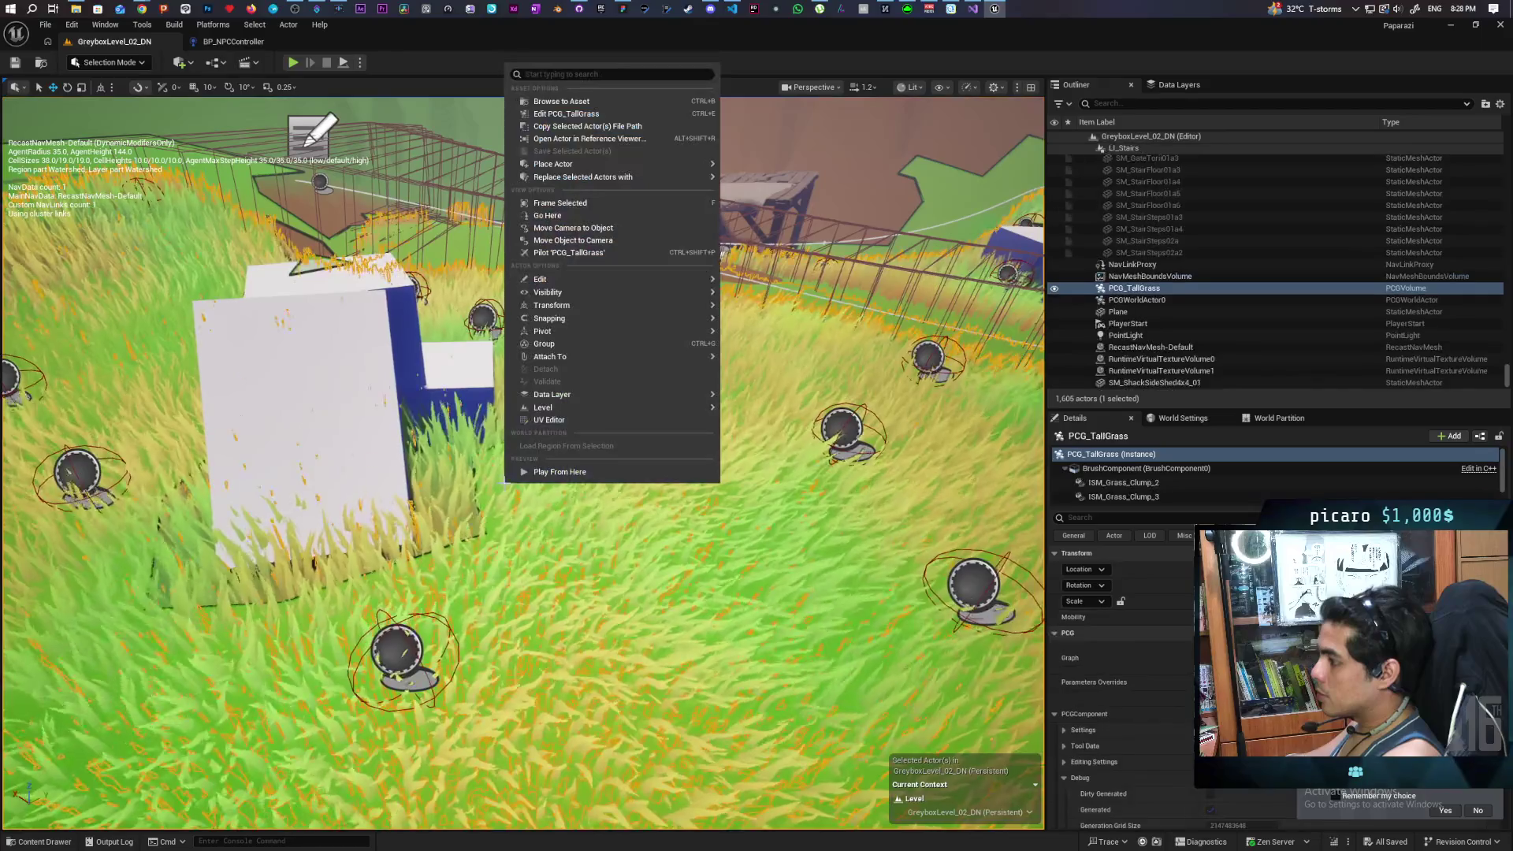
Step: Play-test beside the block, advancing through the grass toward the house and NPC, then stop
{"action": "key", "text": "alt+p"}
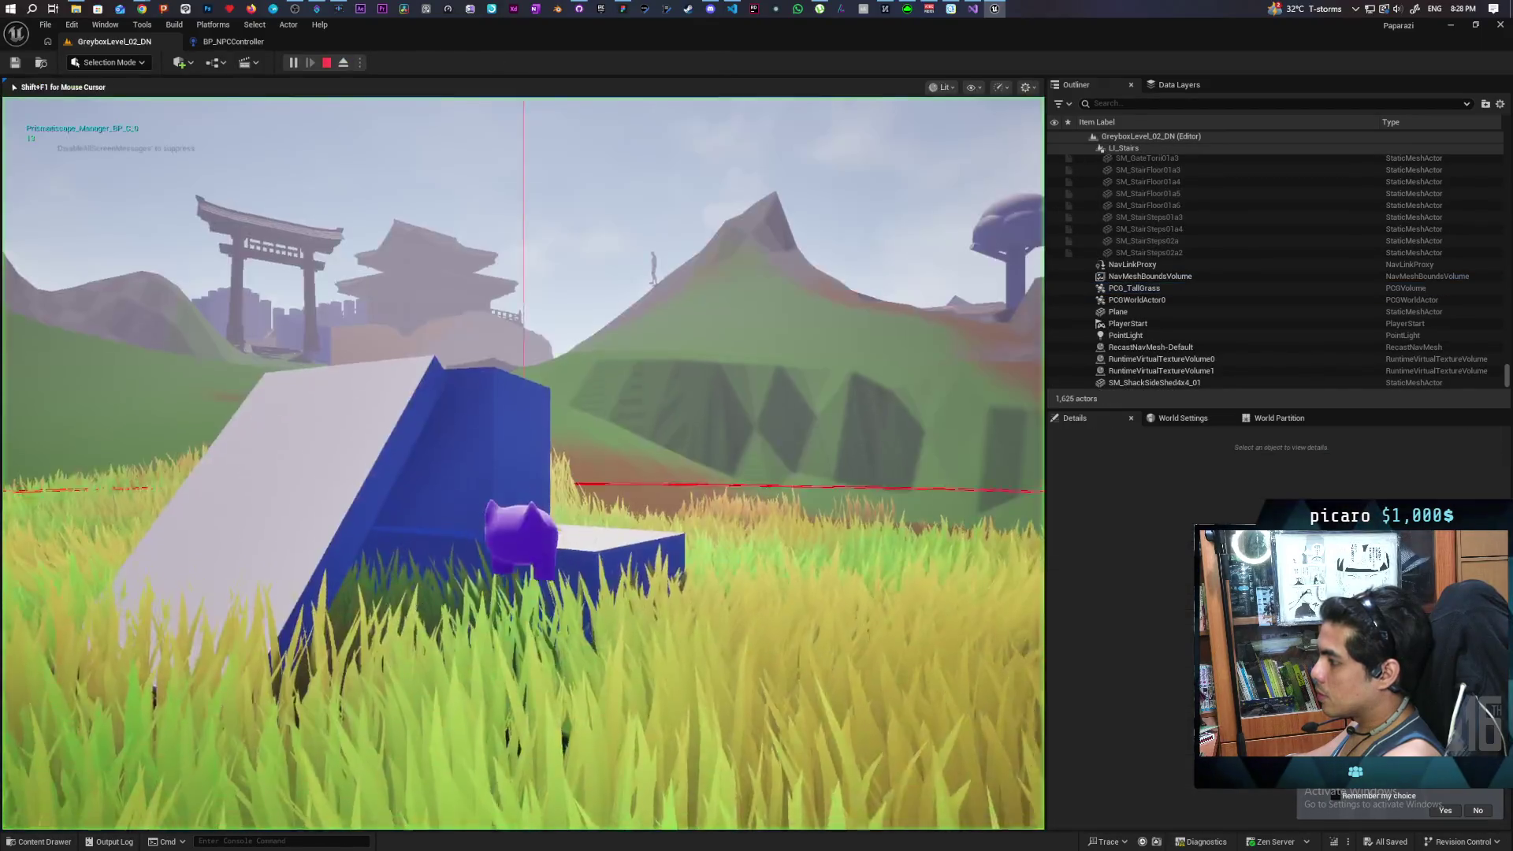
{"action": "key", "text": "w"}
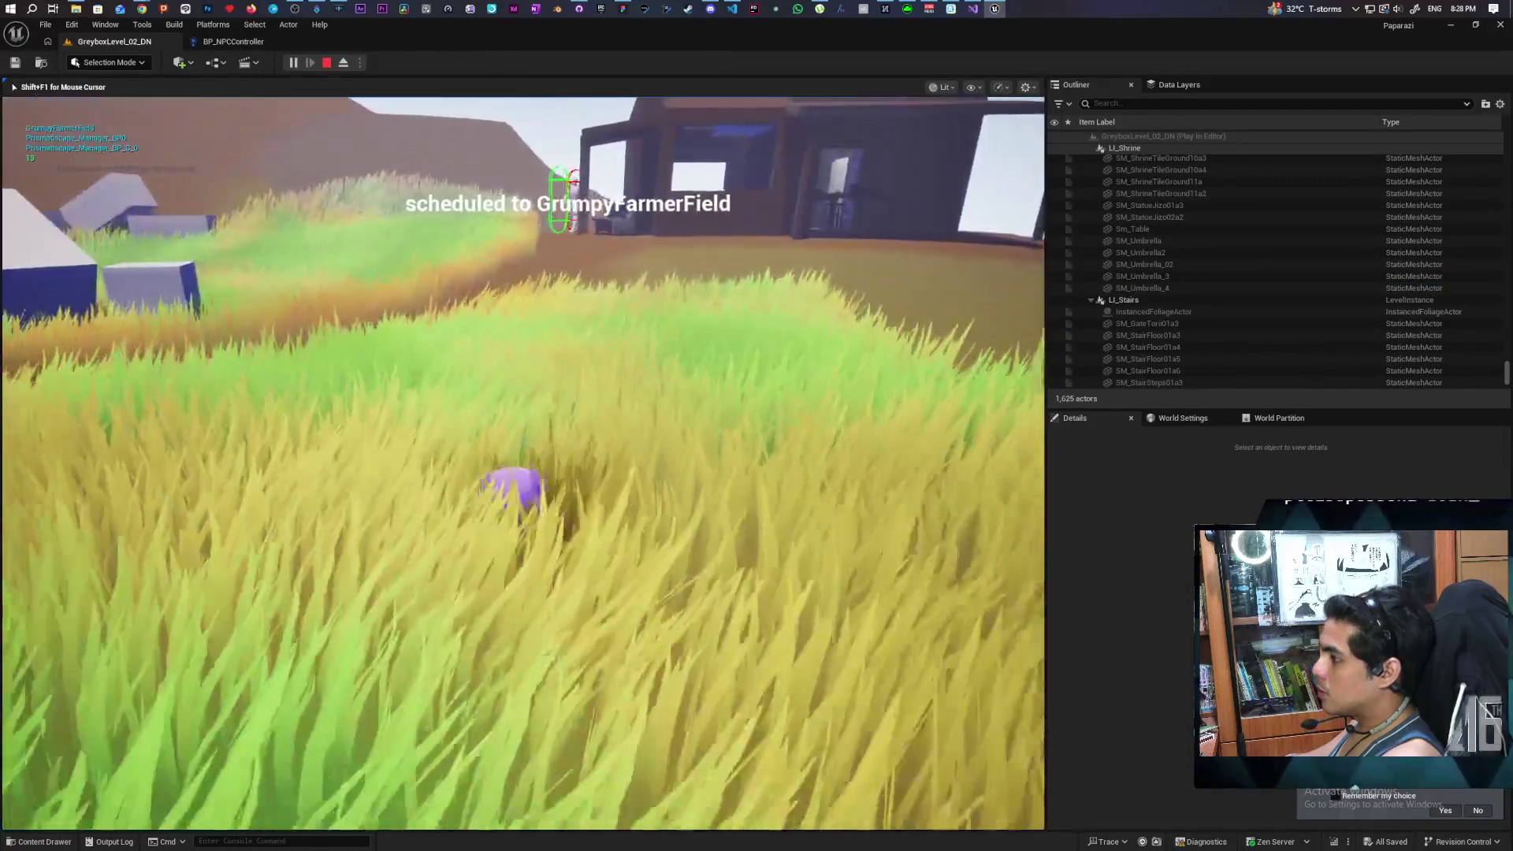
{"action": "key", "text": "w"}
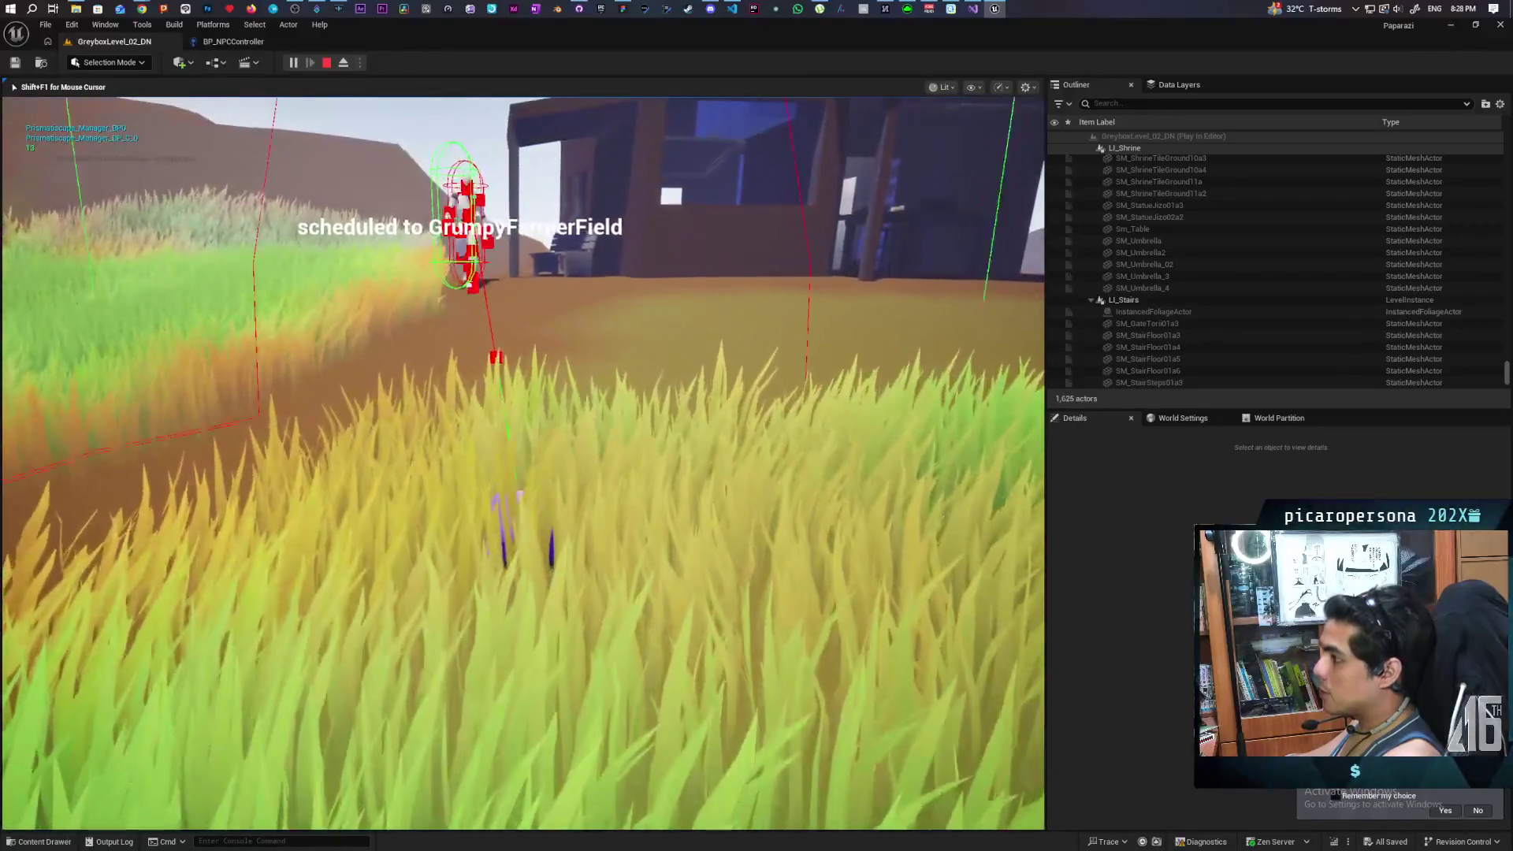
{"action": "key", "text": "w"}
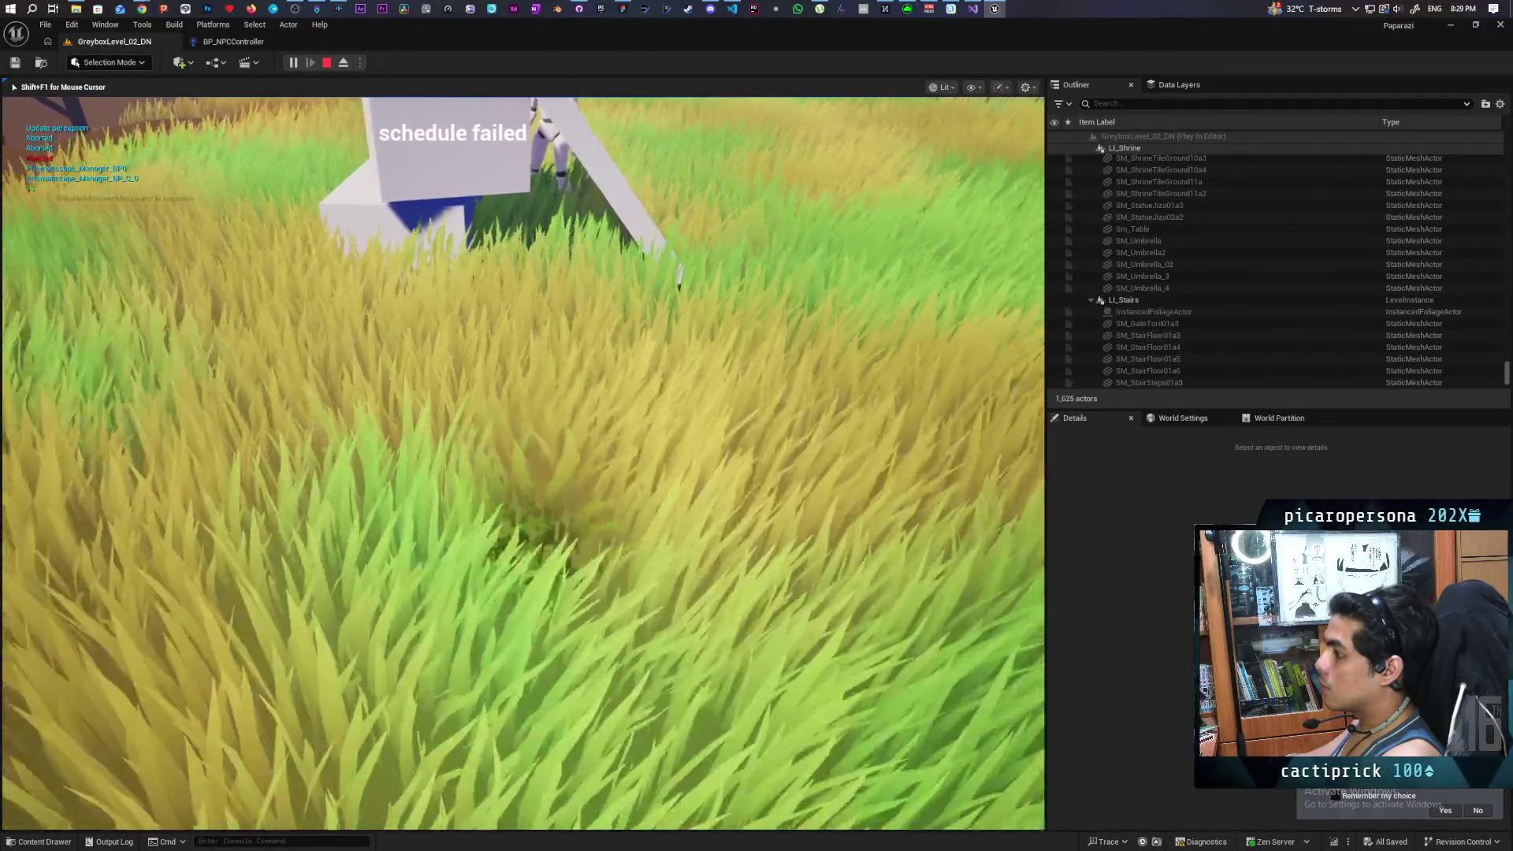
{"action": "key", "text": "Escape"}
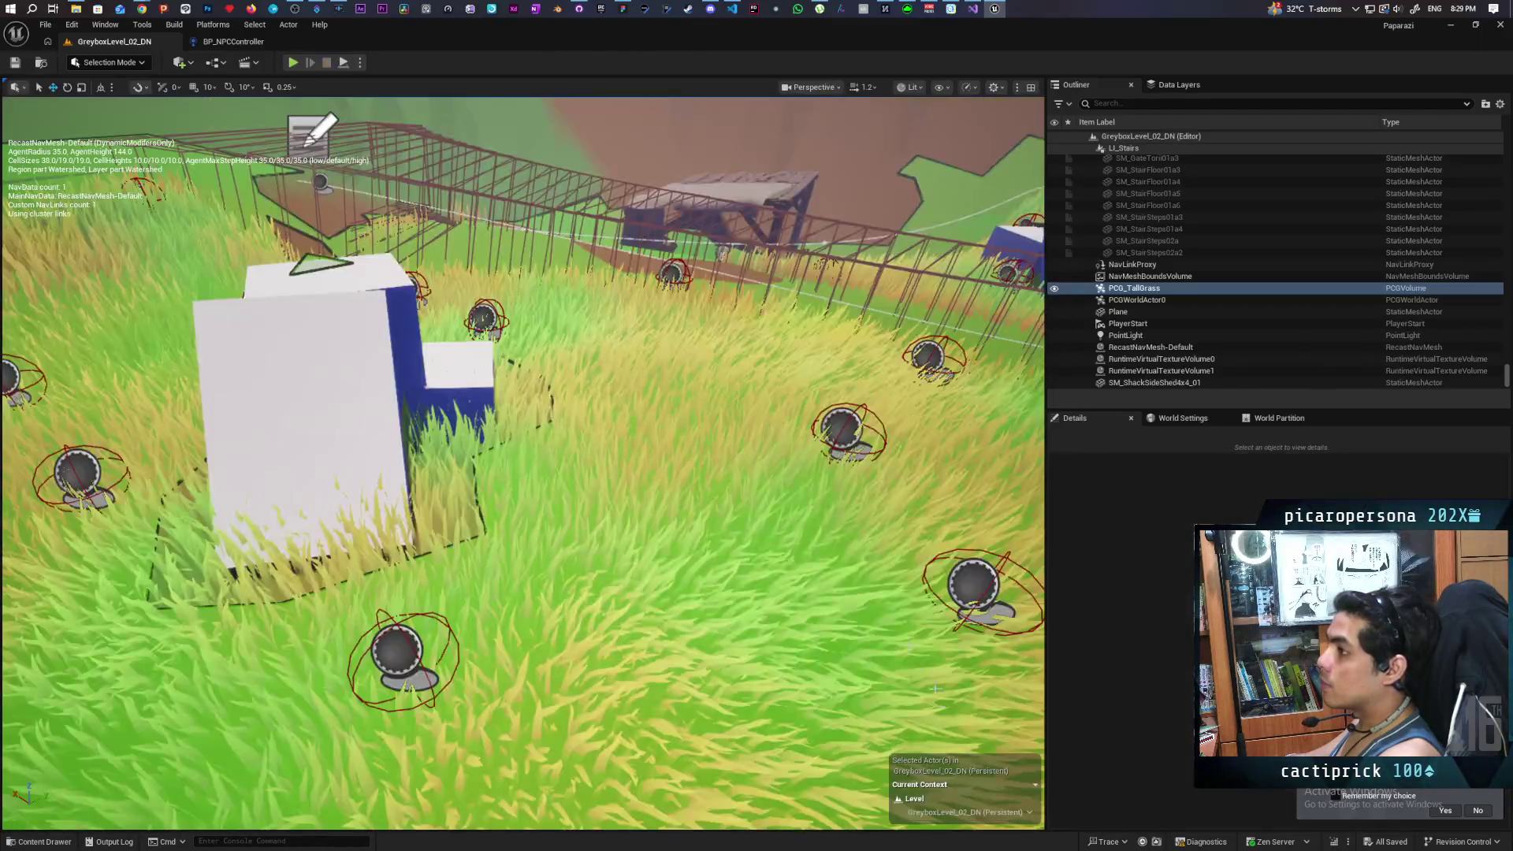
Step: Jump to the Chase Player event and pan across its SET, Sequence, Branch and Lost Sight nodes
{"action": "scroll", "coordinate": [776, 522], "scroll_direction": "down", "scroll_amount": 9}
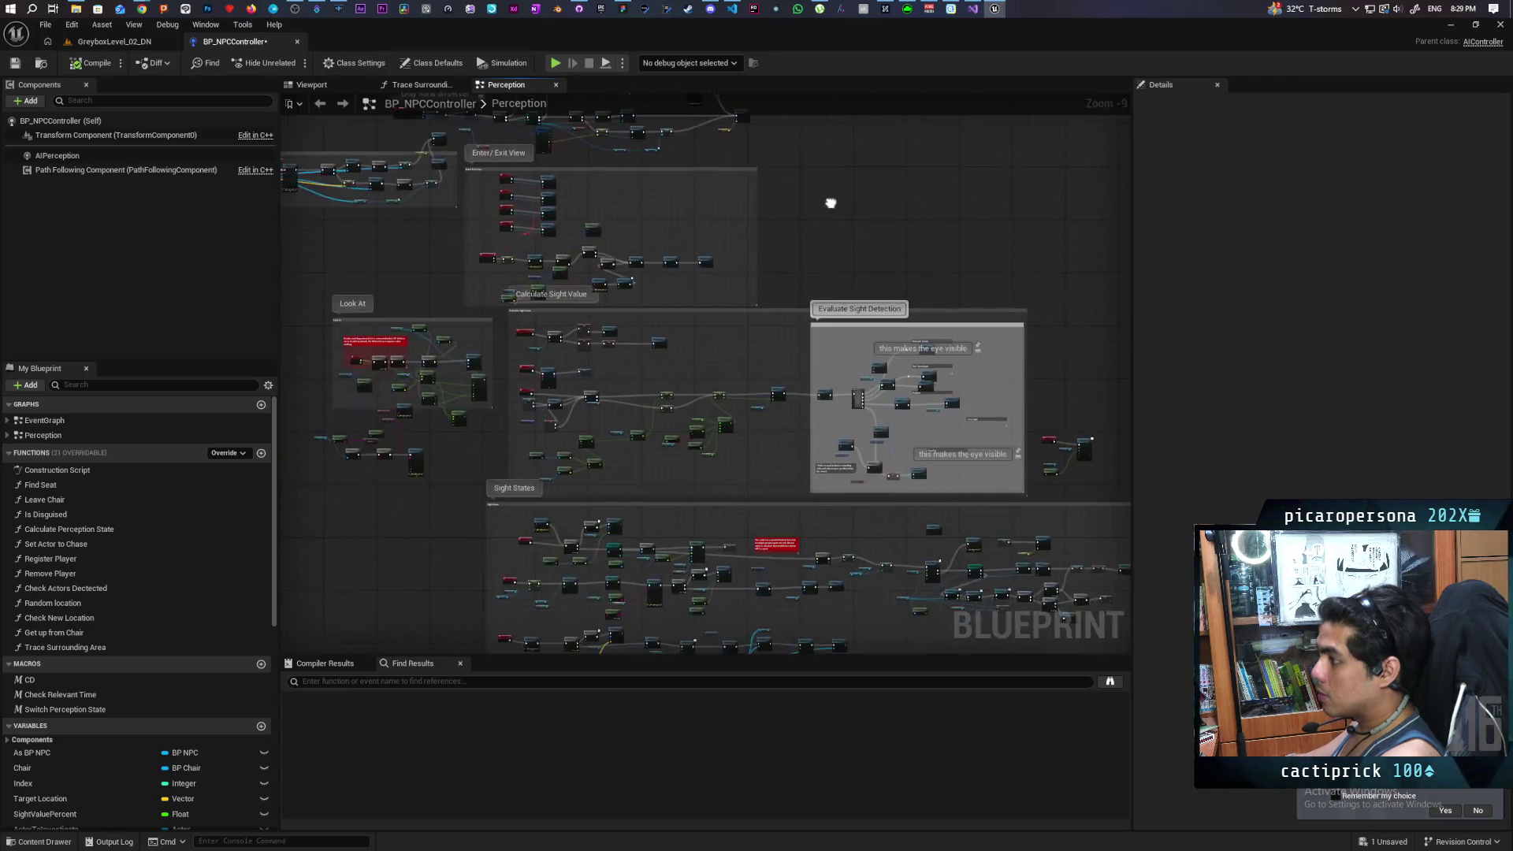
{"action": "scroll", "coordinate": [793, 263], "scroll_direction": "up", "scroll_amount": 8}
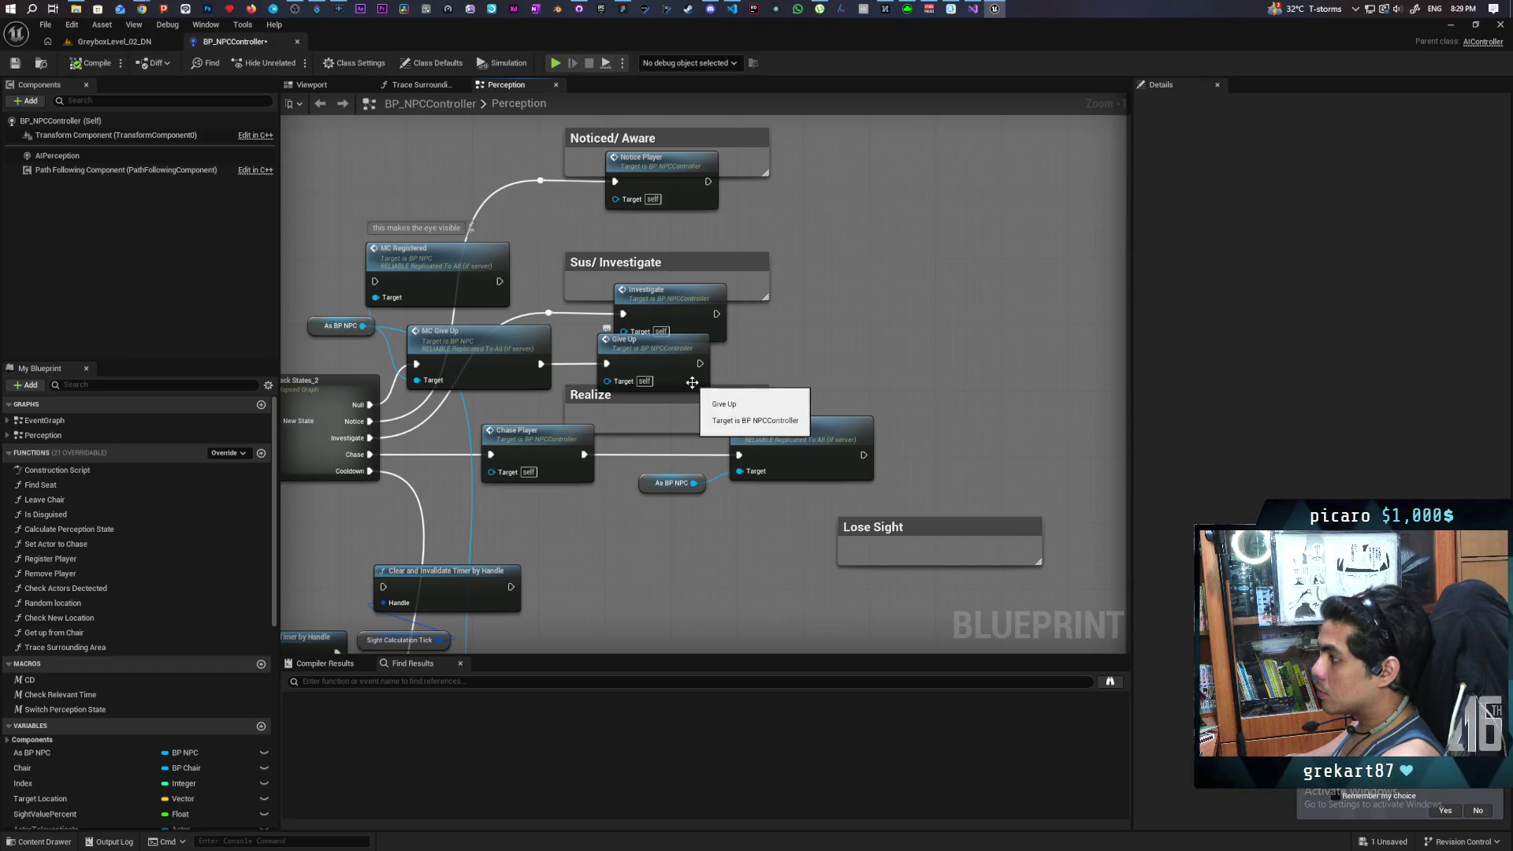
{"action": "double_click", "coordinate": [539, 451]}
{"action": "left_click_drag", "start_coordinate": [796, 443], "coordinate": [646, 369]}
{"action": "mouse_move", "coordinate": [721, 577]}
{"action": "left_mouse_down"}
{"action": "mouse_move", "coordinate": [607, 569]}
{"action": "mouse_move", "coordinate": [652, 564]}
{"action": "mouse_move", "coordinate": [558, 547]}
{"action": "mouse_move", "coordinate": [581, 549]}
{"action": "mouse_move", "coordinate": [559, 600]}
{"action": "mouse_move", "coordinate": [664, 593]}
{"action": "left_mouse_up"}
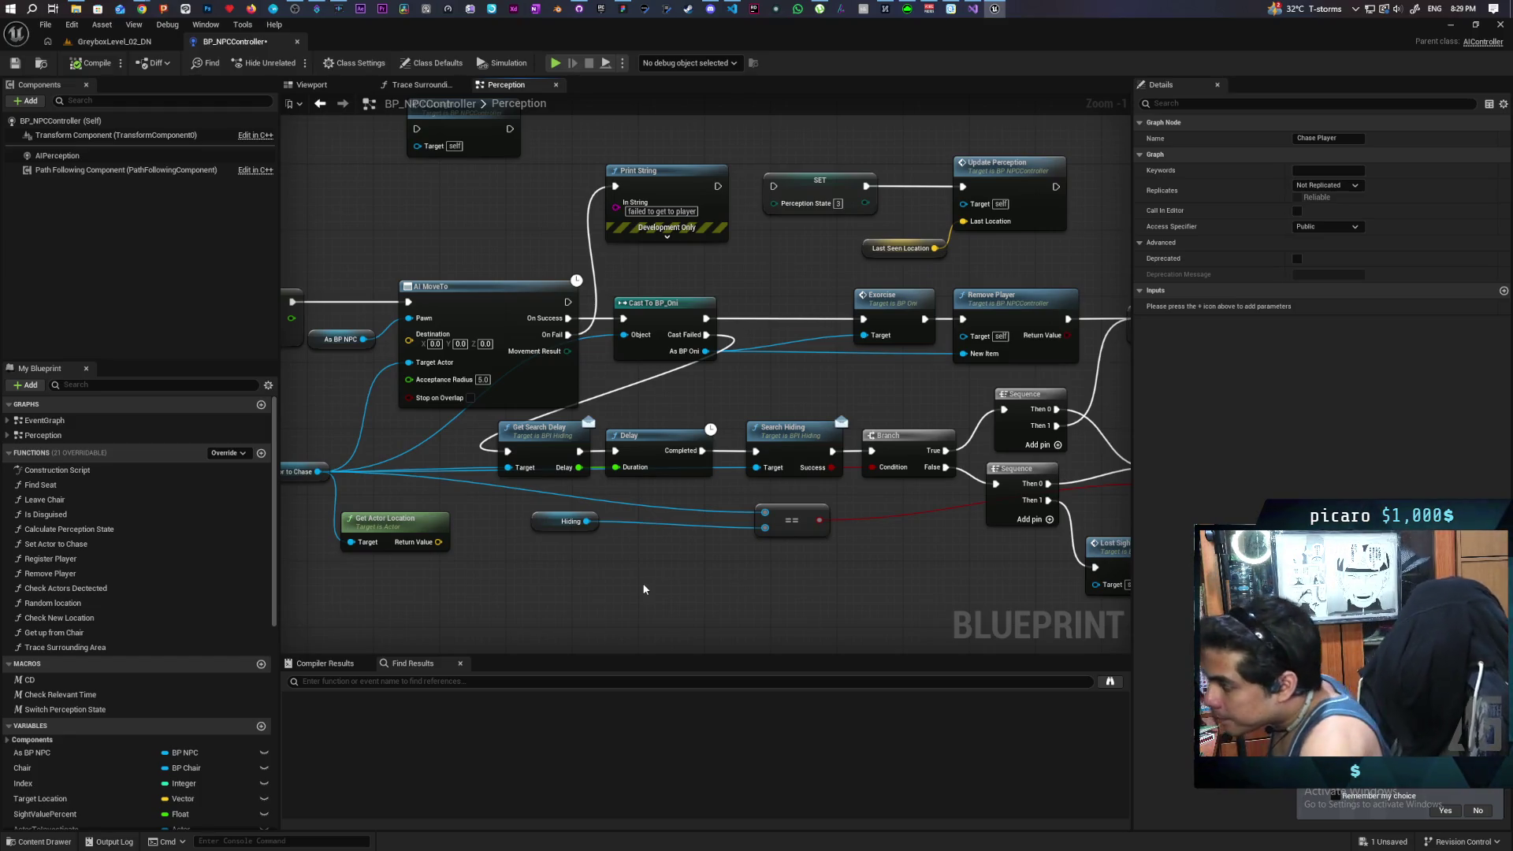
Step: In GreyboxLevel_02_DN, start a Play From Here test at a spot inside the tall grass
{"action": "left_click", "coordinate": [142, 41]}
{"action": "right_click", "coordinate": [742, 453]}
{"action": "left_click", "coordinate": [793, 446]}
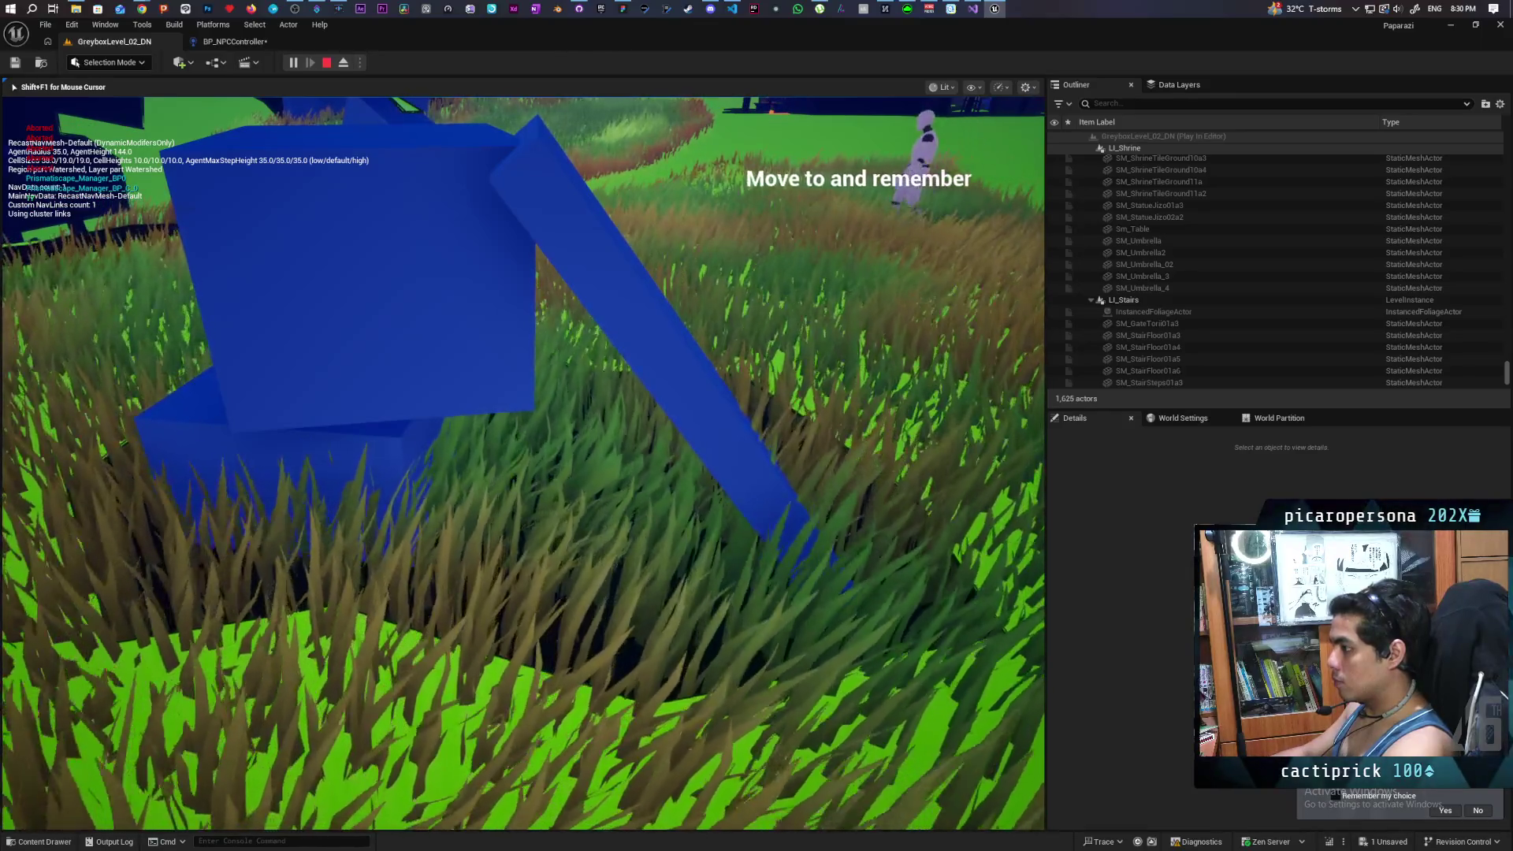
Step: Stop the running test, replay from another grass spot, walk forward through the grass, then stop
{"action": "key", "text": "Escape"}
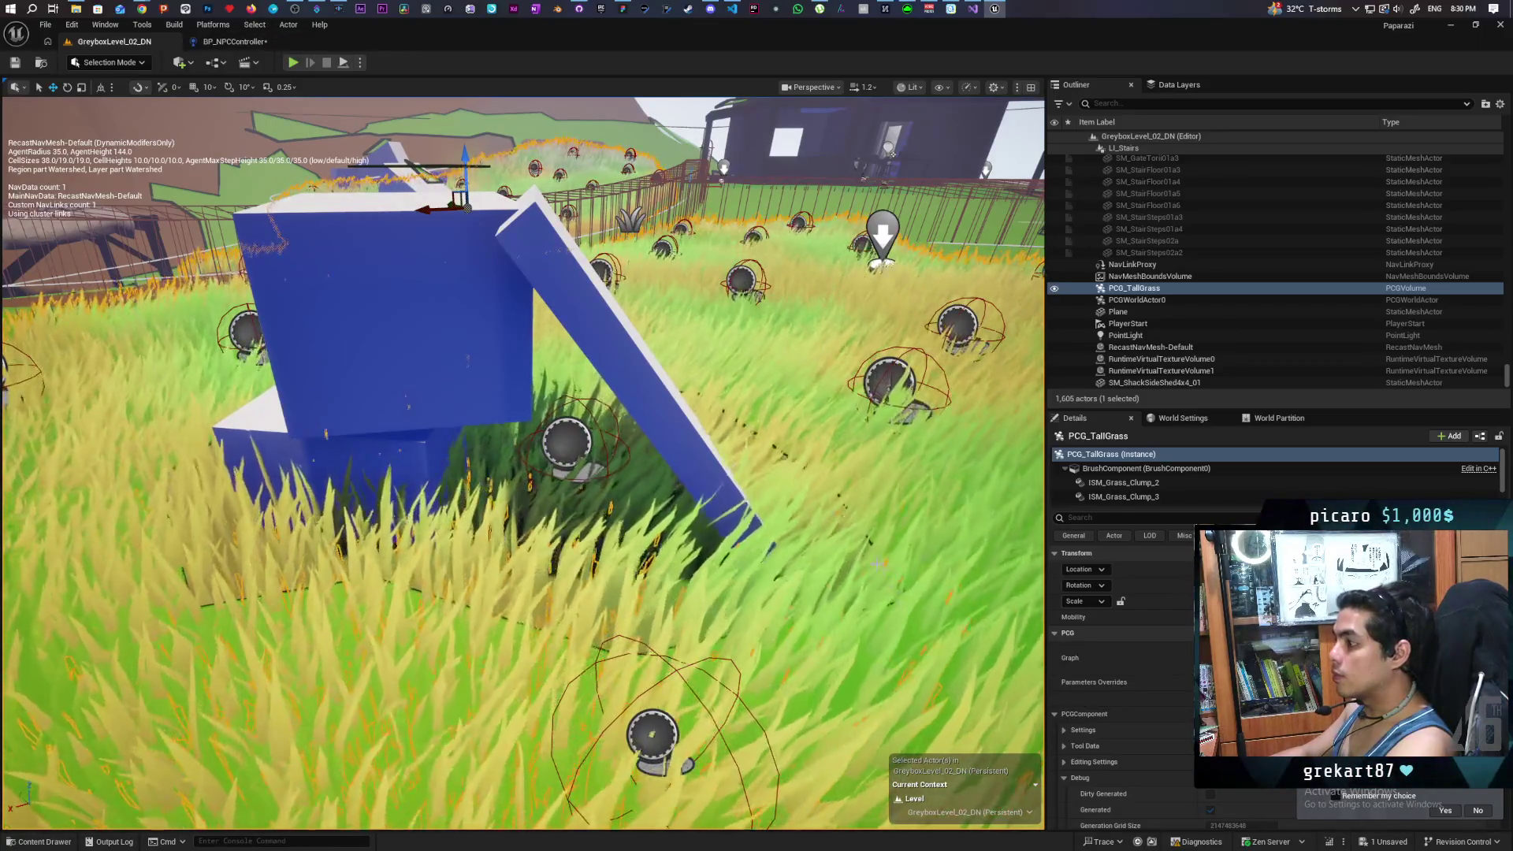
{"action": "right_click", "coordinate": [853, 527]}
{"action": "left_click", "coordinate": [885, 520]}
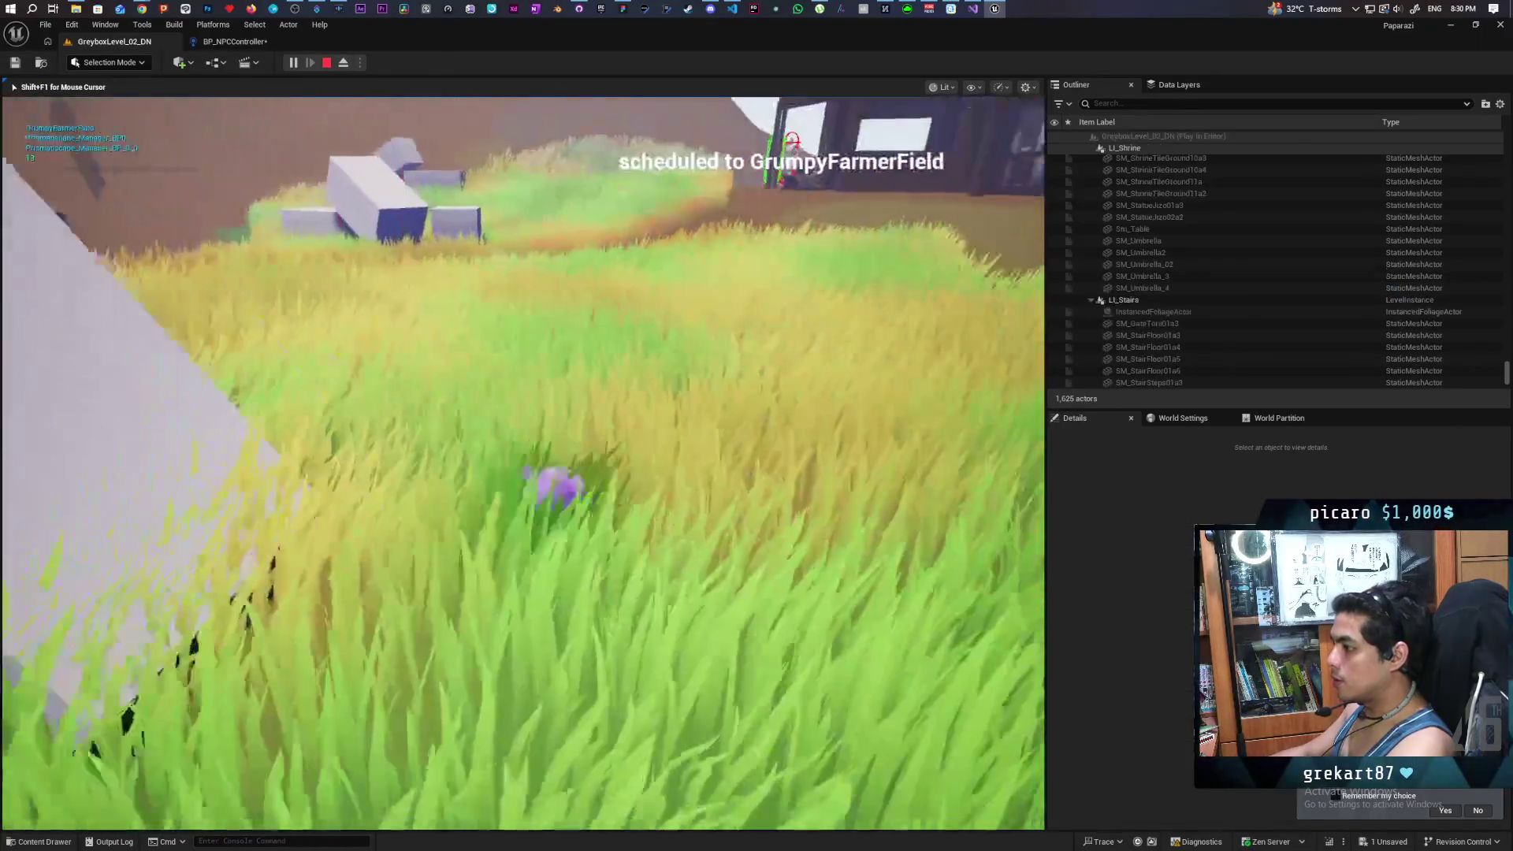
{"action": "key", "text": "w"}
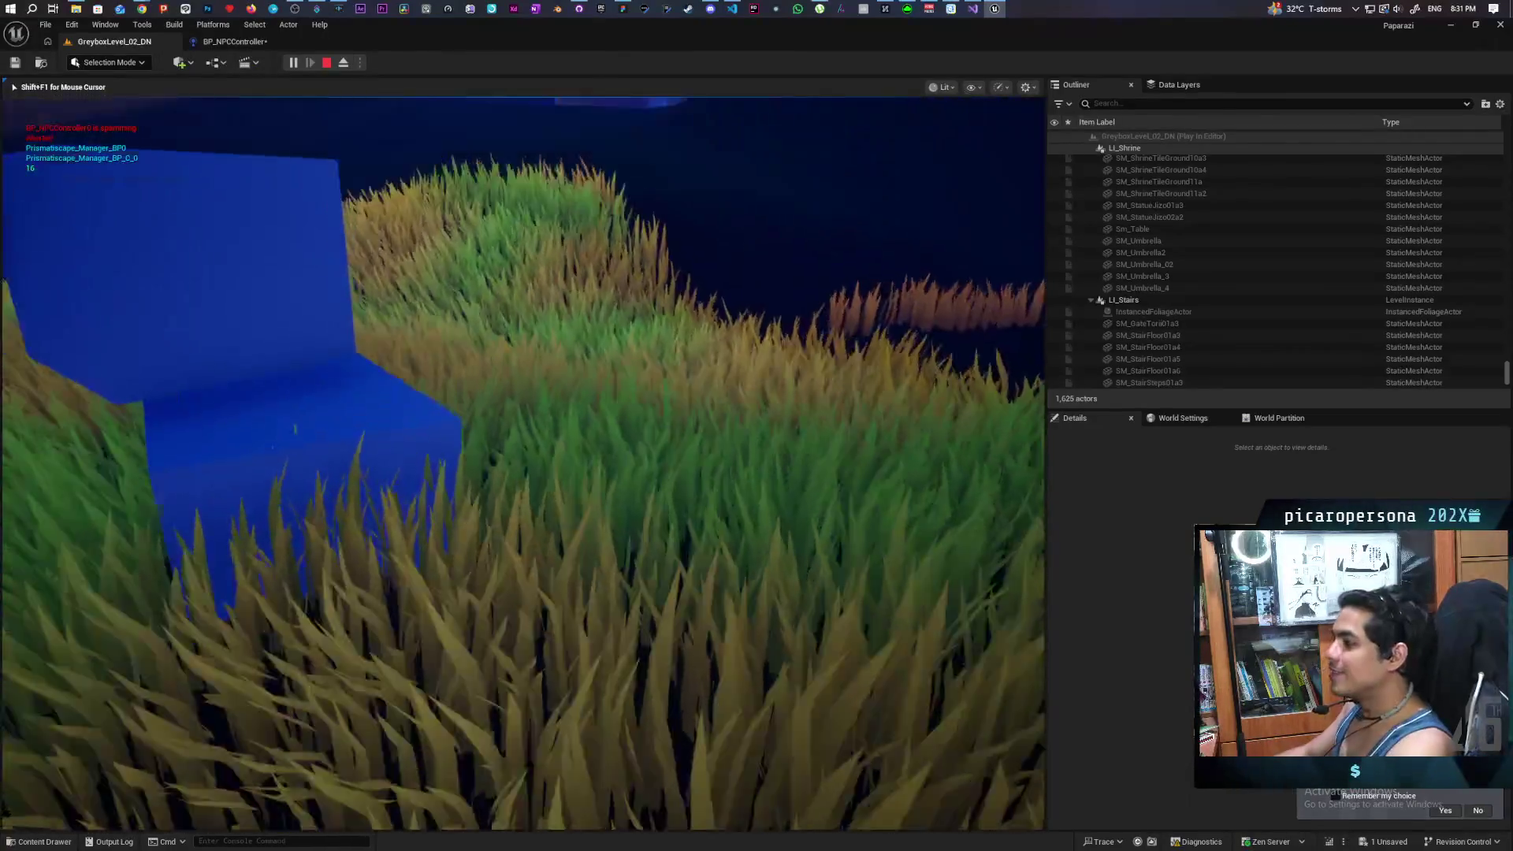
{"action": "key", "text": "Escape"}
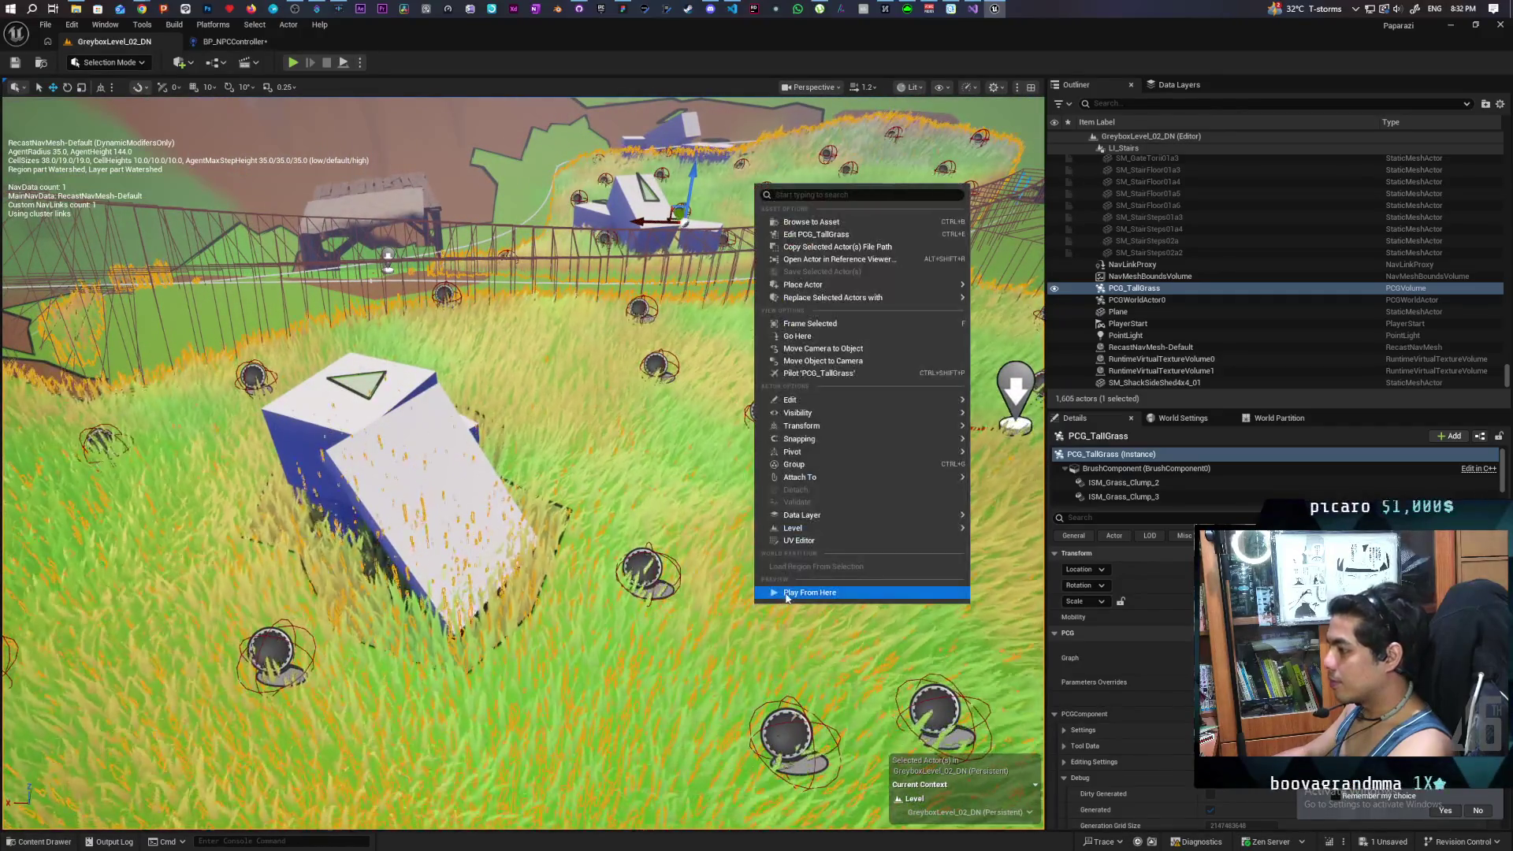
Step: Play with Alt+P, creep toward the NPC, back off, pass toward the white building, then stop
{"action": "key", "text": "alt+p"}
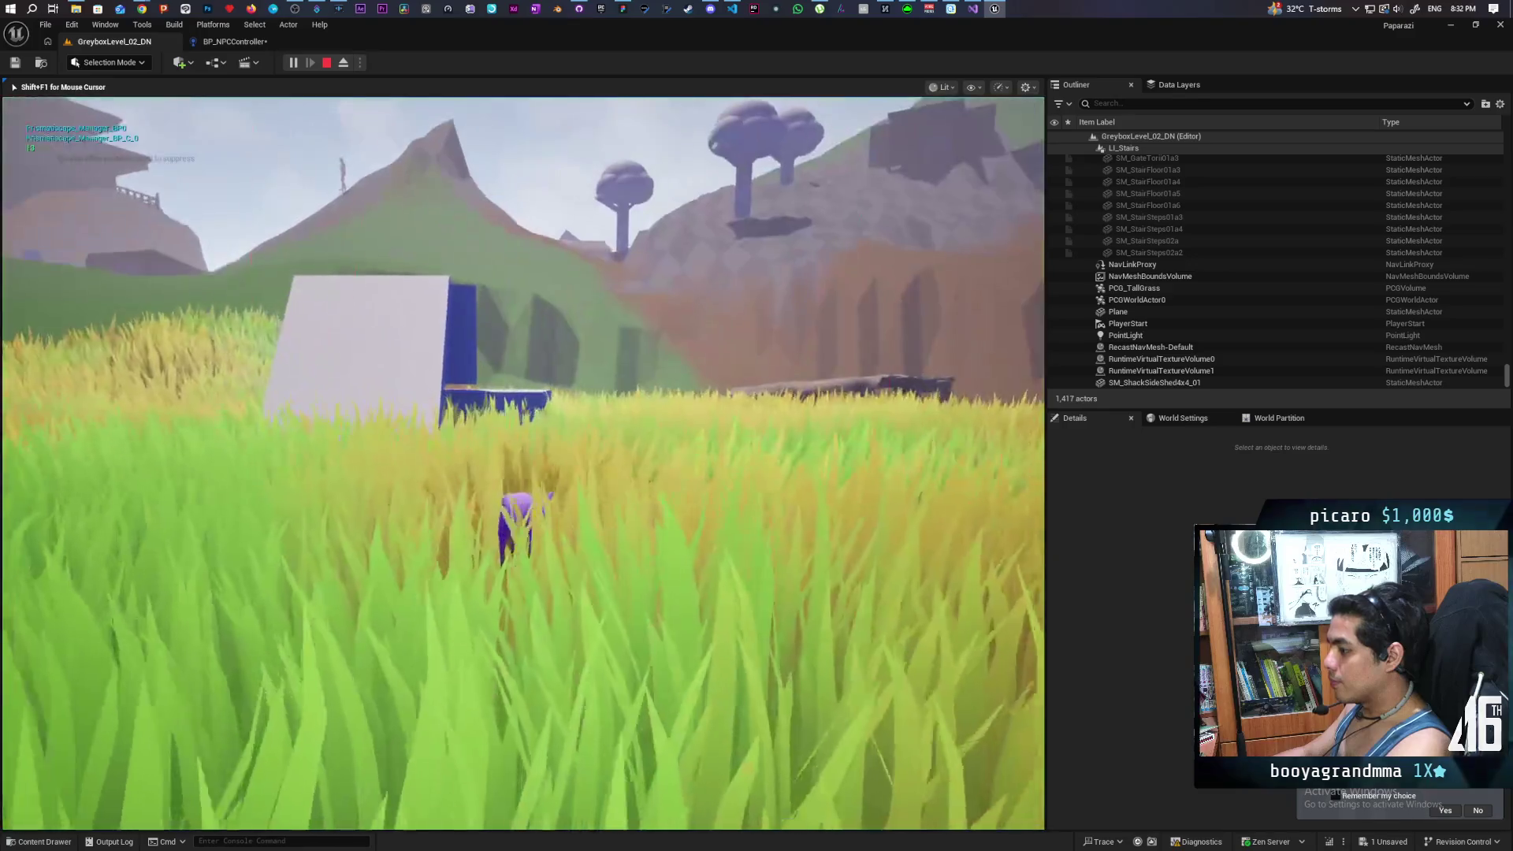
{"action": "key", "text": "w"}
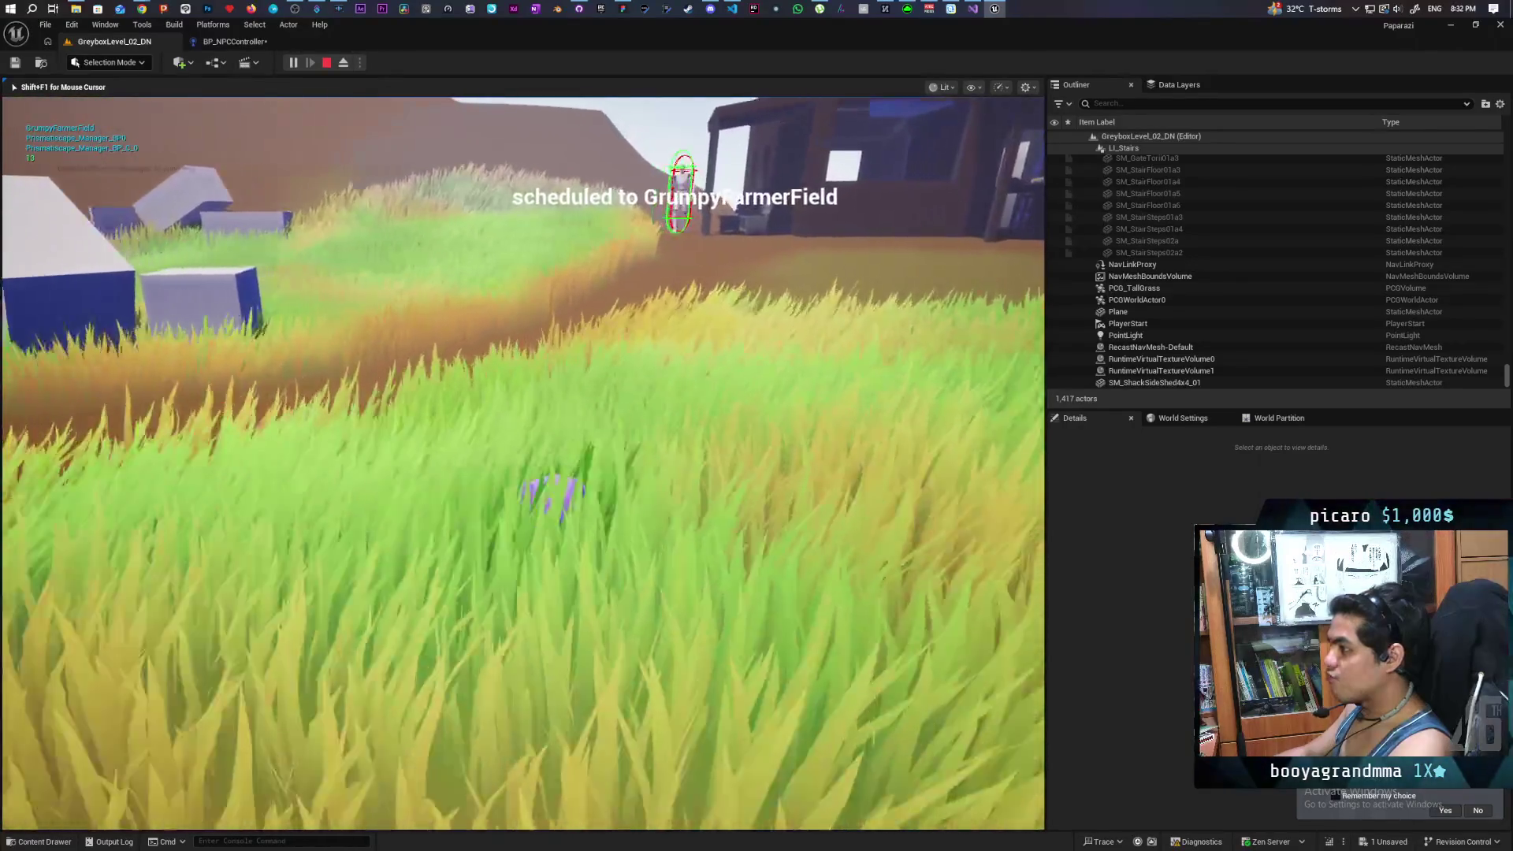
{"action": "key", "text": "w"}
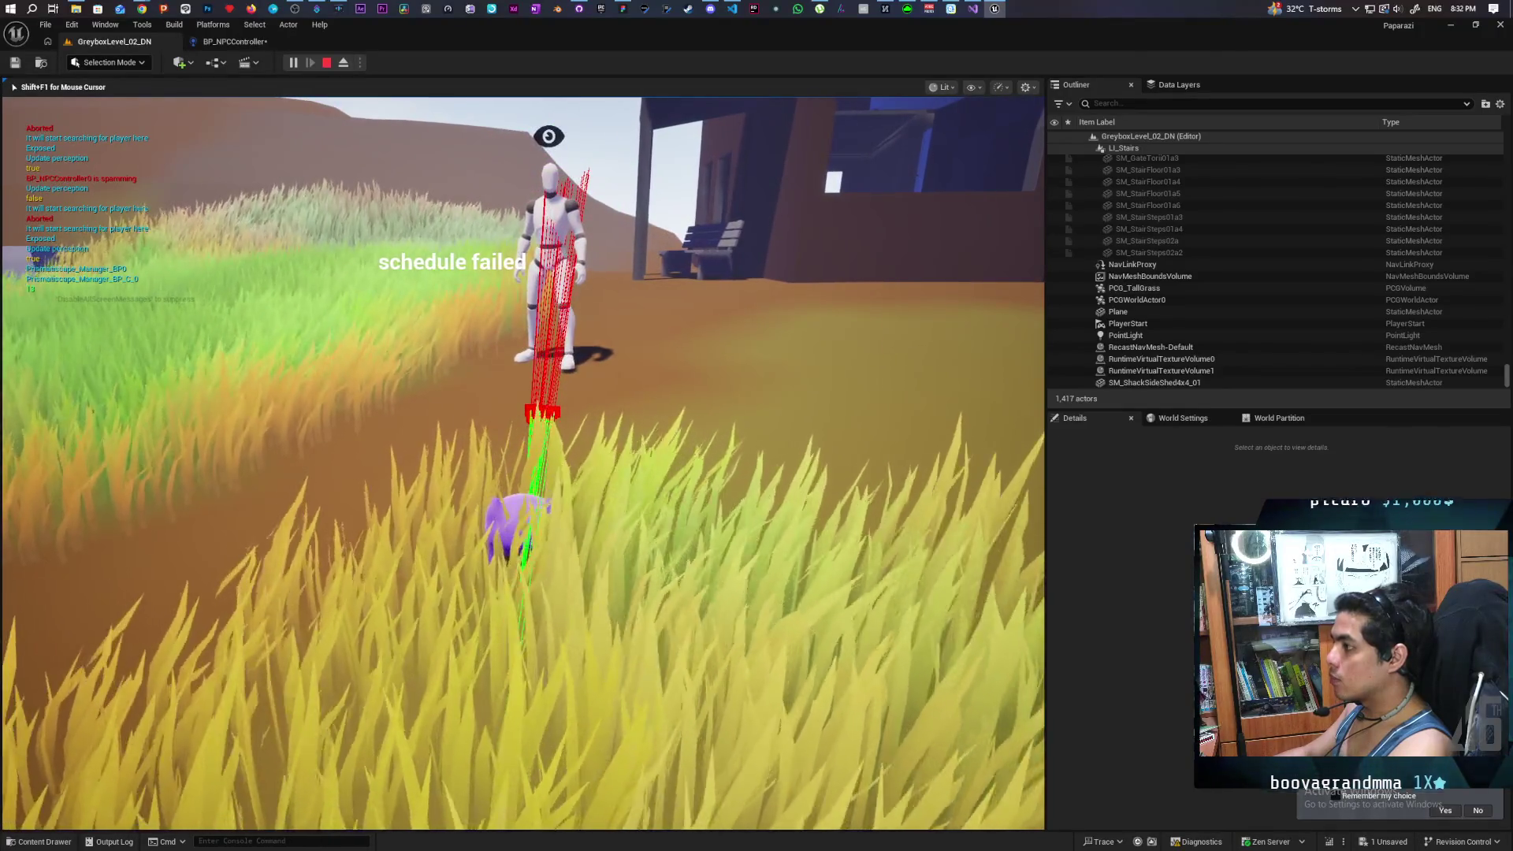
{"action": "key", "text": "s"}
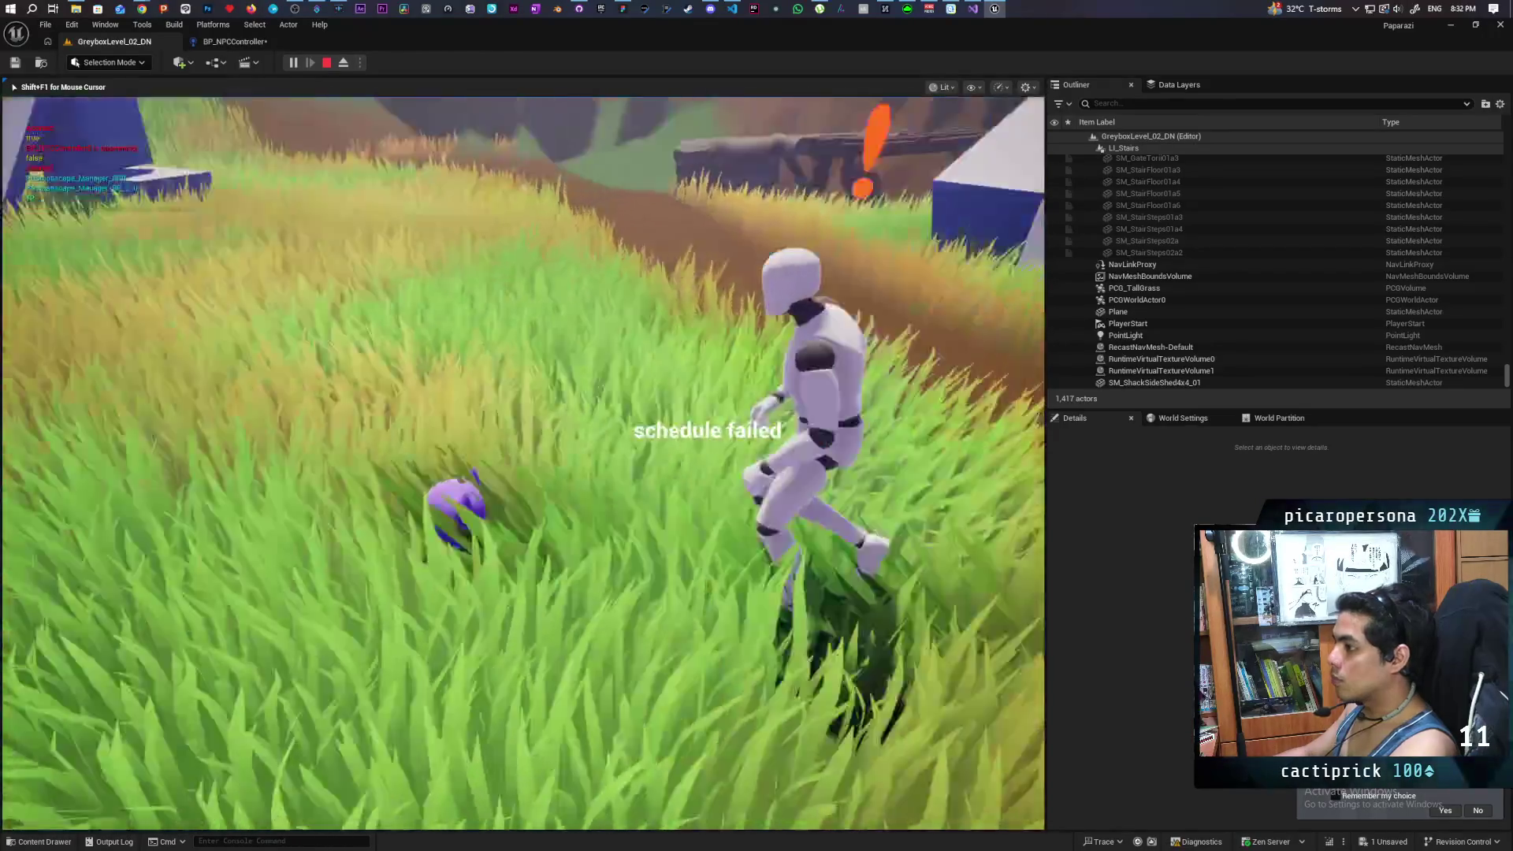
{"action": "key", "text": "w"}
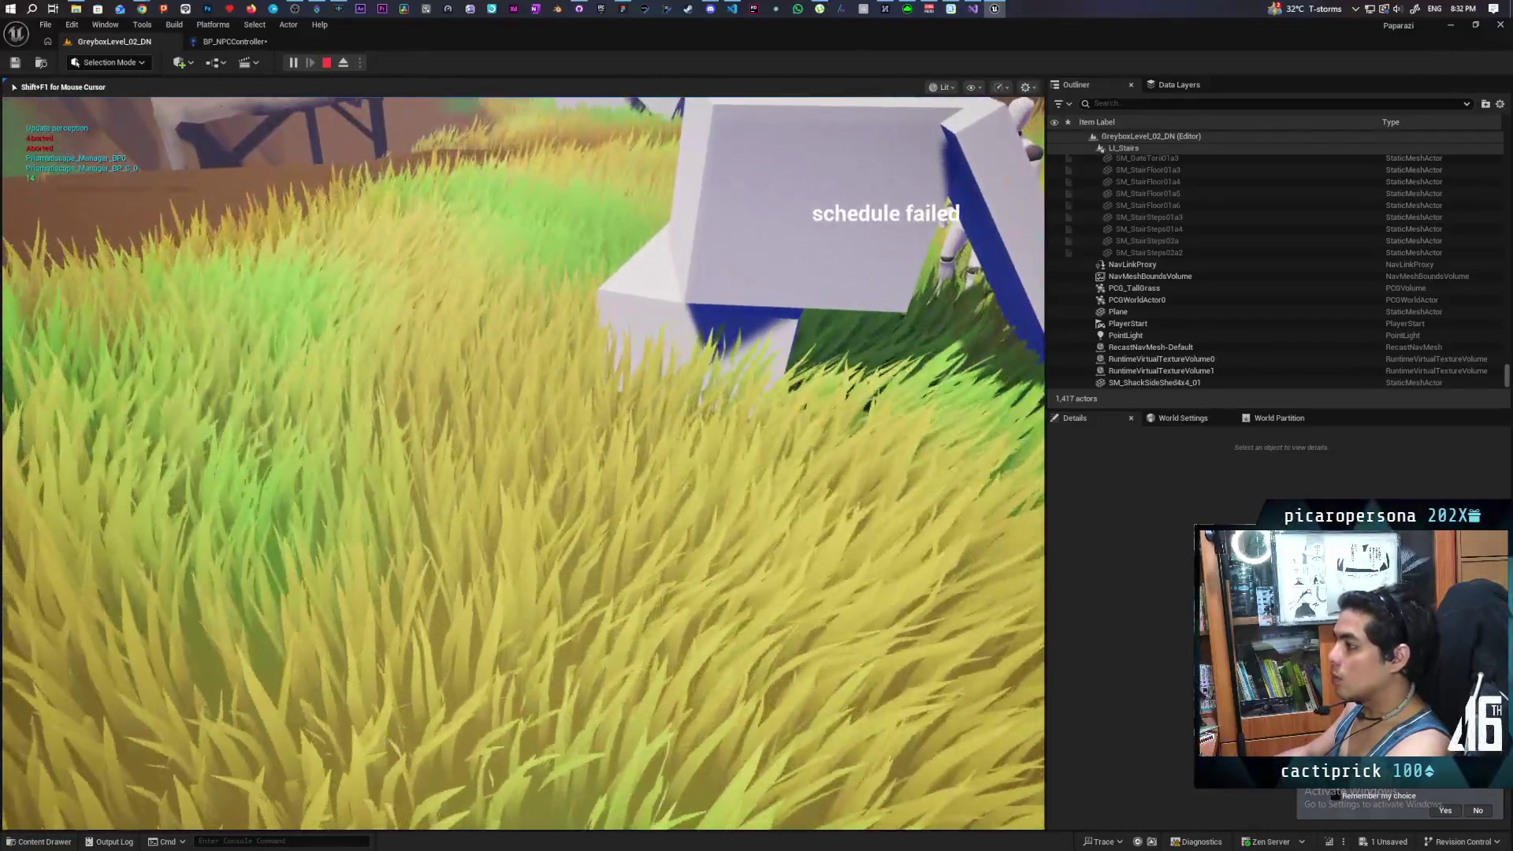
{"action": "key", "text": "Escape"}
{"action": "left_click_drag", "start_coordinate": [545, 473], "coordinate": [545, 421]}
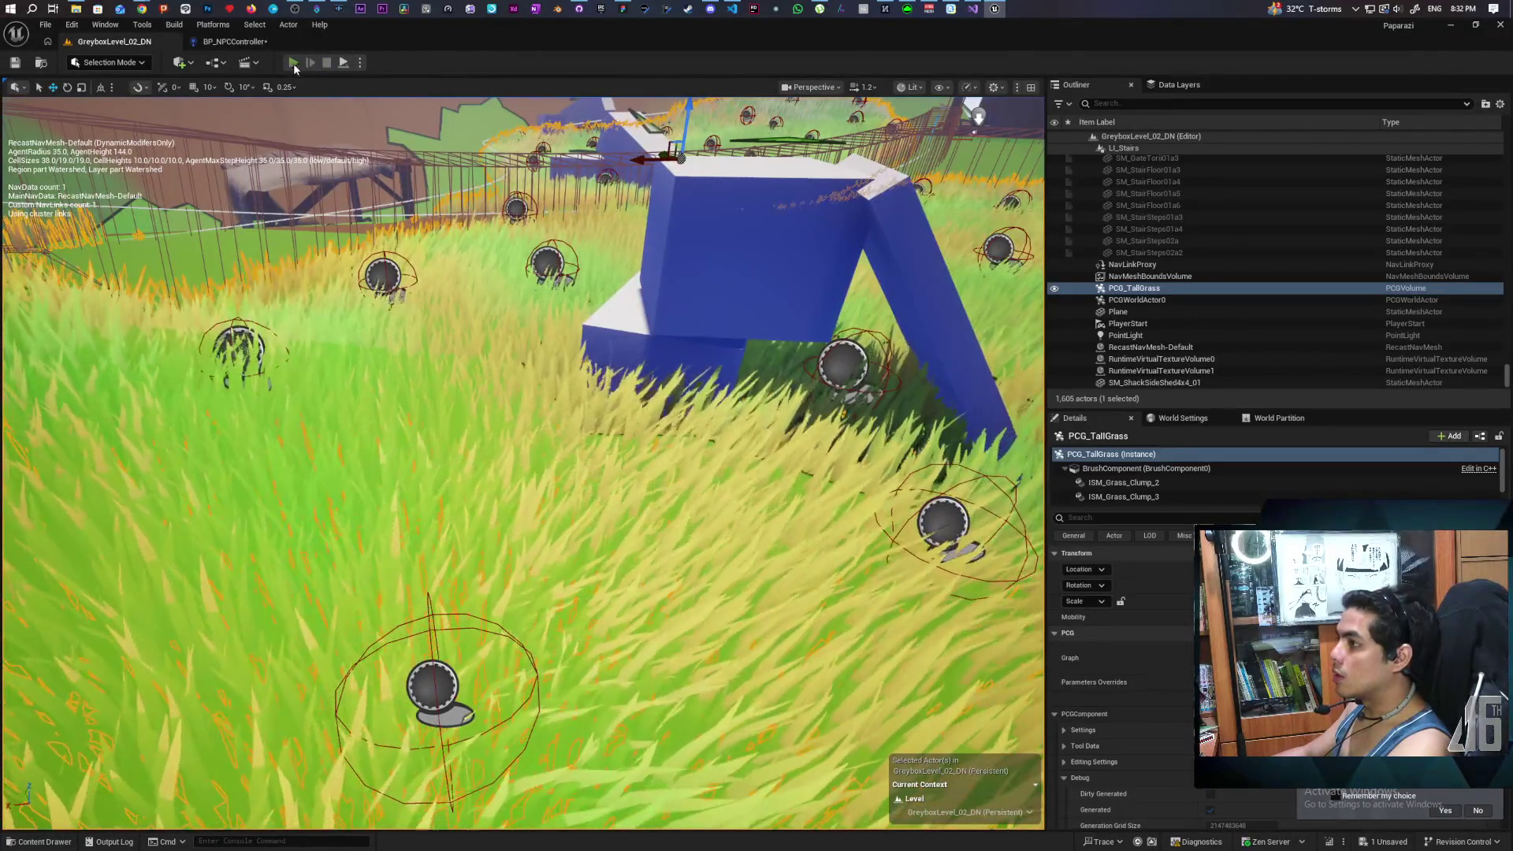
Step: Frame the PCG_TallGrass volume and start a new play session from a grass spot
{"action": "key", "text": "alt+p"}
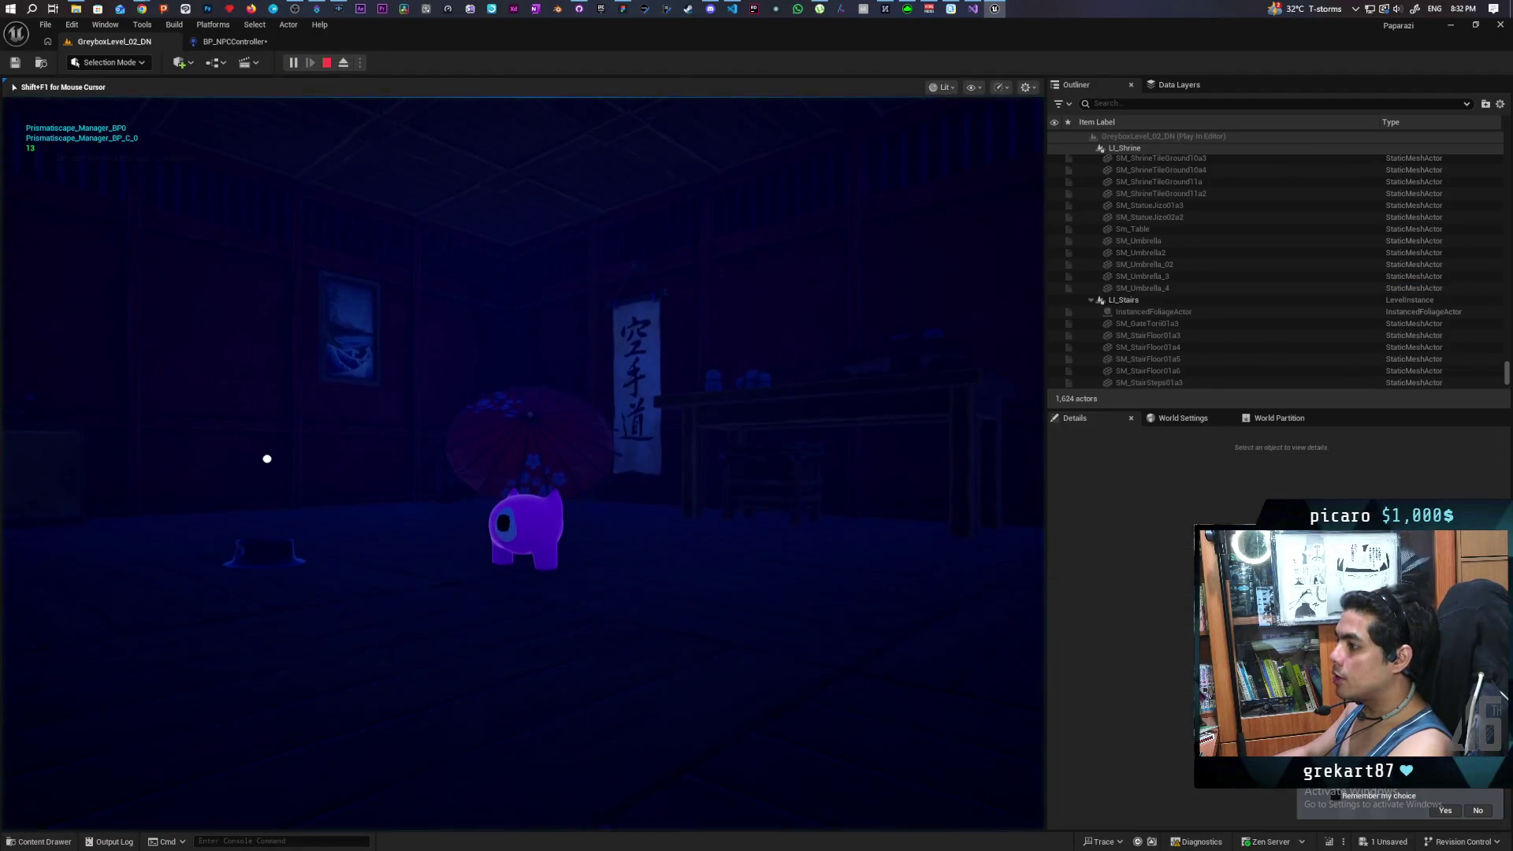
{"action": "key", "text": "Escape"}
{"action": "key", "text": "f"}
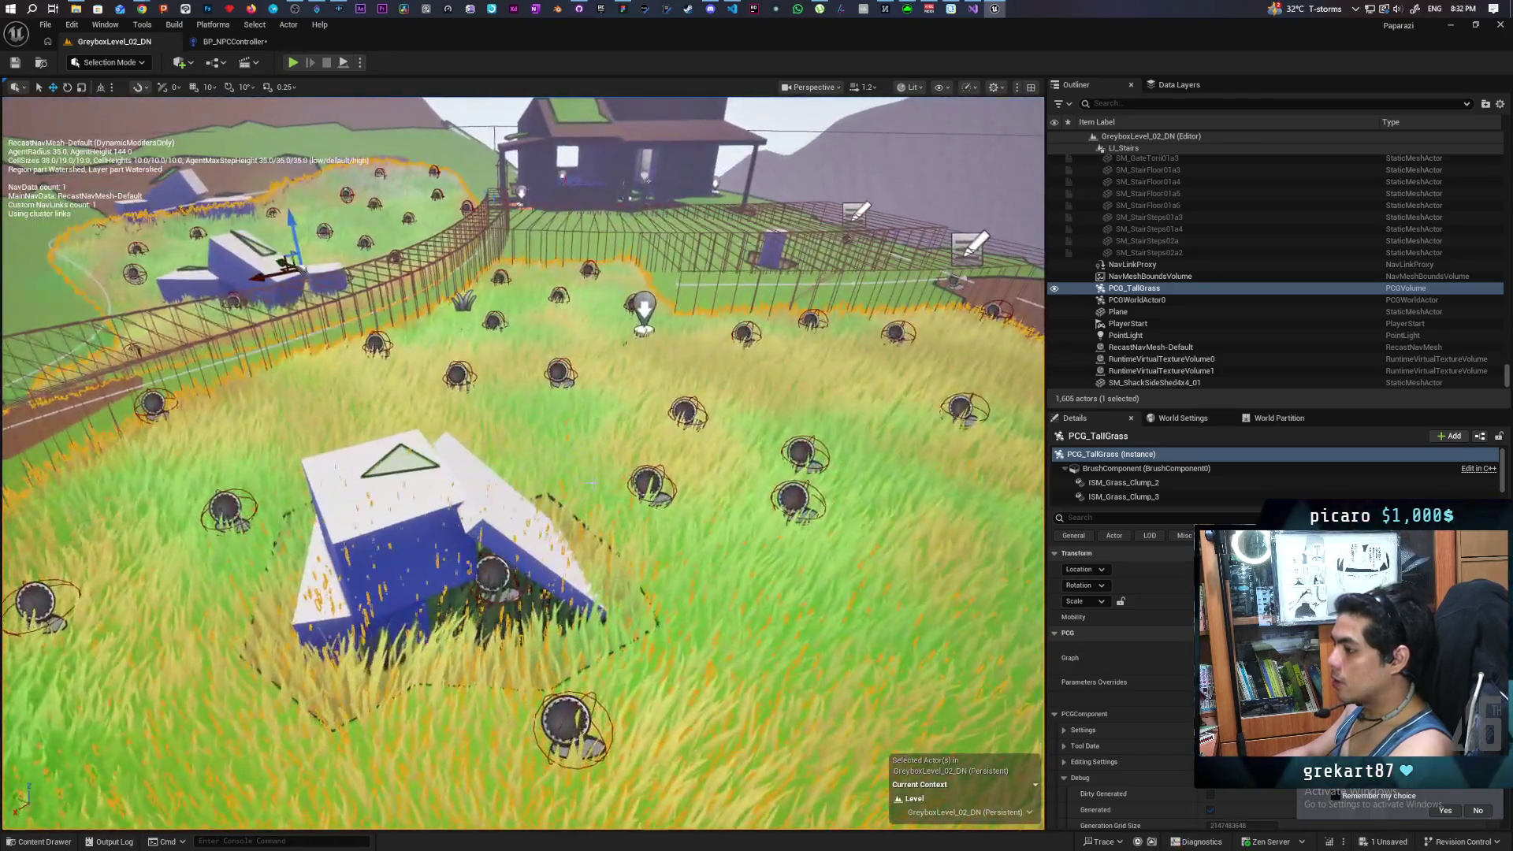
{"action": "right_click", "coordinate": [627, 470]}
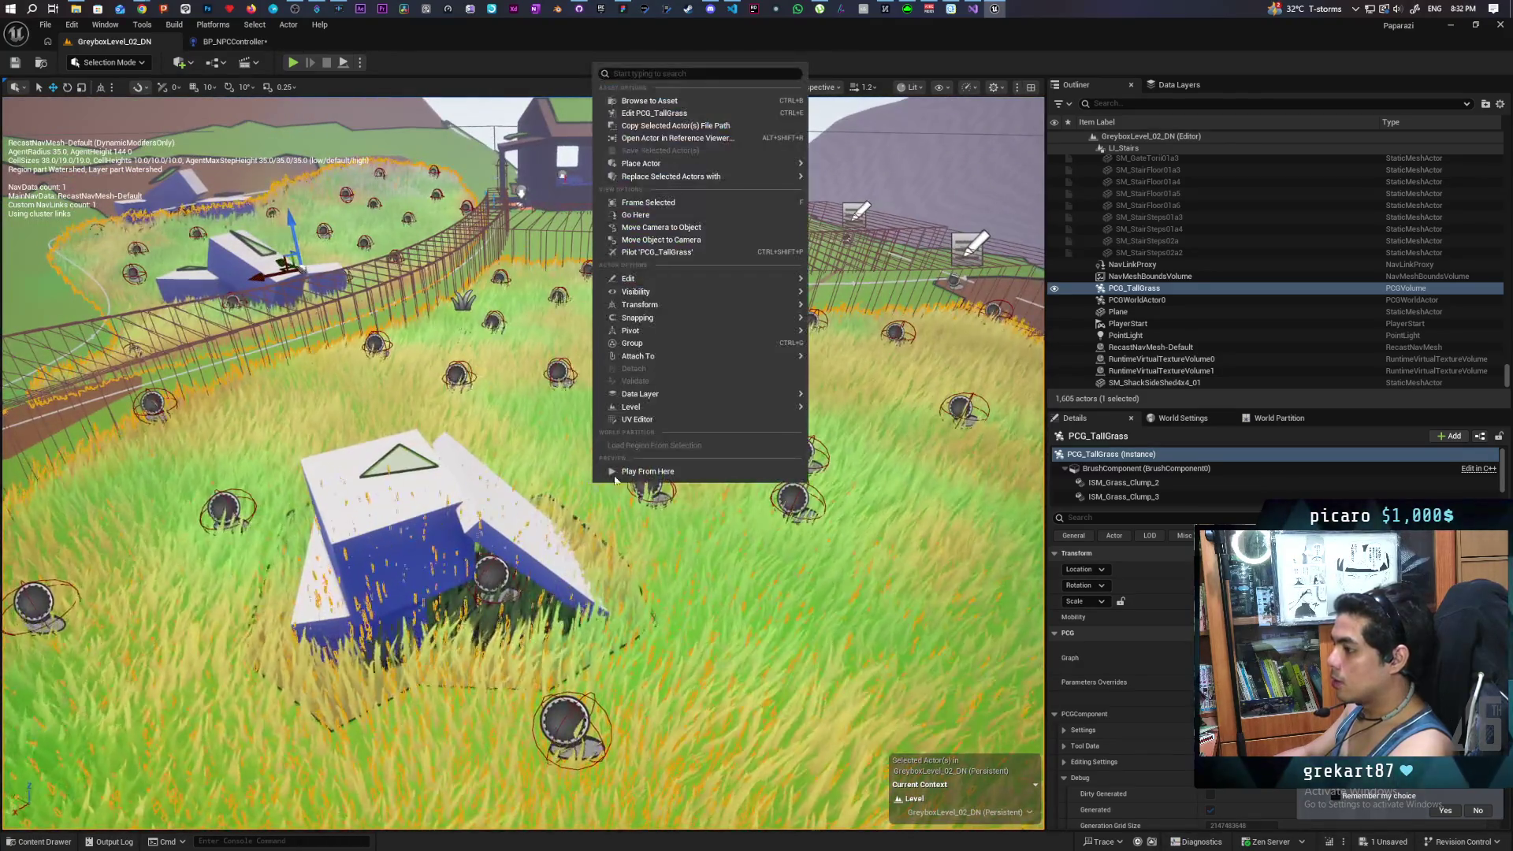
{"action": "key", "text": "Escape"}
{"action": "key", "text": "alt+p"}
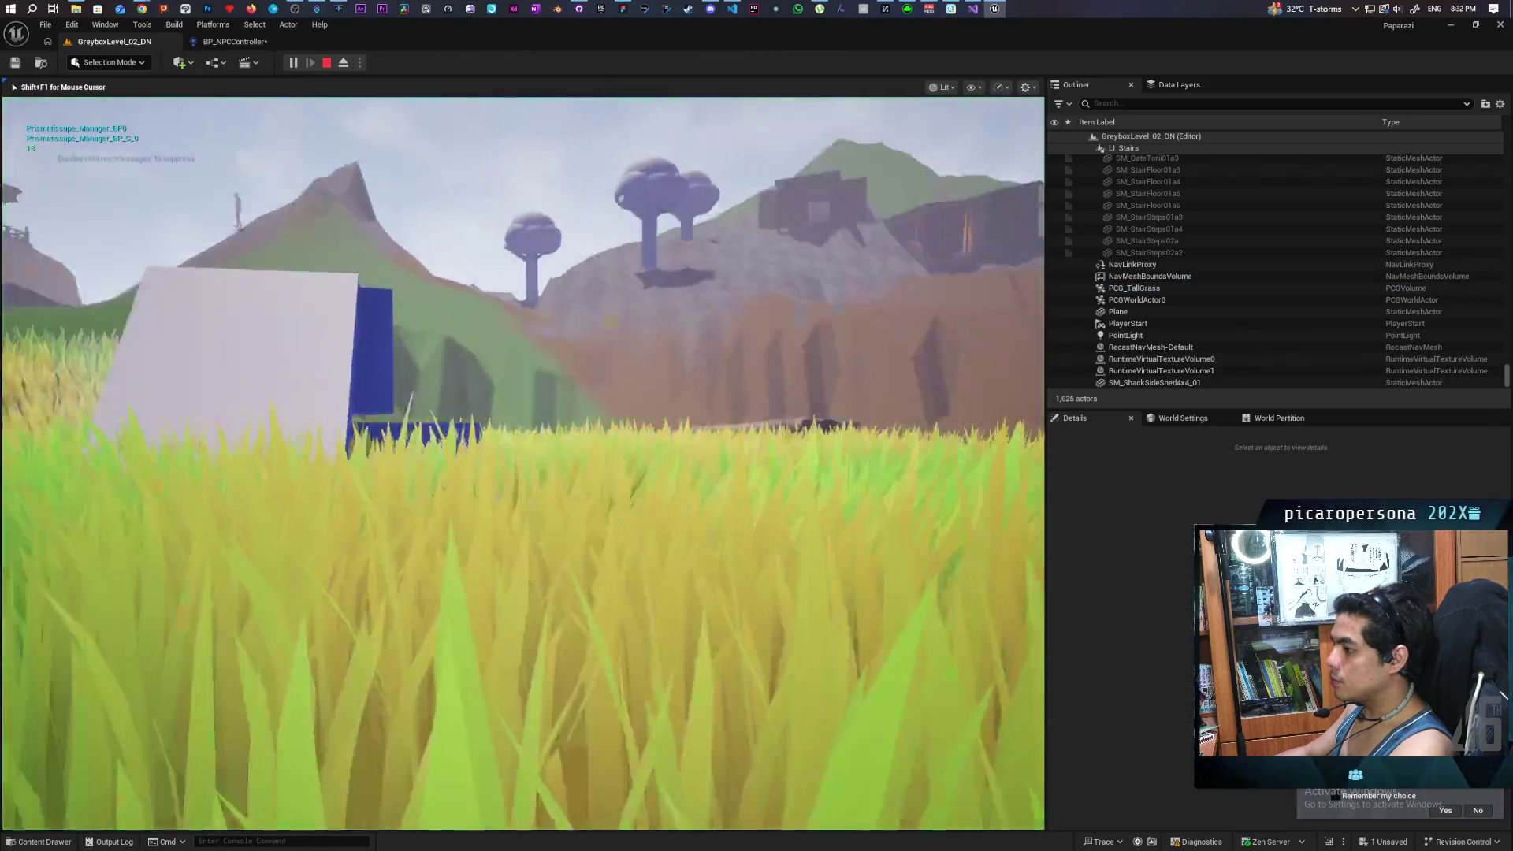
Step: Sneak the character through the grass toward the NPC by the blue-and-white building
{"action": "key", "text": "w"}
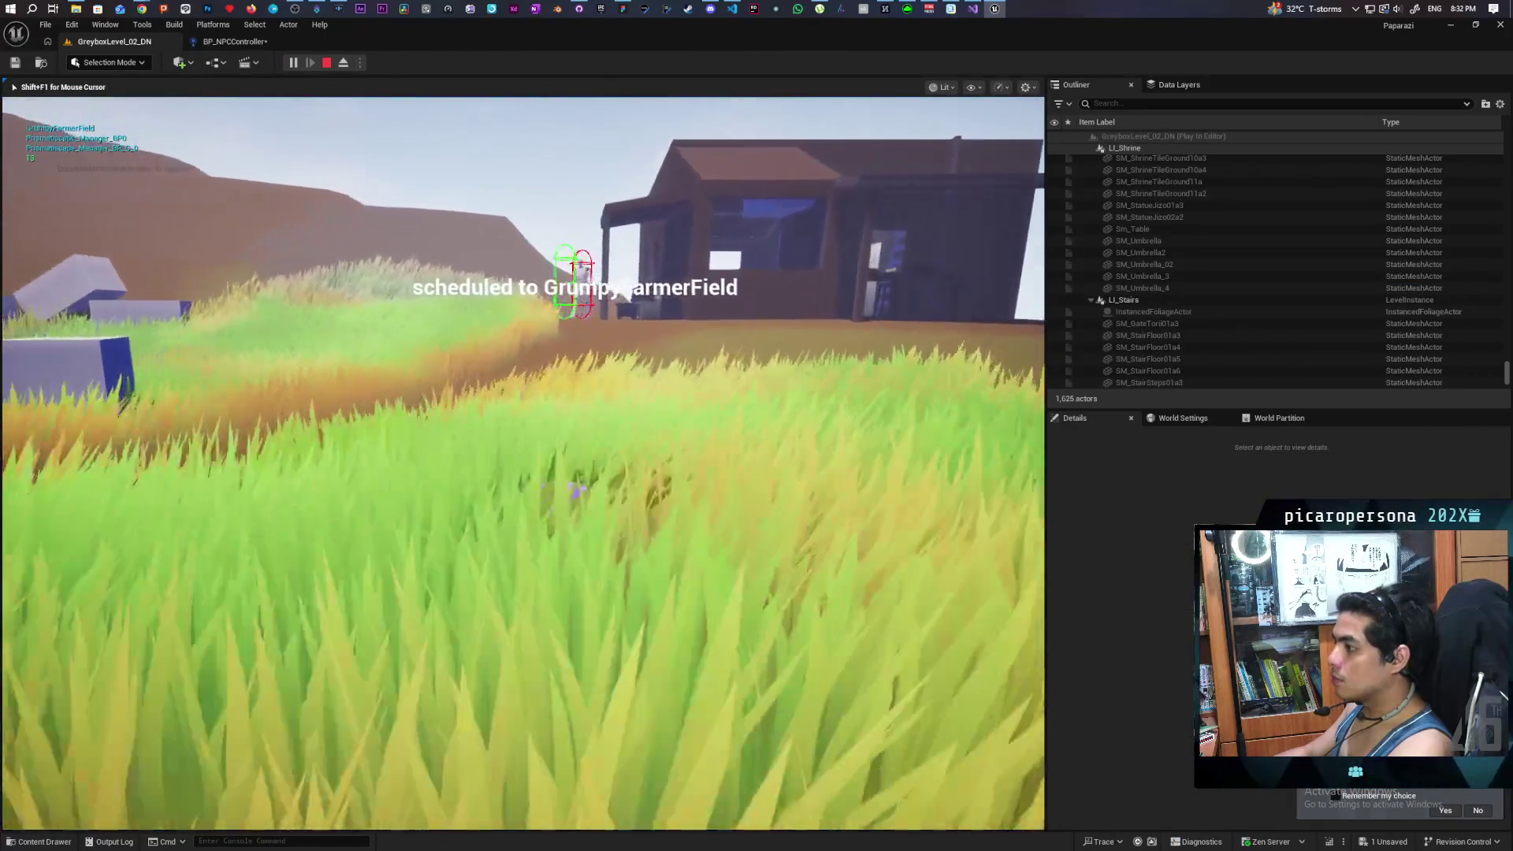
{"action": "key", "text": "w"}
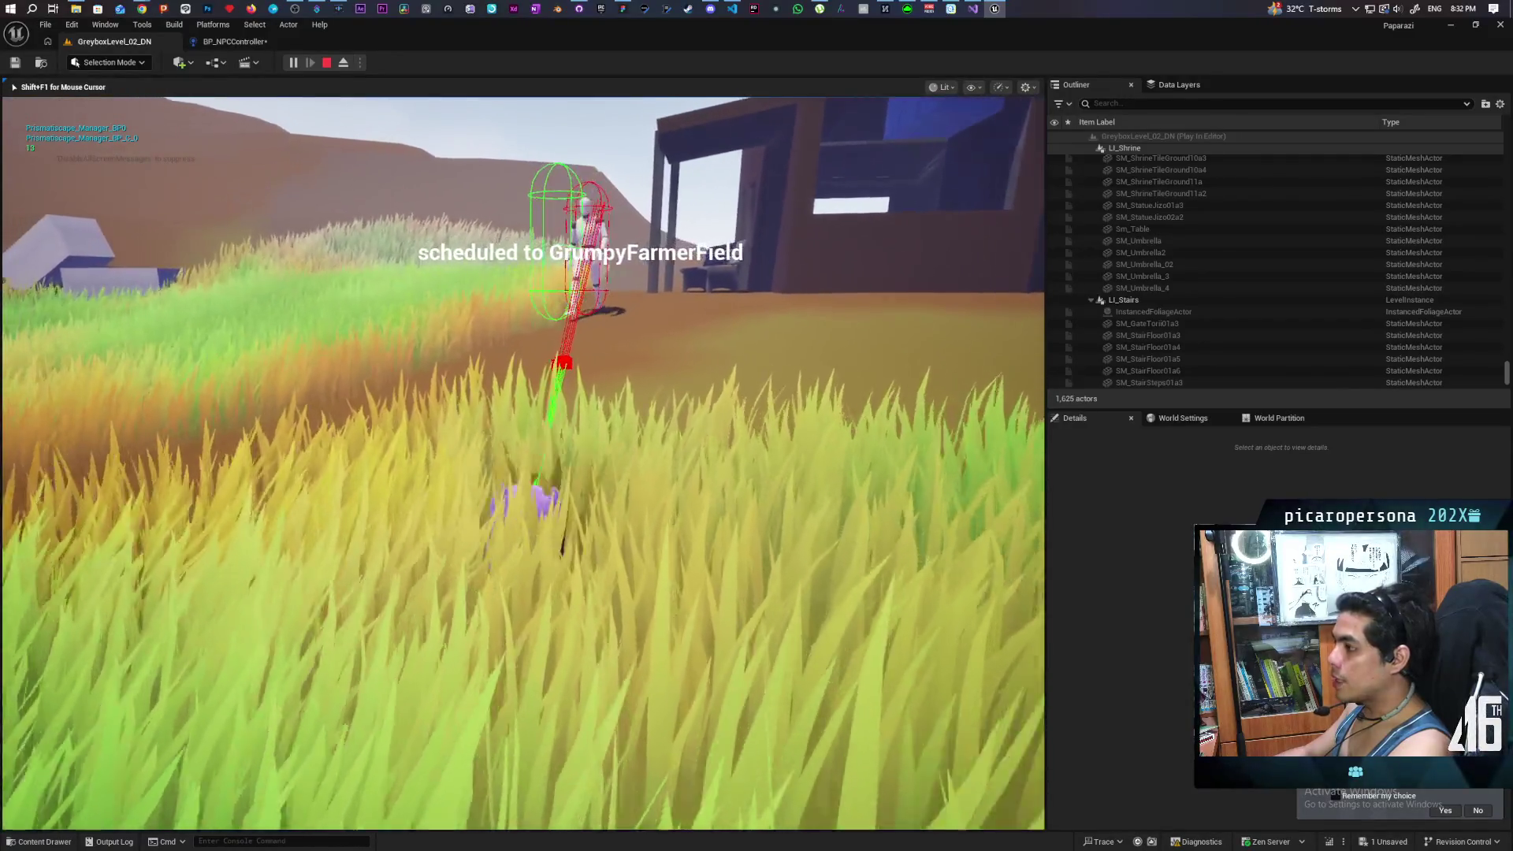
{"action": "key", "text": "w"}
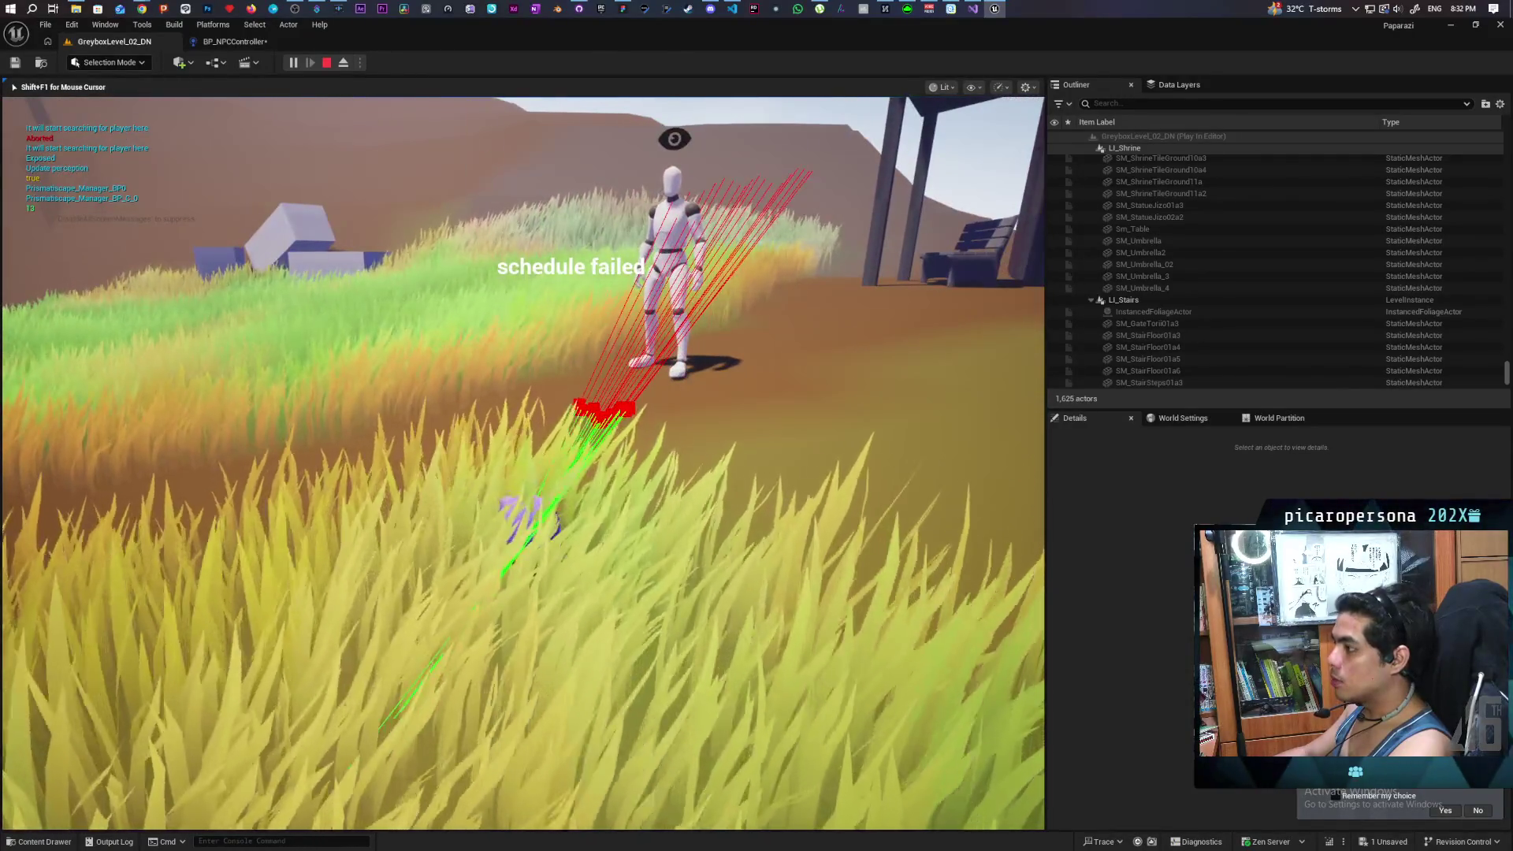
{"action": "key", "text": "w"}
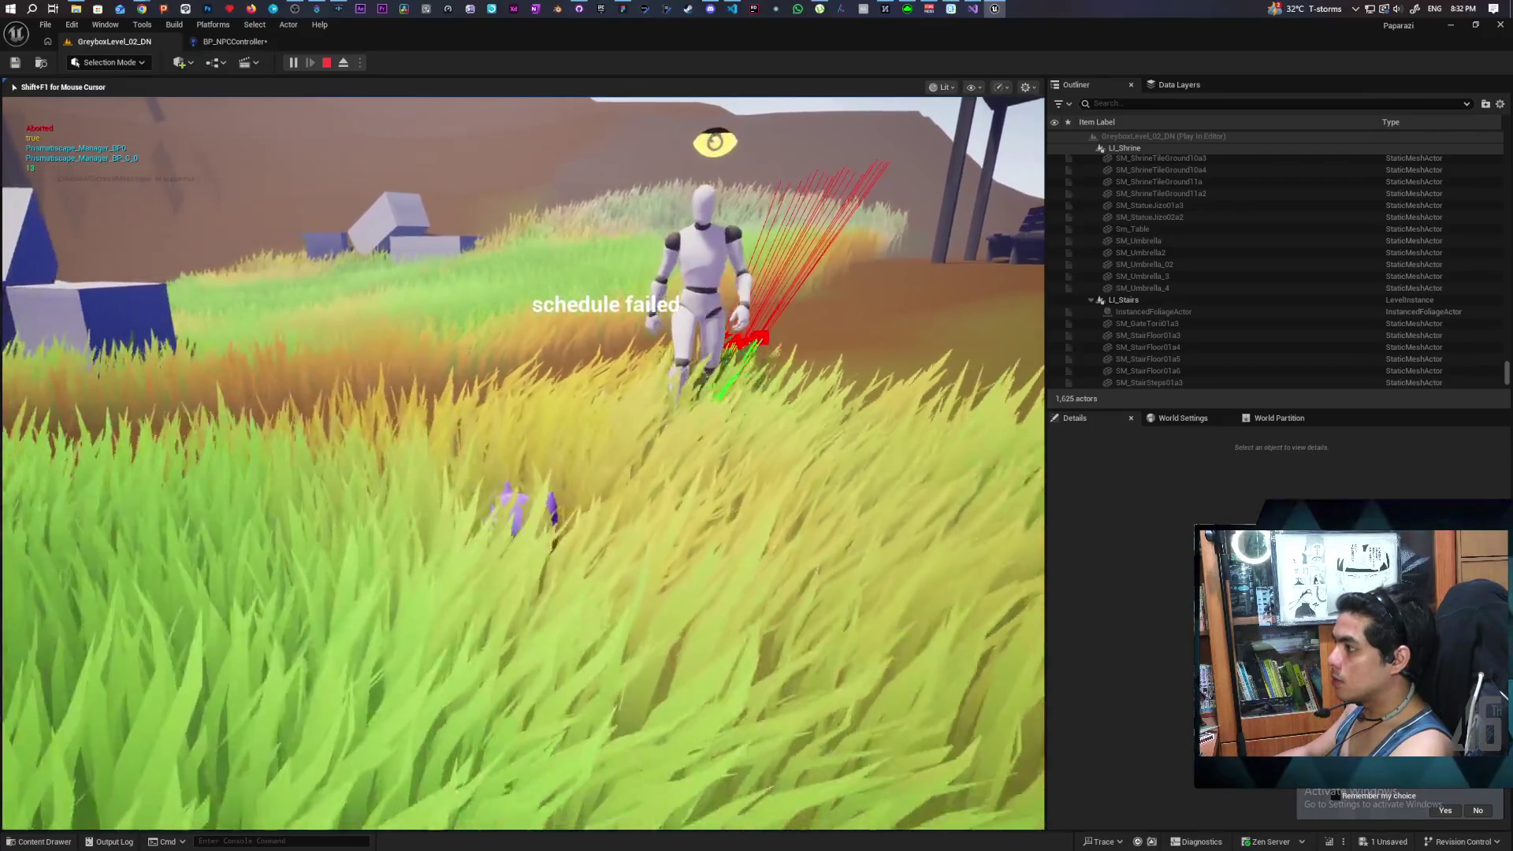
{"action": "key", "text": "w"}
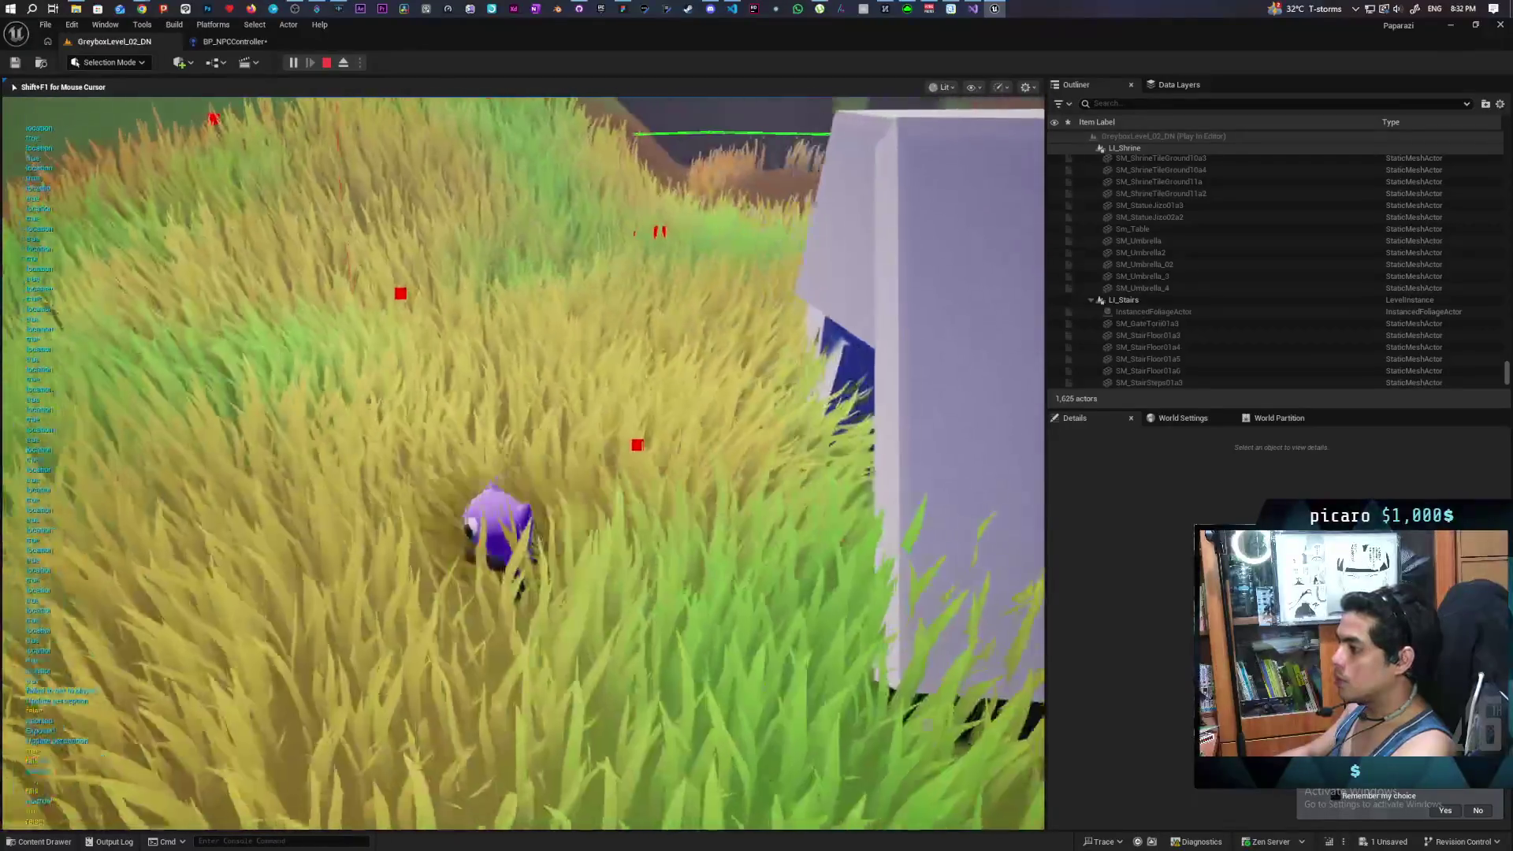
{"action": "key", "text": "w"}
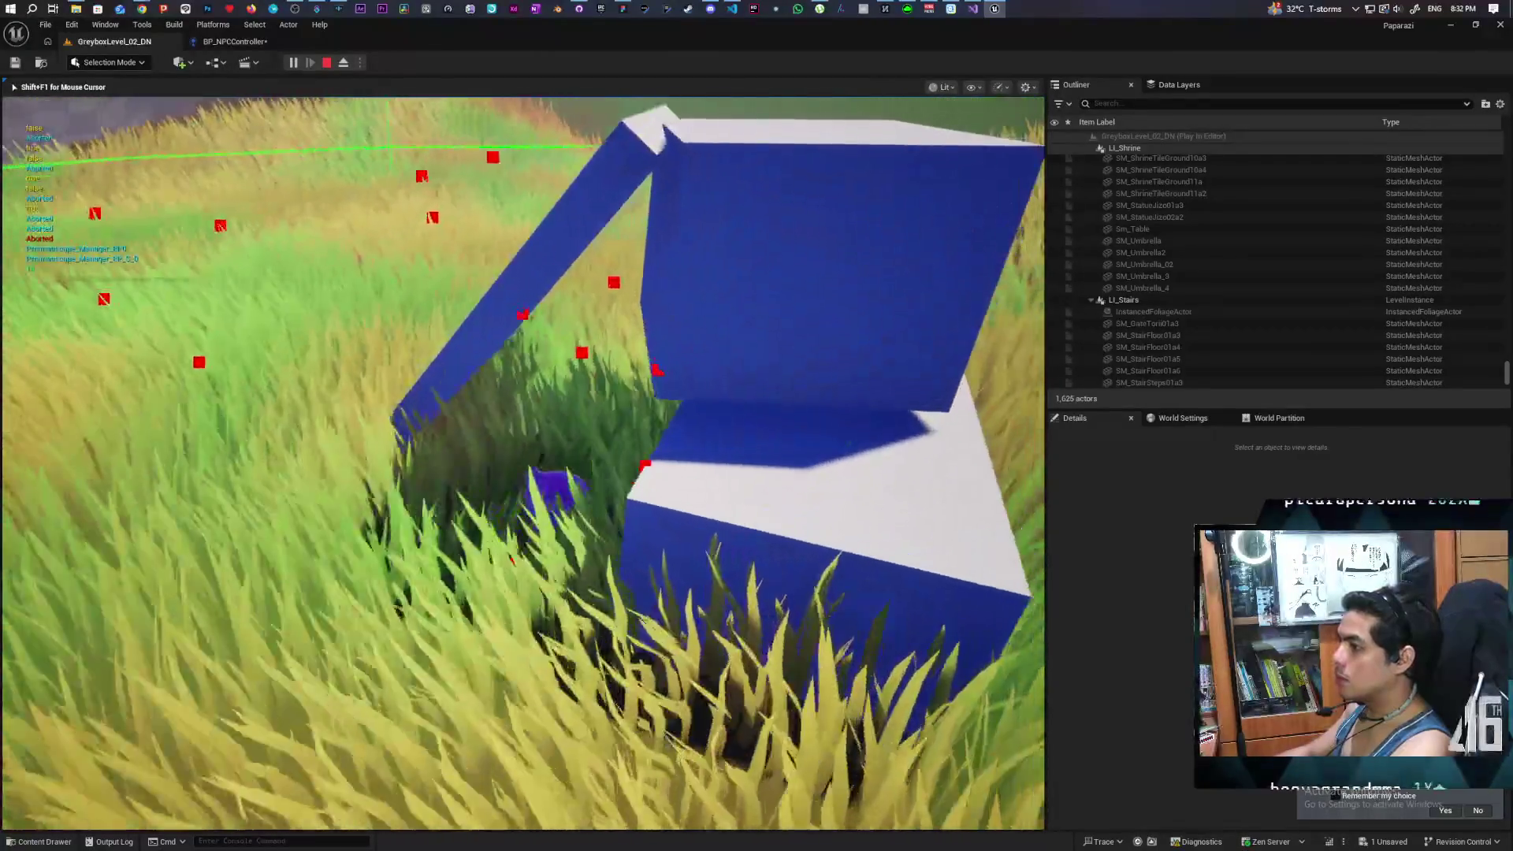
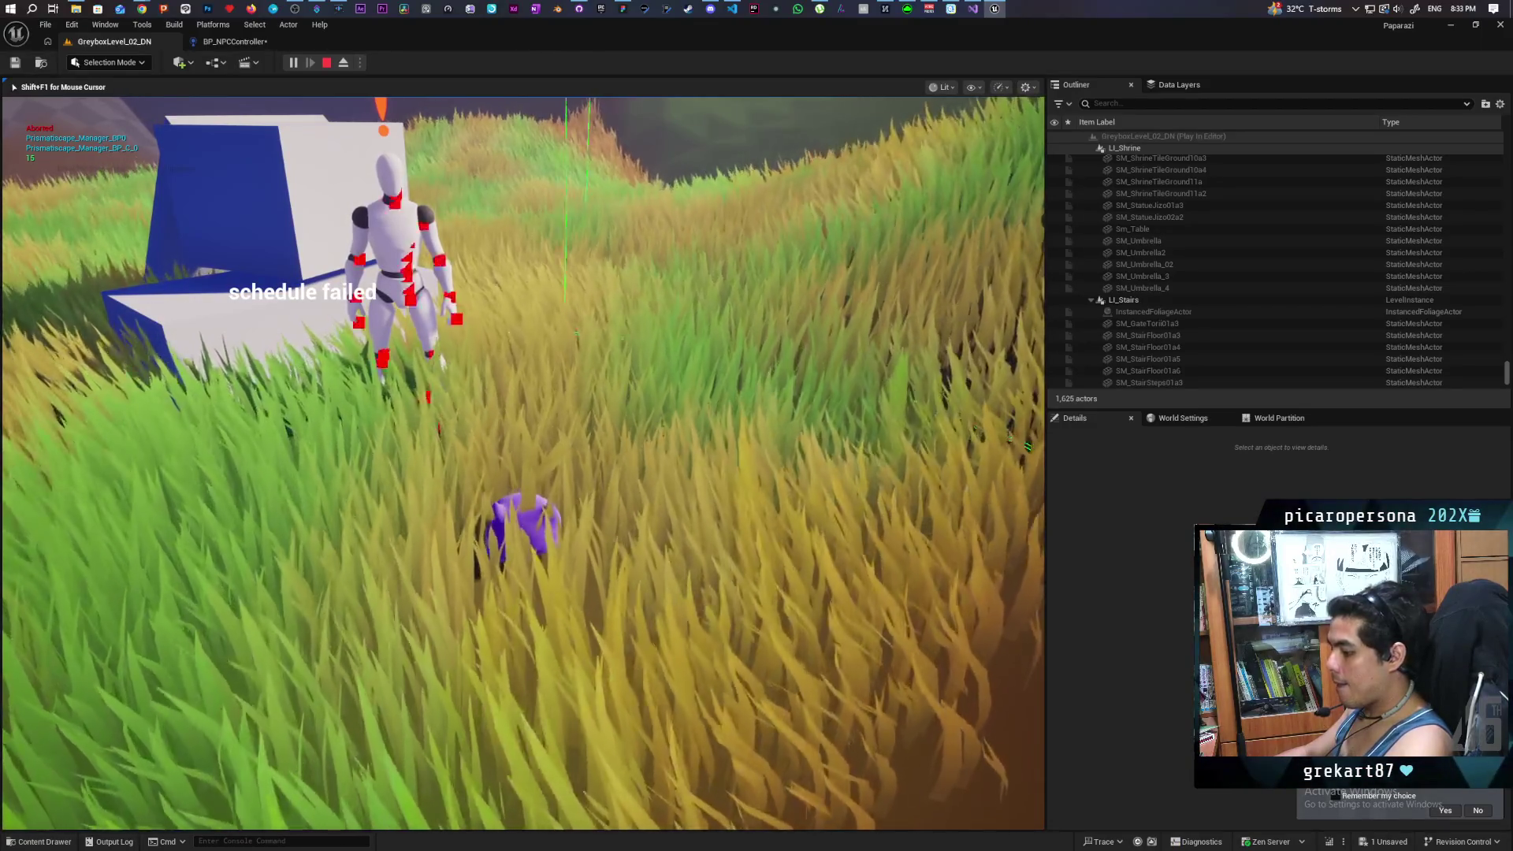
Step: Eject from the player with F8, stop the play session, and open the Output Log
{"action": "key", "text": "F8"}
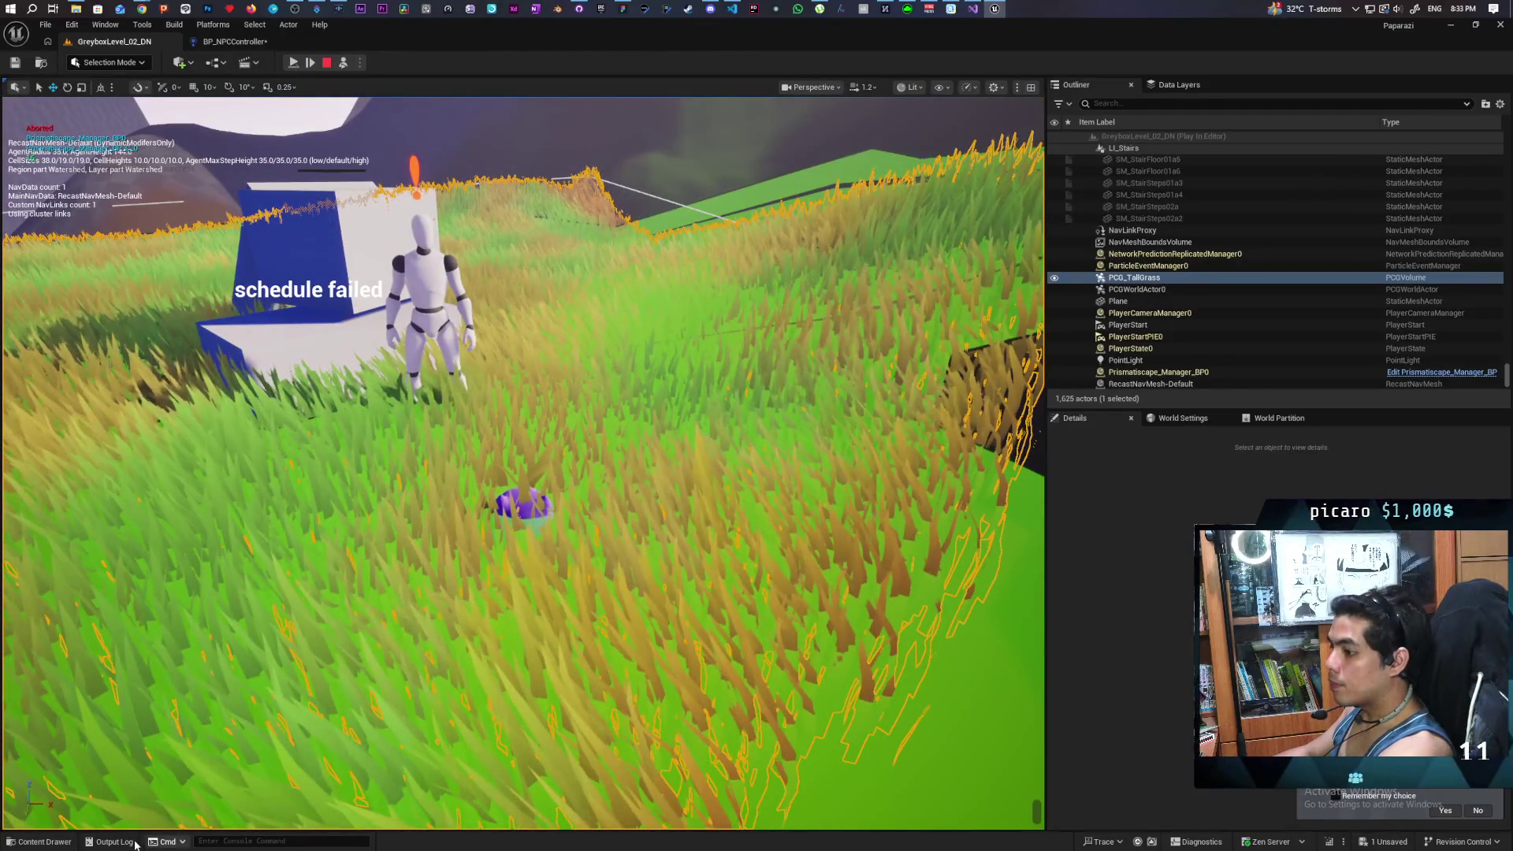
{"action": "key", "text": "Escape"}
{"action": "left_click", "coordinate": [111, 842]}
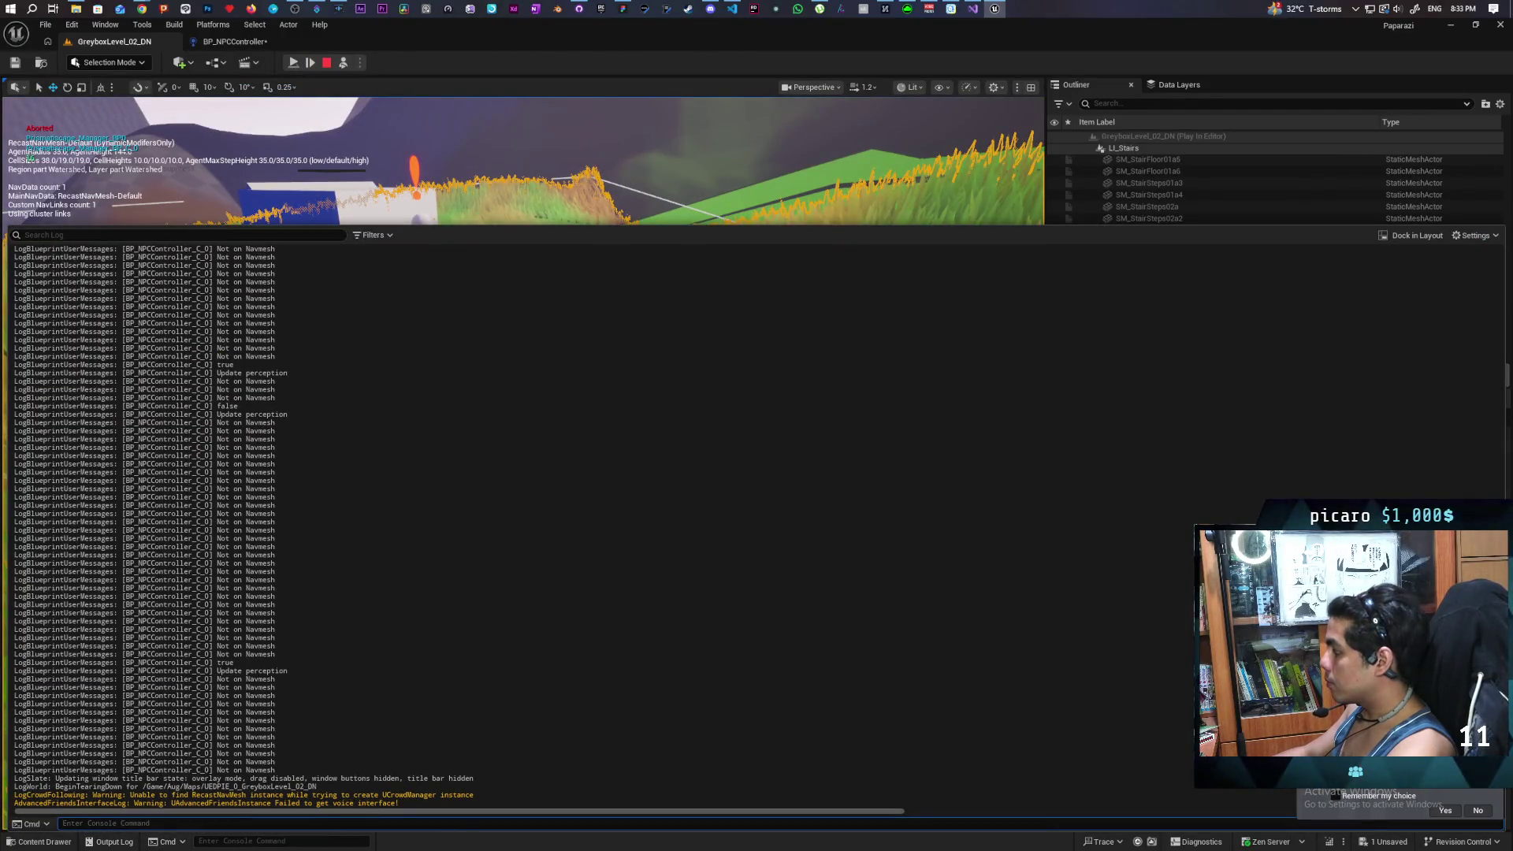
Step: Highlight the 'failed to get to player' log lines for controllers C_1–C_3, then switch to BP_NPCController
{"action": "scroll", "coordinate": [547, 707], "scroll_direction": "up", "scroll_amount": 10}
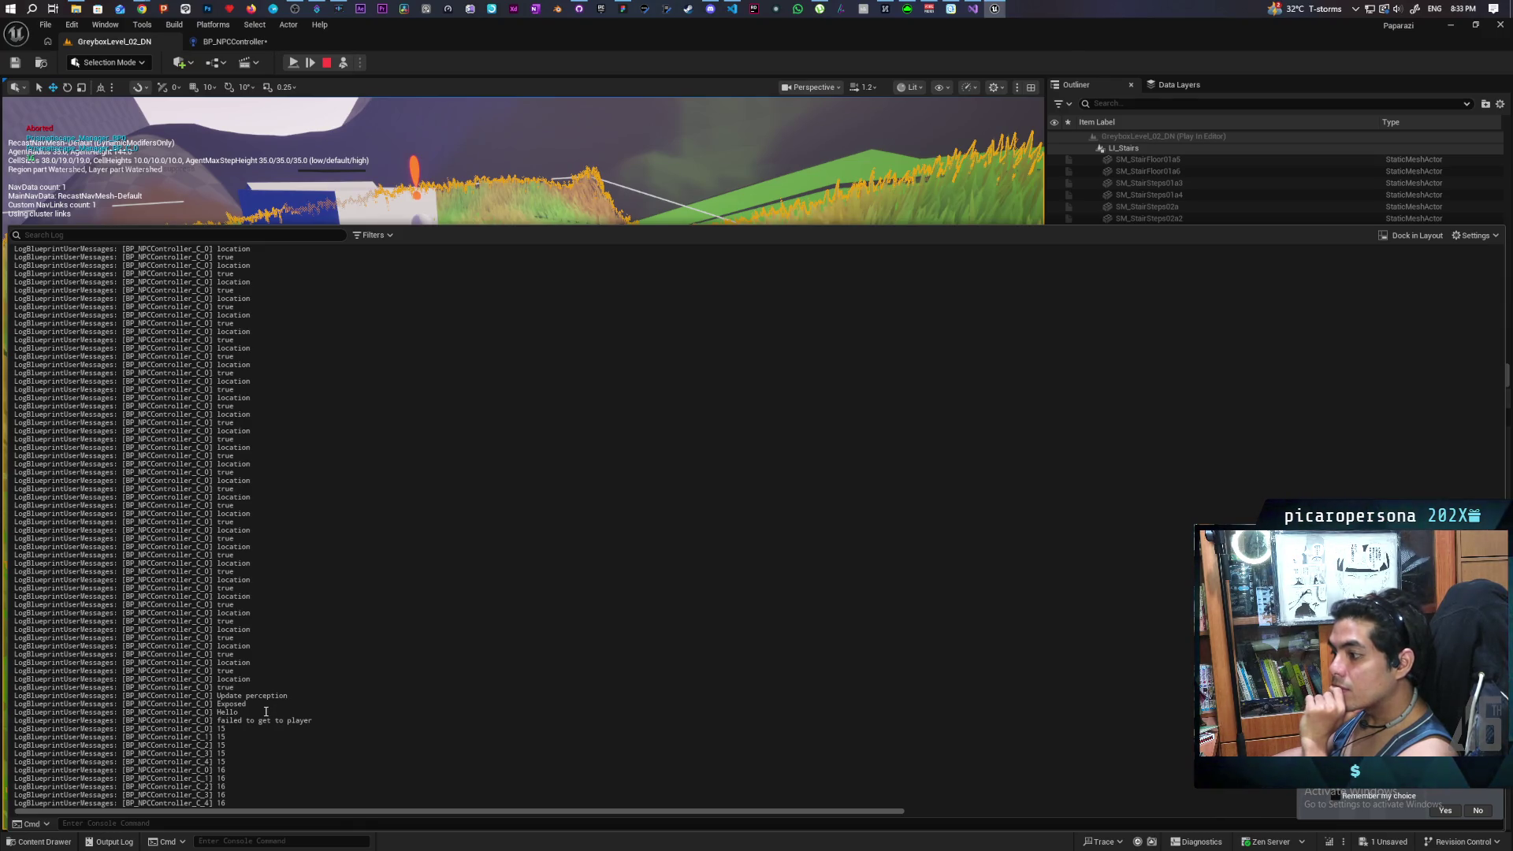
{"action": "double_click", "coordinate": [221, 721]}
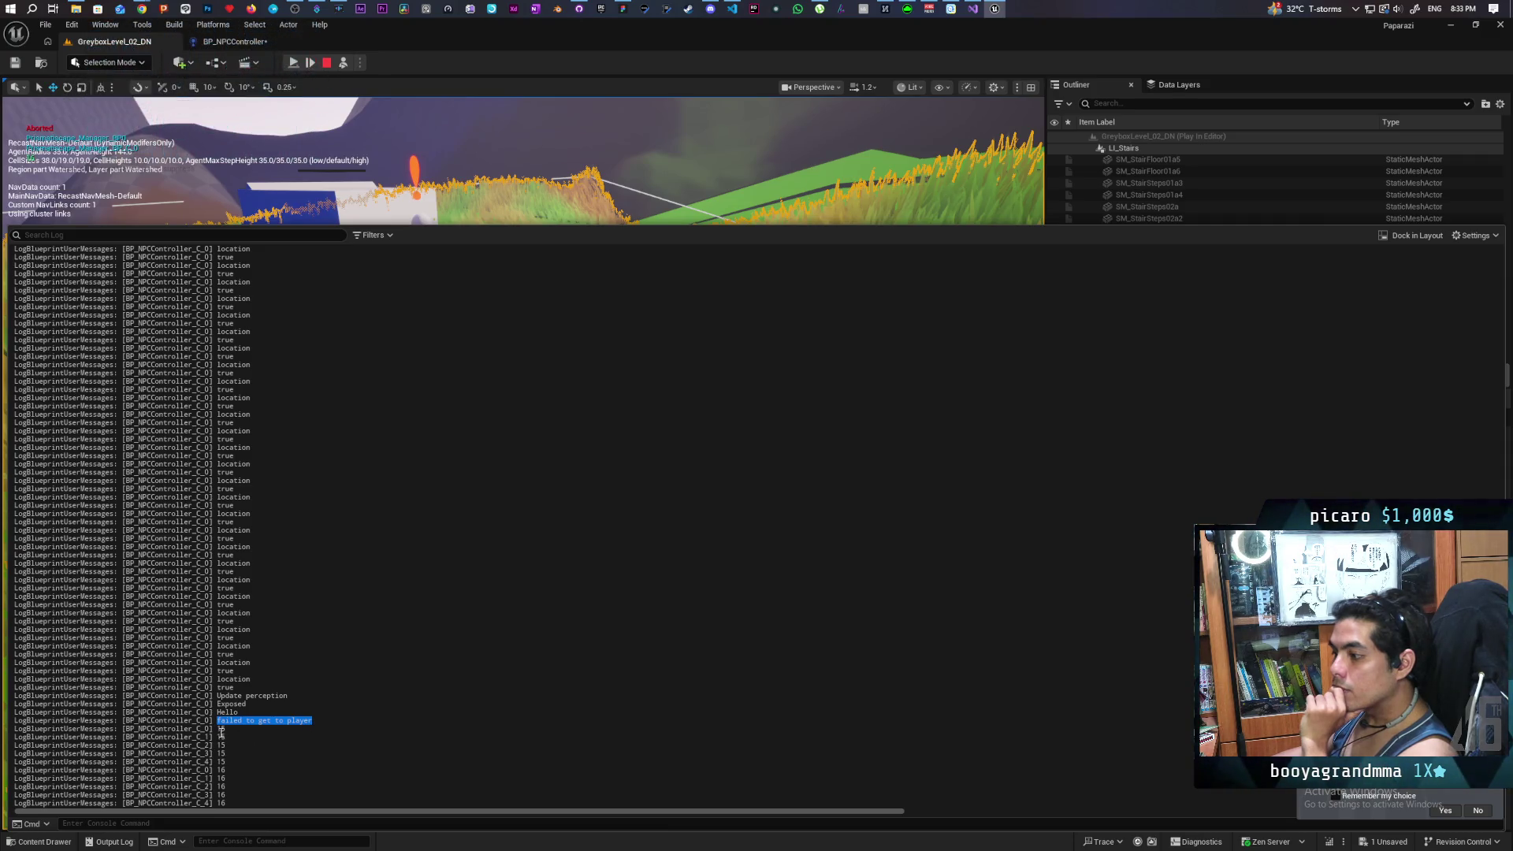
{"action": "left_click_drag", "start_coordinate": [219, 738], "coordinate": [228, 749]}
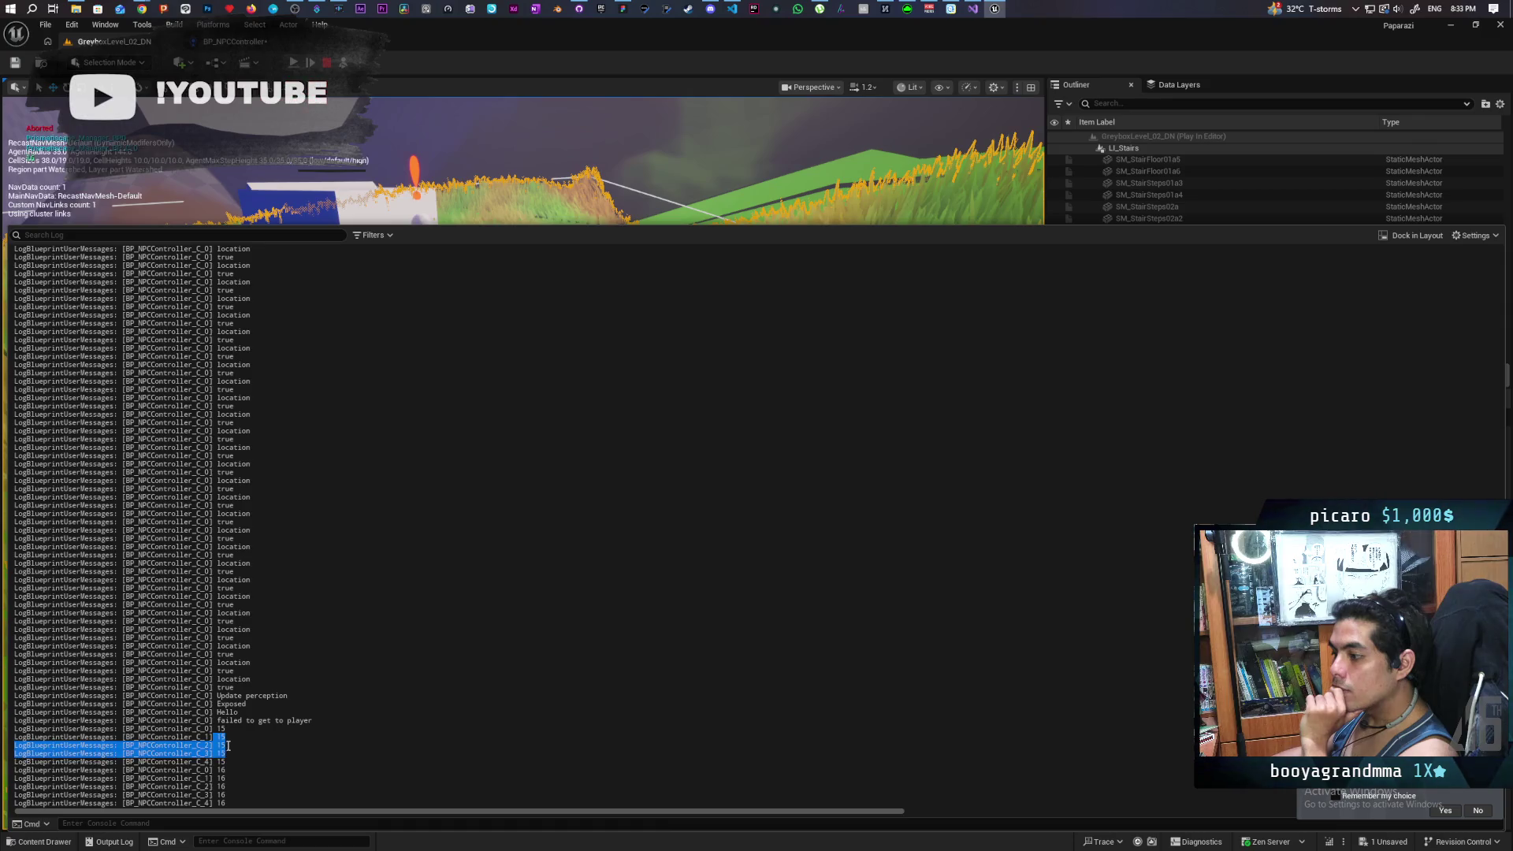
{"action": "left_click", "coordinate": [374, 293]}
{"action": "left_click", "coordinate": [236, 41]}
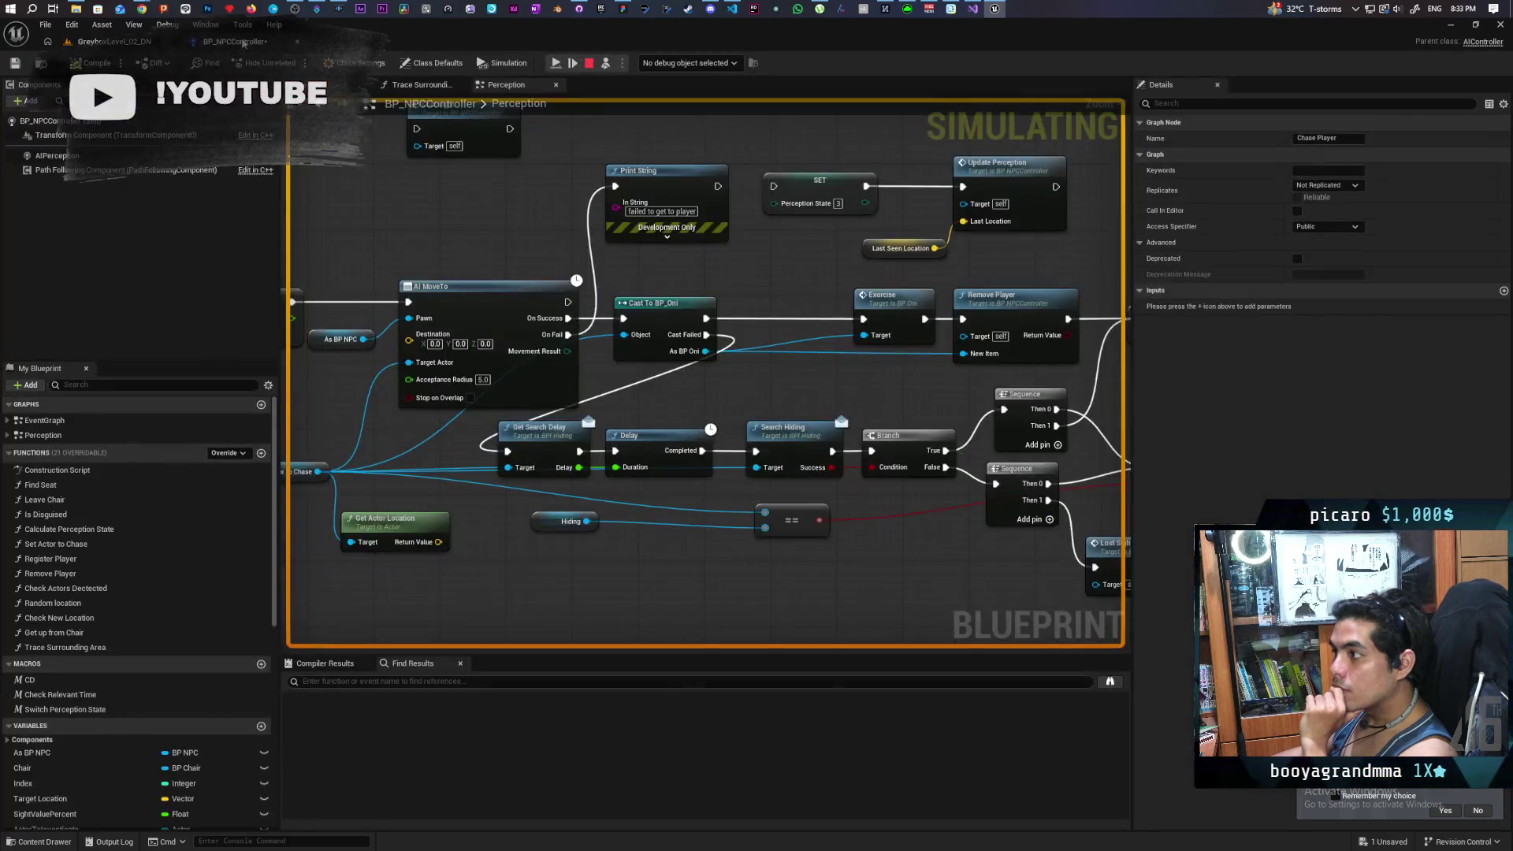
Step: Pan and zoom the Perception graph to inspect its lower node rows
{"action": "scroll", "coordinate": [544, 220], "scroll_direction": "down", "scroll_amount": 6}
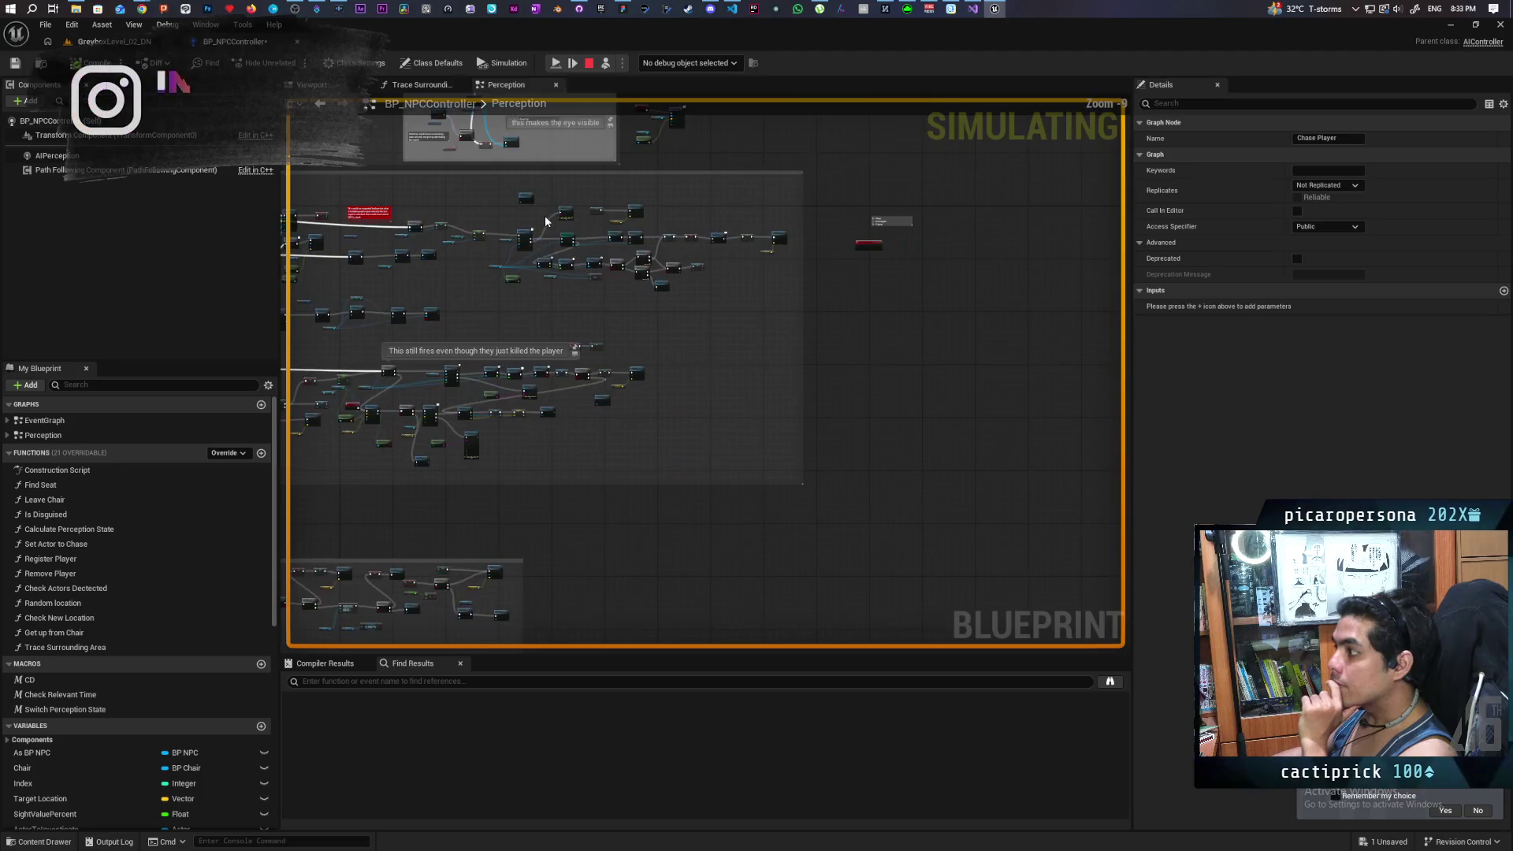
{"action": "mouse_move", "coordinate": [616, 294]}
{"action": "left_mouse_down"}
{"action": "mouse_move", "coordinate": [648, 298]}
{"action": "mouse_move", "coordinate": [673, 328]}
{"action": "left_mouse_up"}
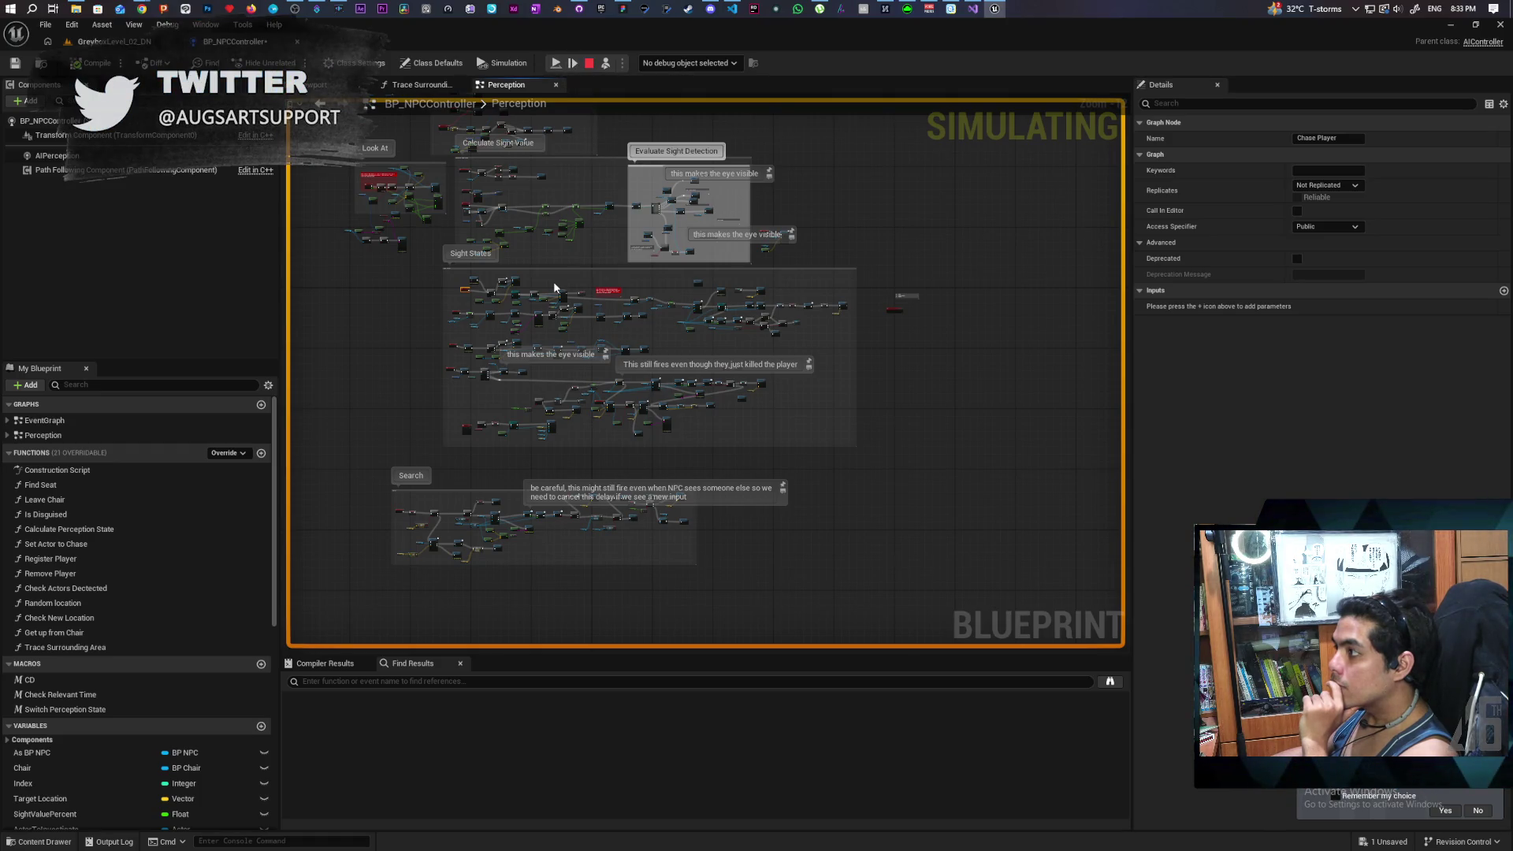
{"action": "scroll", "coordinate": [435, 281], "scroll_direction": "up", "scroll_amount": 6}
{"action": "scroll", "coordinate": [488, 307], "scroll_direction": "down", "scroll_amount": 3}
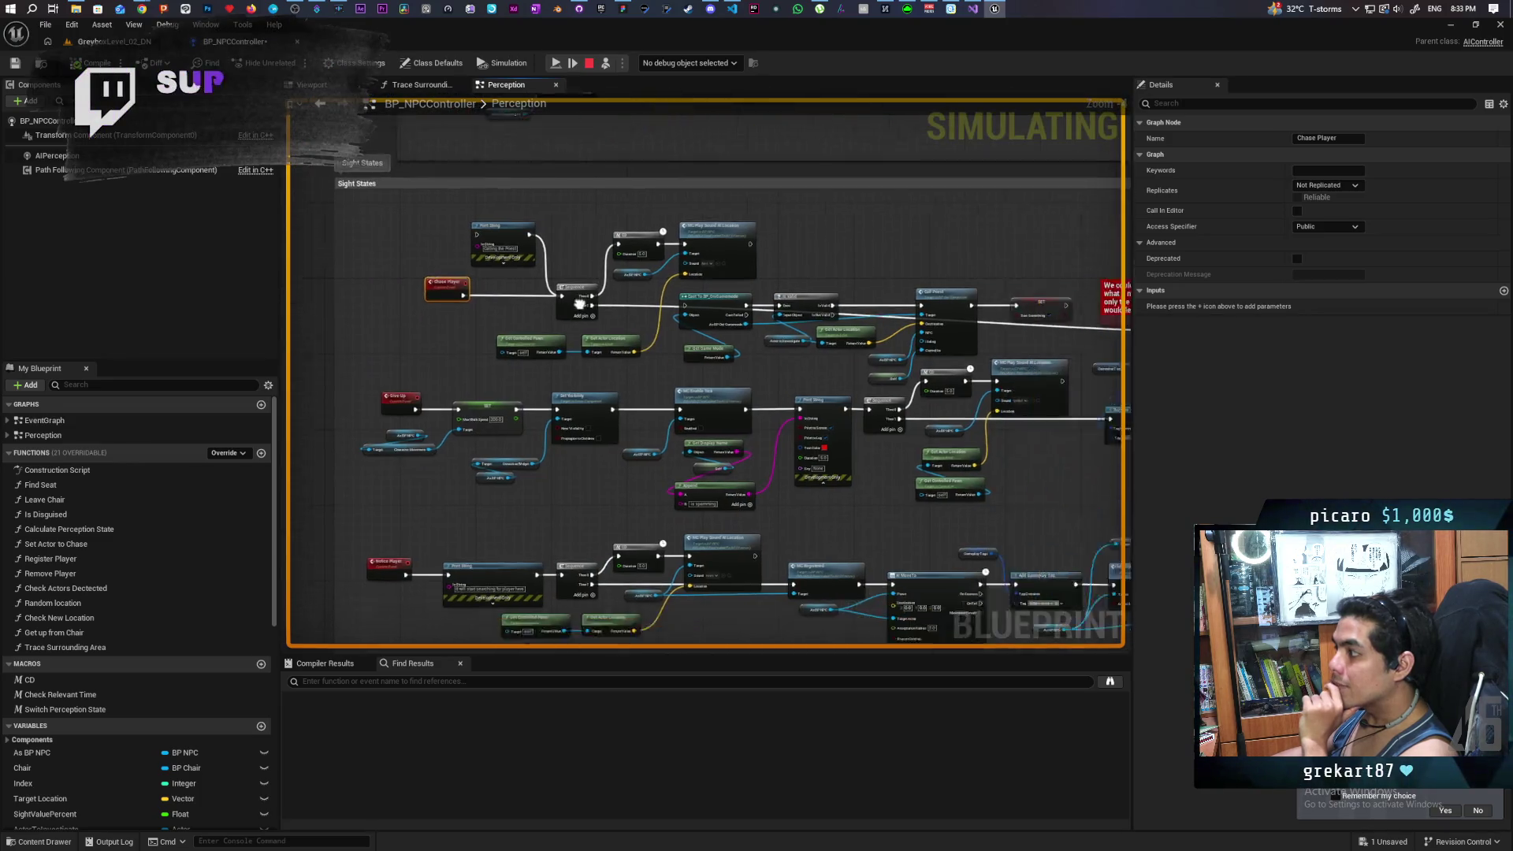
{"action": "scroll", "coordinate": [690, 392], "scroll_direction": "up", "scroll_amount": 3}
{"action": "mouse_move", "coordinate": [694, 451]}
{"action": "left_mouse_down"}
{"action": "mouse_move", "coordinate": [857, 365]}
{"action": "mouse_move", "coordinate": [854, 341]}
{"action": "mouse_move", "coordinate": [497, 263]}
{"action": "mouse_move", "coordinate": [520, 223]}
{"action": "left_mouse_up"}
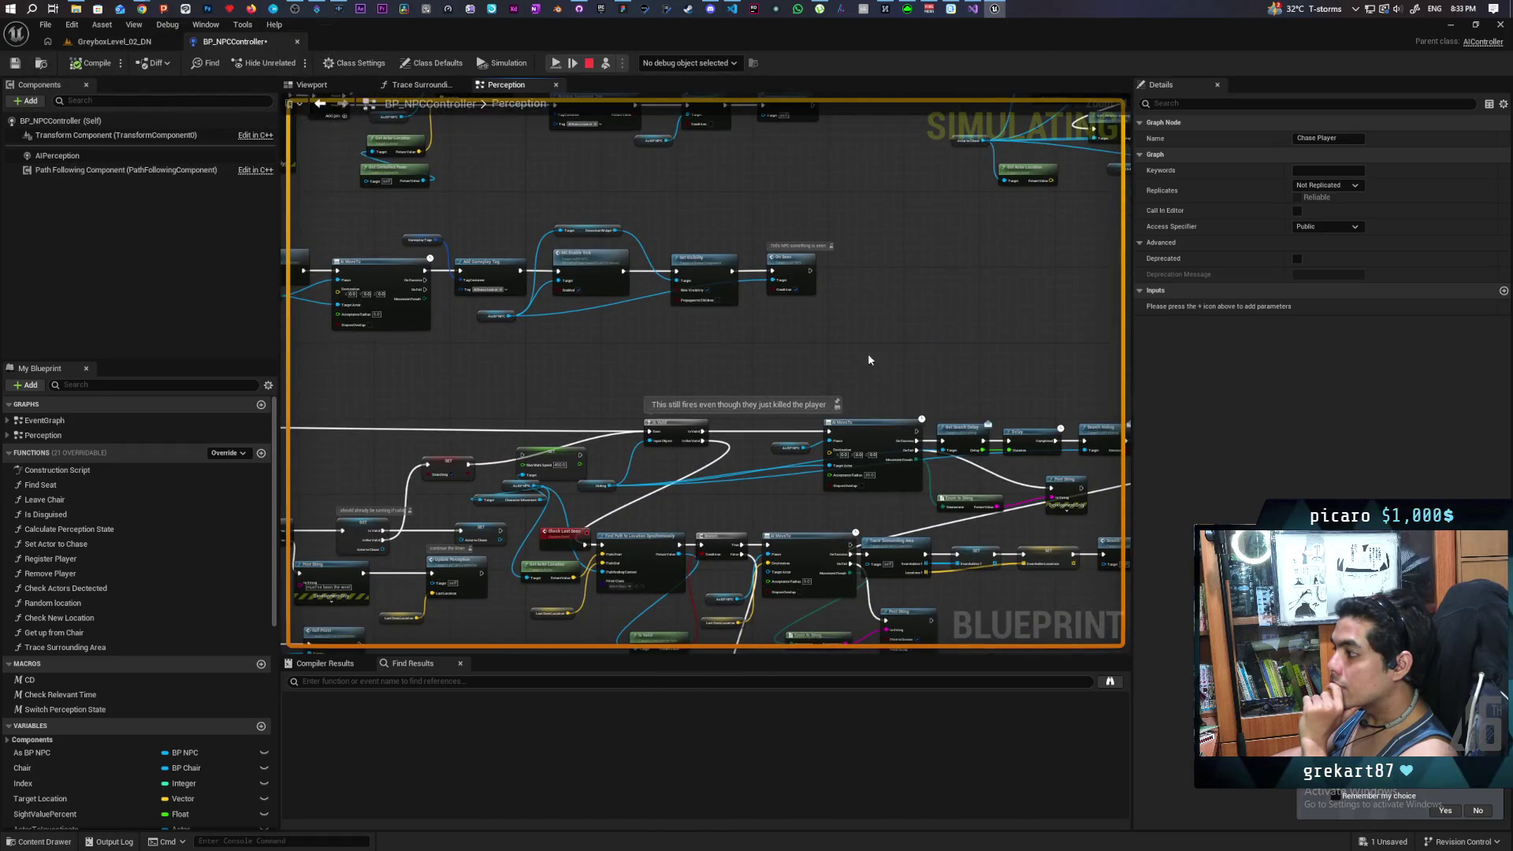
Step: Check the Add Gameplay Tag and AI MoveTo nodes and the Output Log, then return to GreyboxLevel_02_DN
{"action": "scroll", "coordinate": [719, 287], "scroll_direction": "up", "scroll_amount": 3}
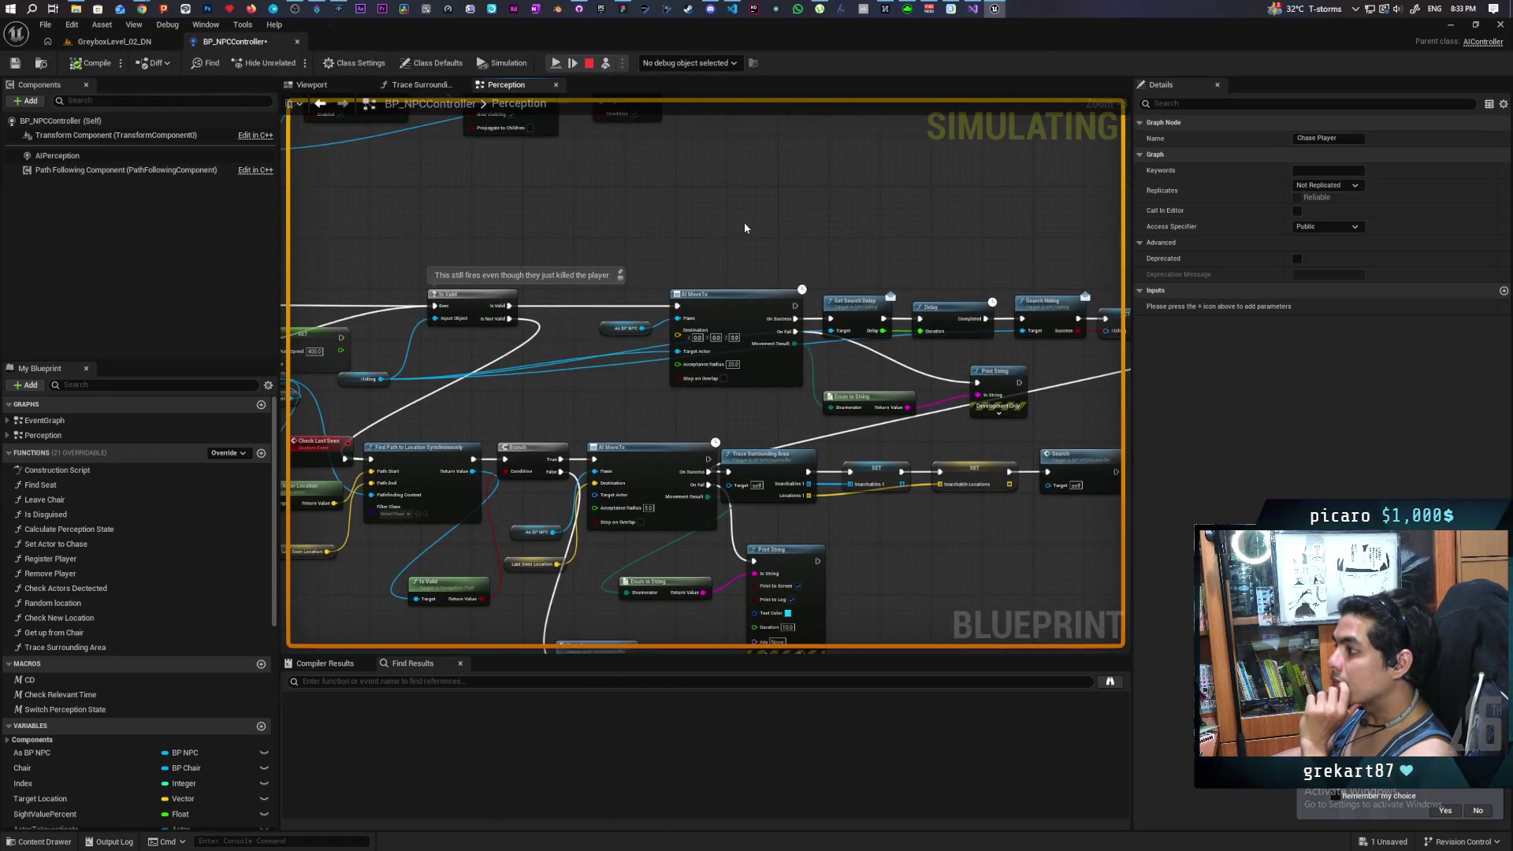
{"action": "mouse_move", "coordinate": [642, 239]}
{"action": "left_mouse_down"}
{"action": "mouse_move", "coordinate": [702, 209]}
{"action": "mouse_move", "coordinate": [675, 205]}
{"action": "mouse_move", "coordinate": [772, 403]}
{"action": "left_mouse_up"}
{"action": "scroll", "coordinate": [773, 404], "scroll_direction": "down", "scroll_amount": 5}
{"action": "scroll", "coordinate": [872, 369], "scroll_direction": "up", "scroll_amount": 3}
{"action": "scroll", "coordinate": [749, 334], "scroll_direction": "up", "scroll_amount": 4}
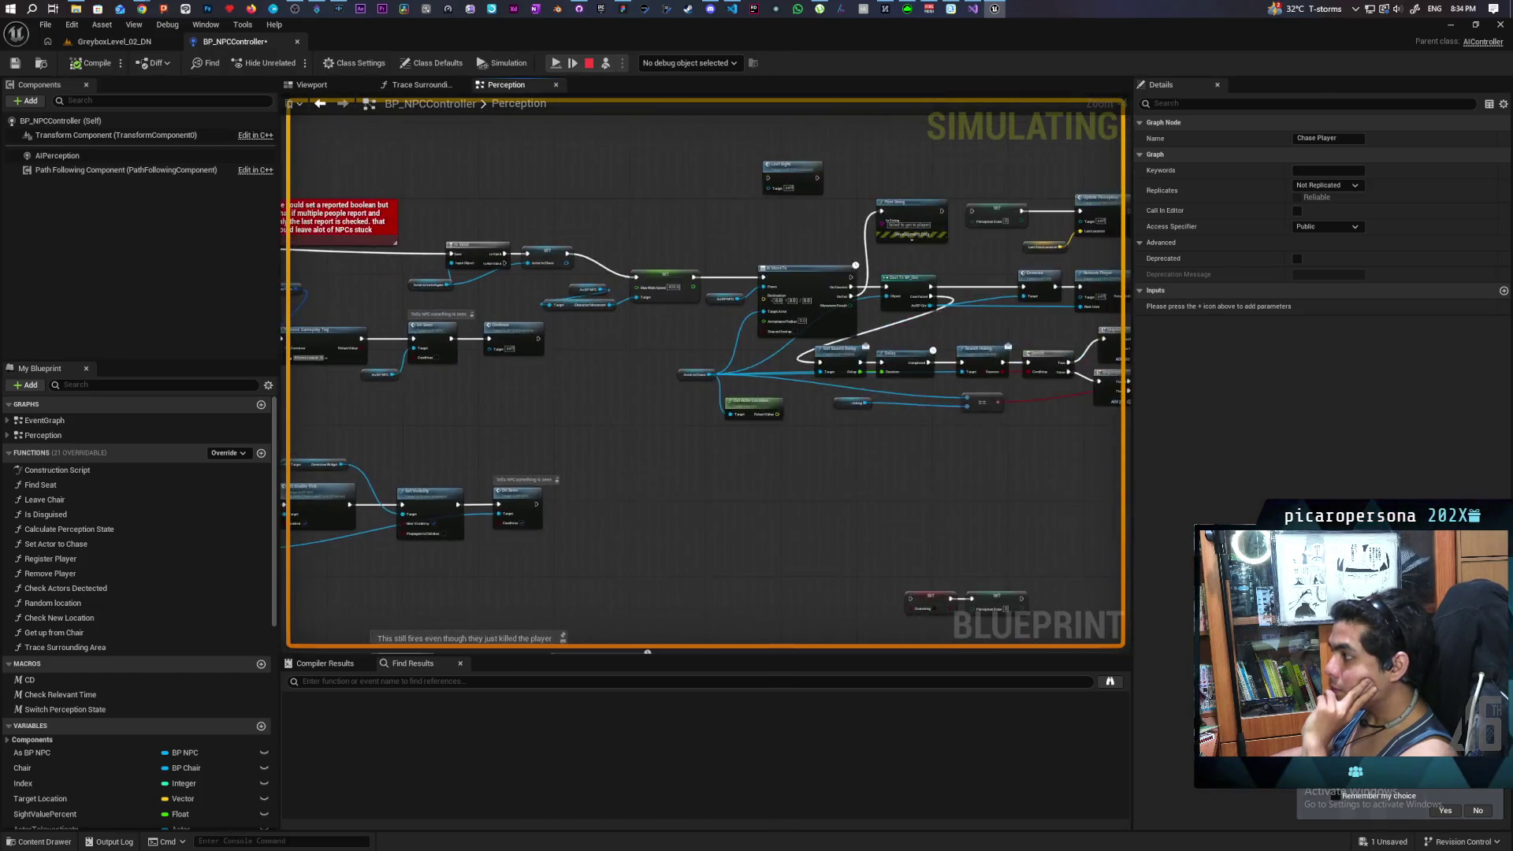
{"action": "mouse_move", "coordinate": [749, 334]}
{"action": "left_mouse_down"}
{"action": "mouse_move", "coordinate": [683, 297]}
{"action": "mouse_move", "coordinate": [720, 247]}
{"action": "mouse_move", "coordinate": [845, 233]}
{"action": "left_mouse_up"}
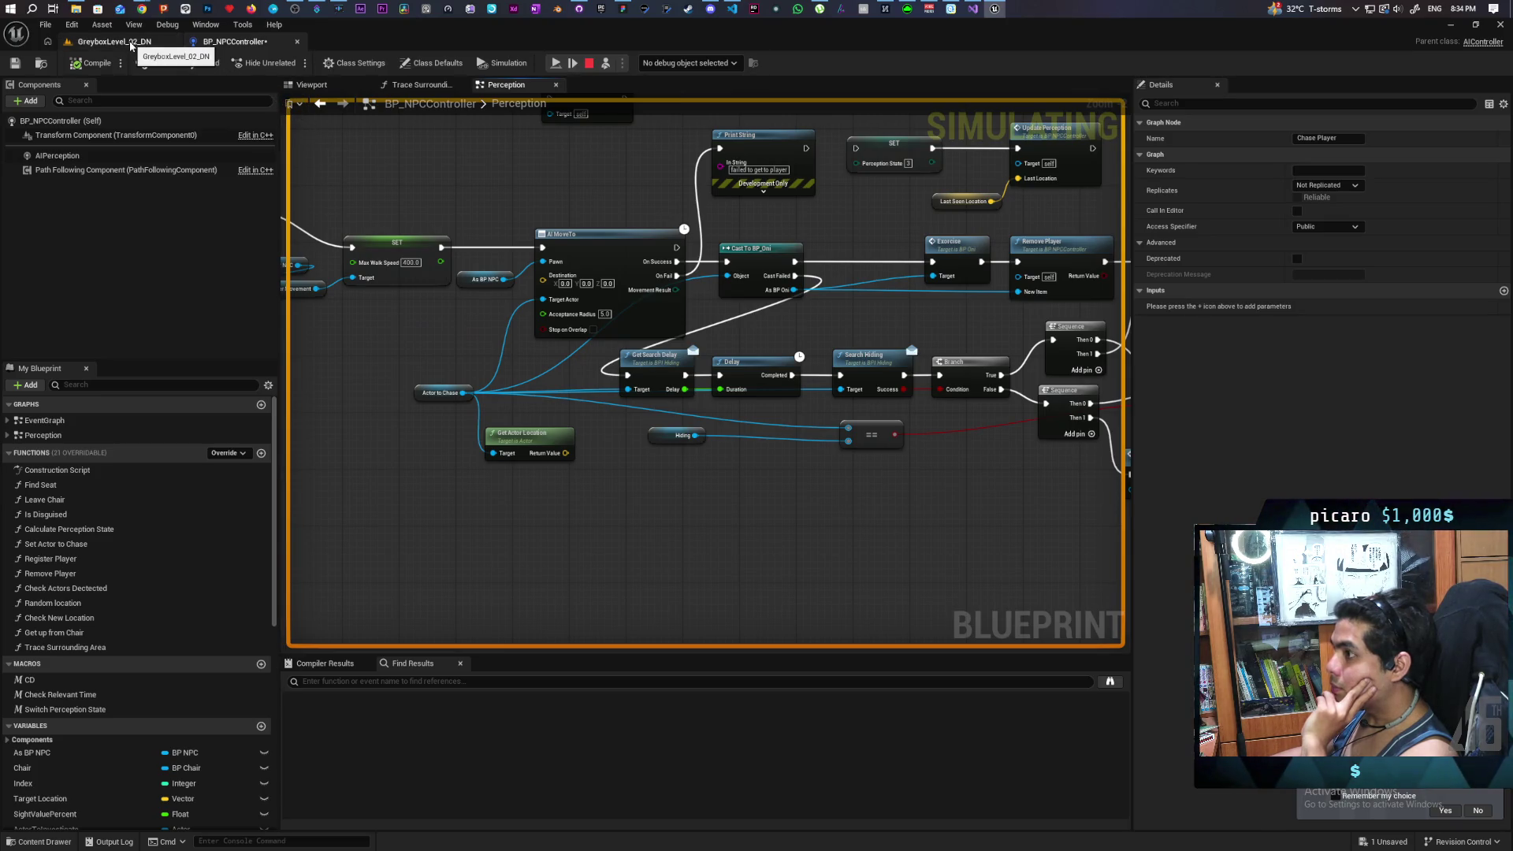
{"action": "left_click", "coordinate": [109, 842]}
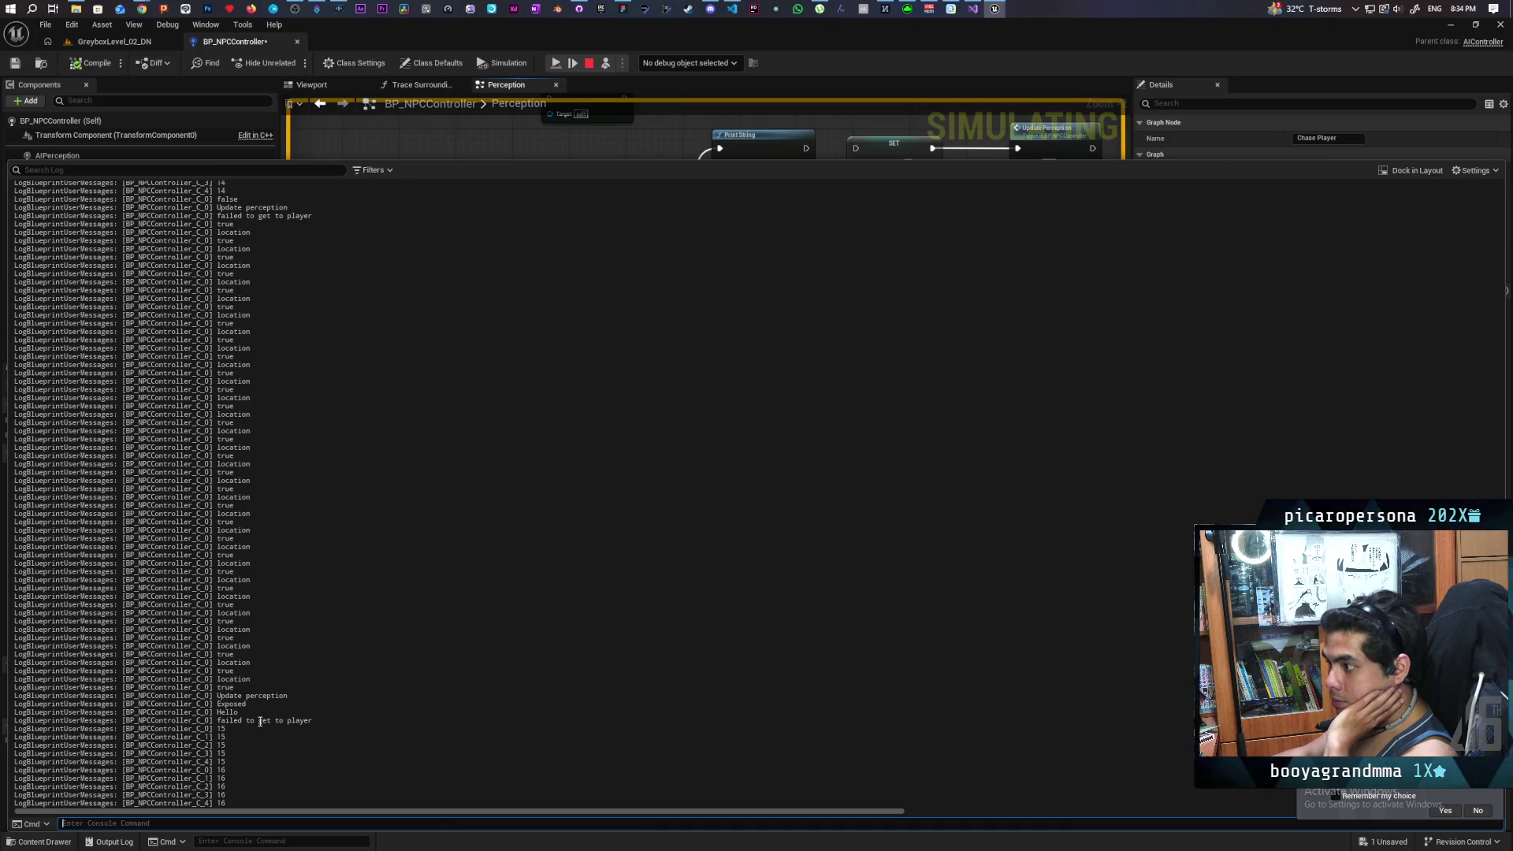
{"action": "left_click", "coordinate": [122, 42]}
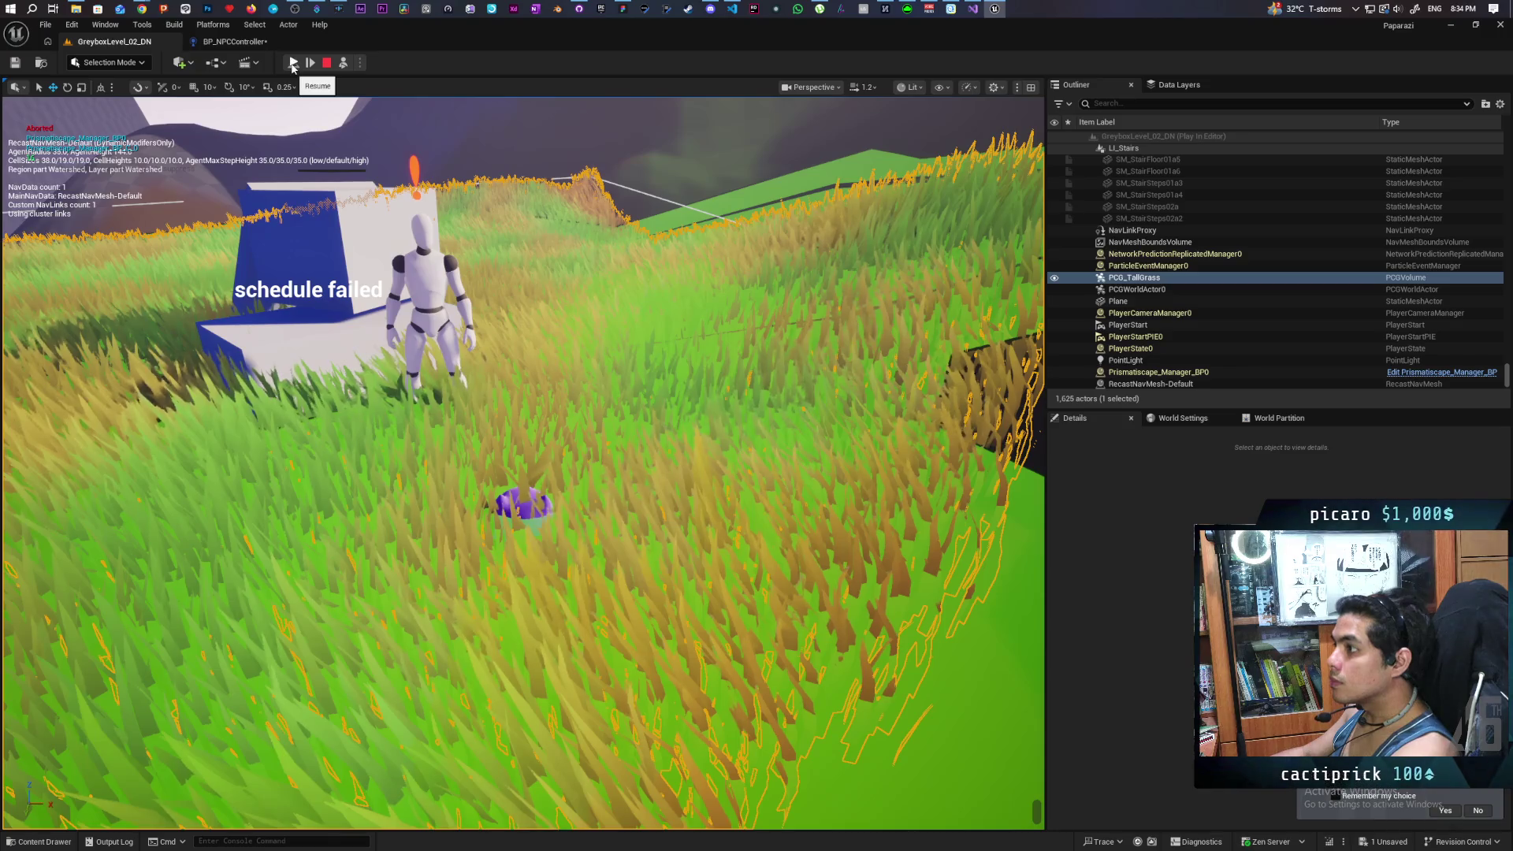
Step: Resume the play test and steer the player around the blue block stack, facing the NPC
{"action": "left_click", "coordinate": [292, 64]}
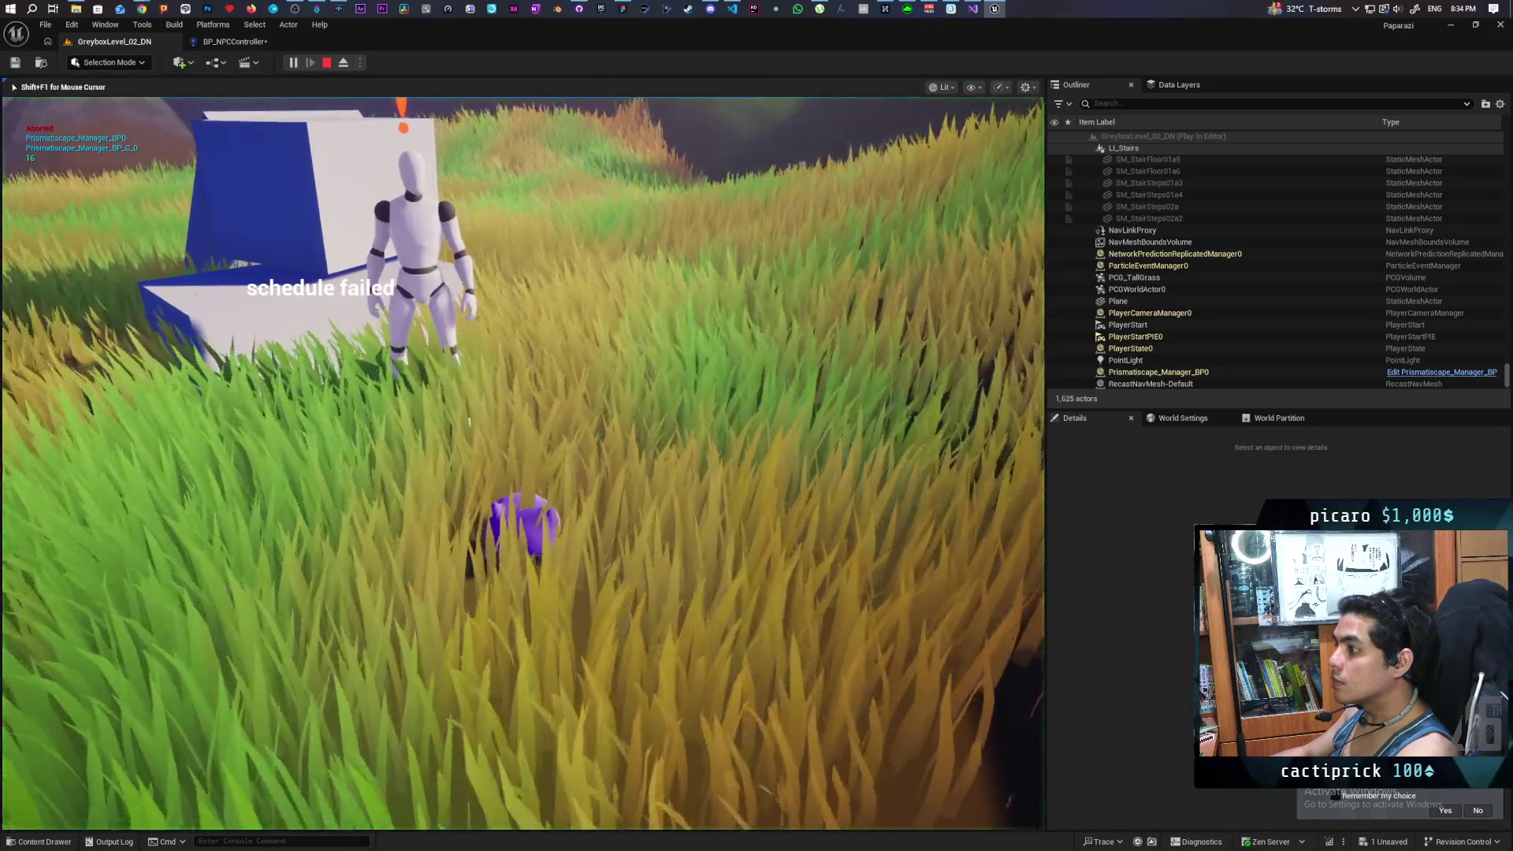
{"action": "key", "text": "w"}
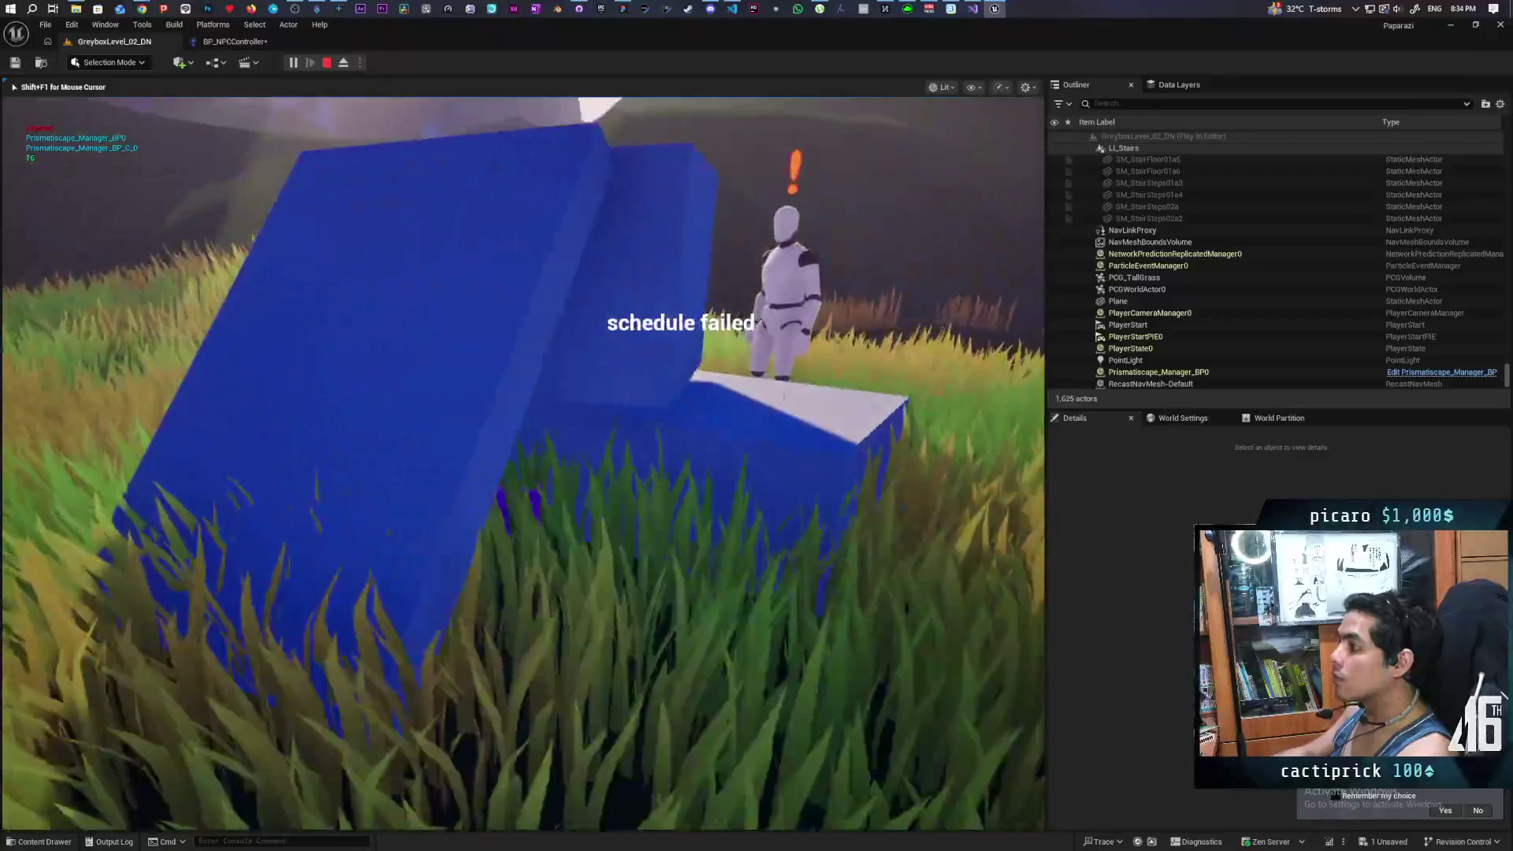
{"action": "key", "text": "w"}
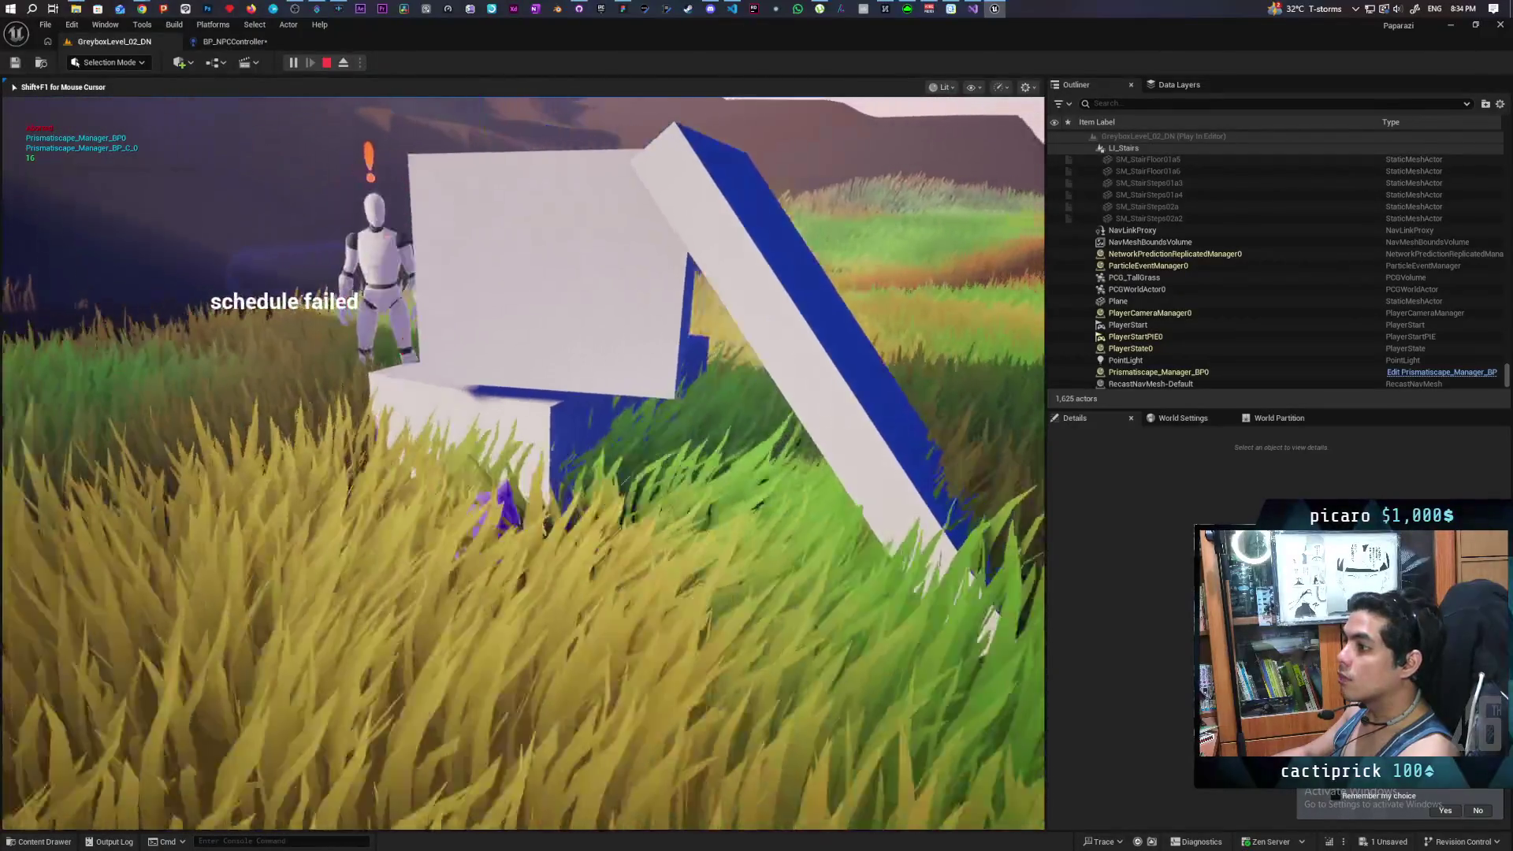
{"action": "key", "text": "w"}
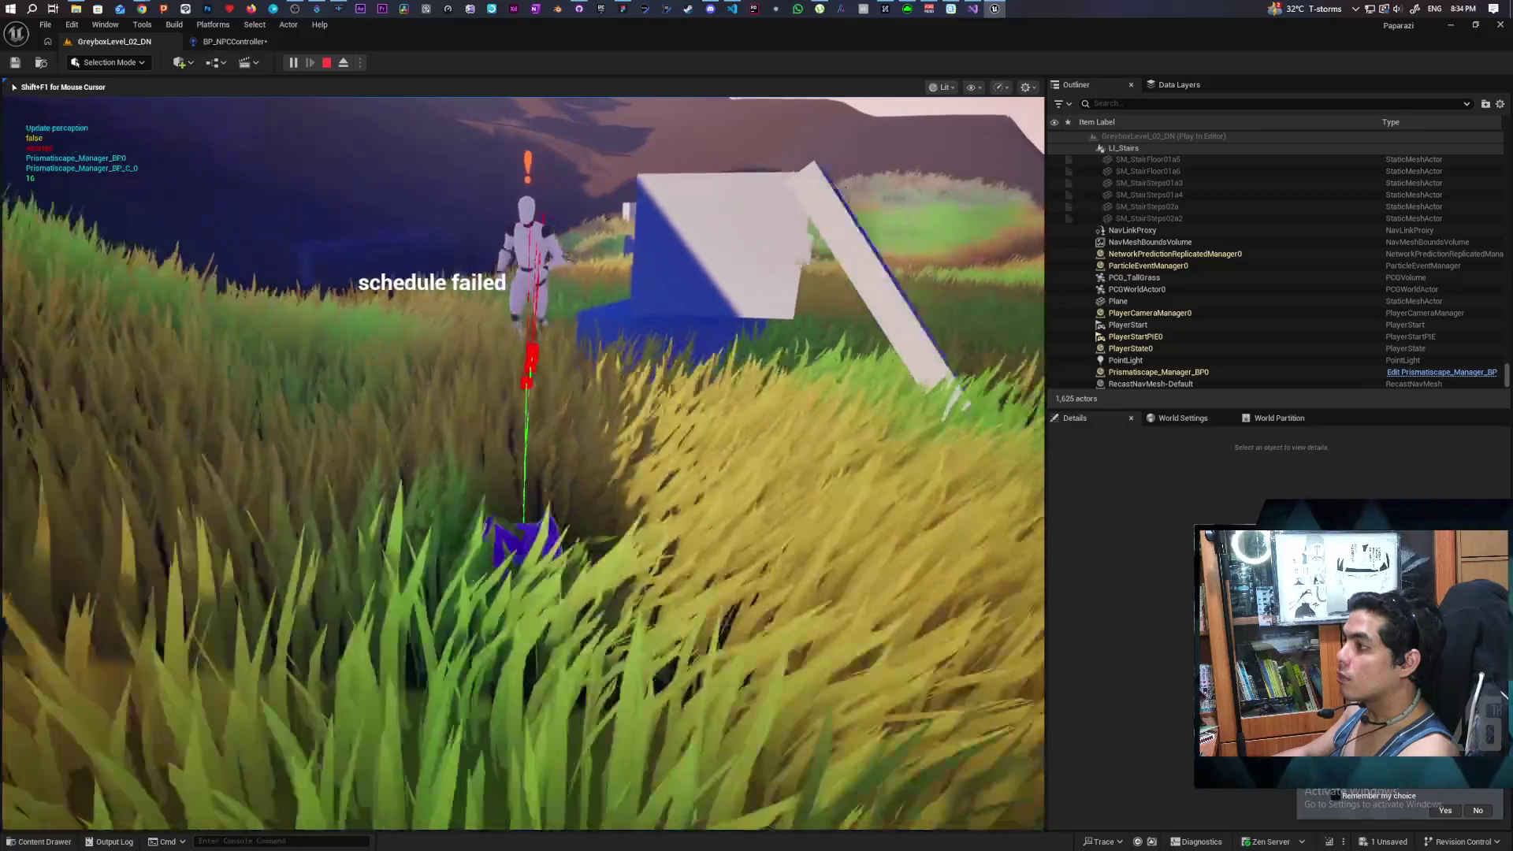
{"action": "key", "text": "w"}
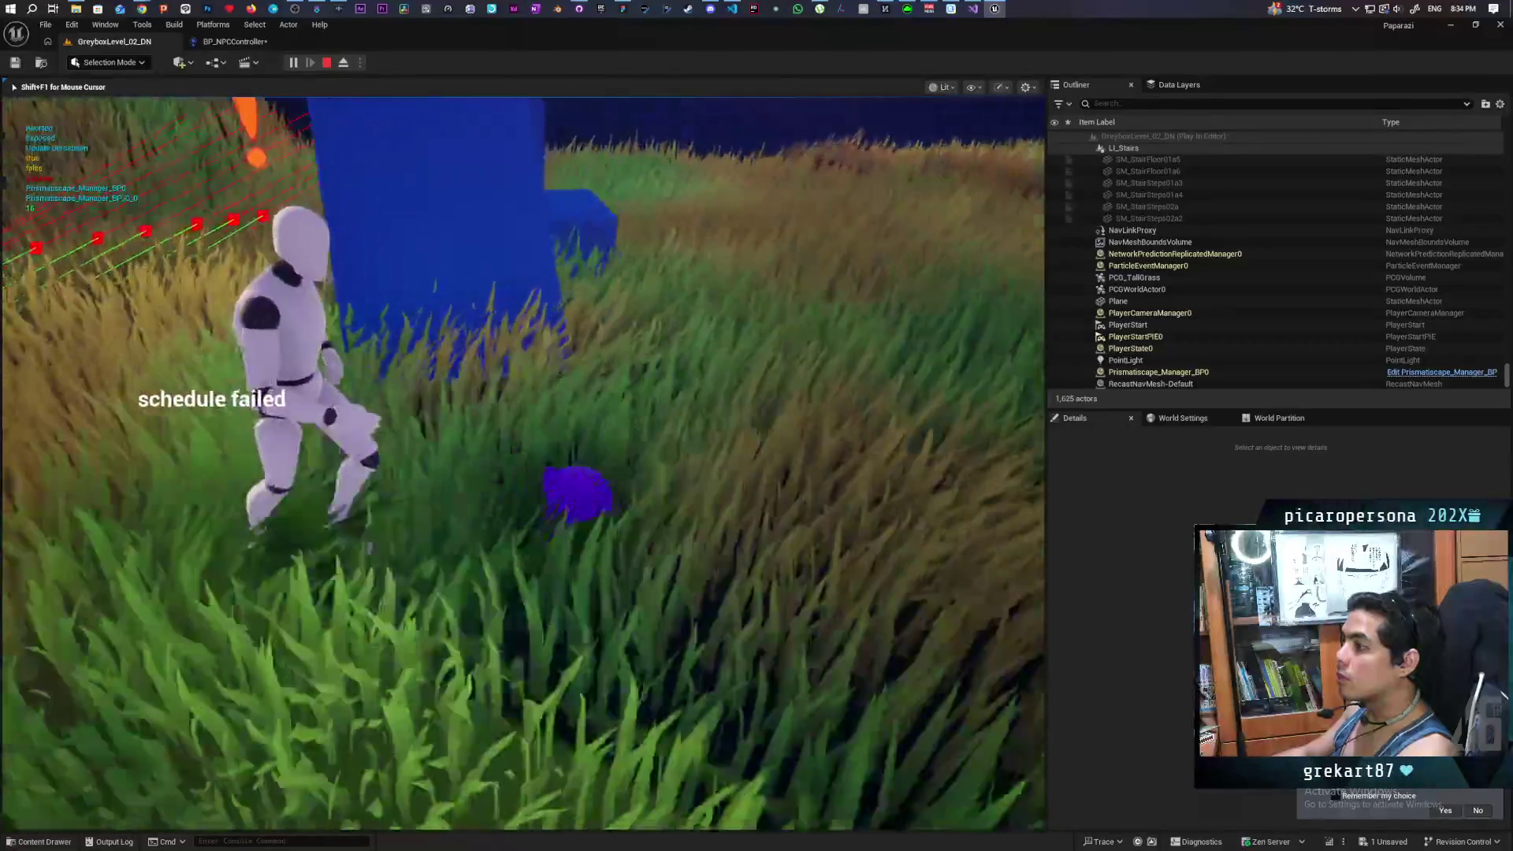
{"action": "key", "text": "w"}
{"action": "key", "text": "w"}
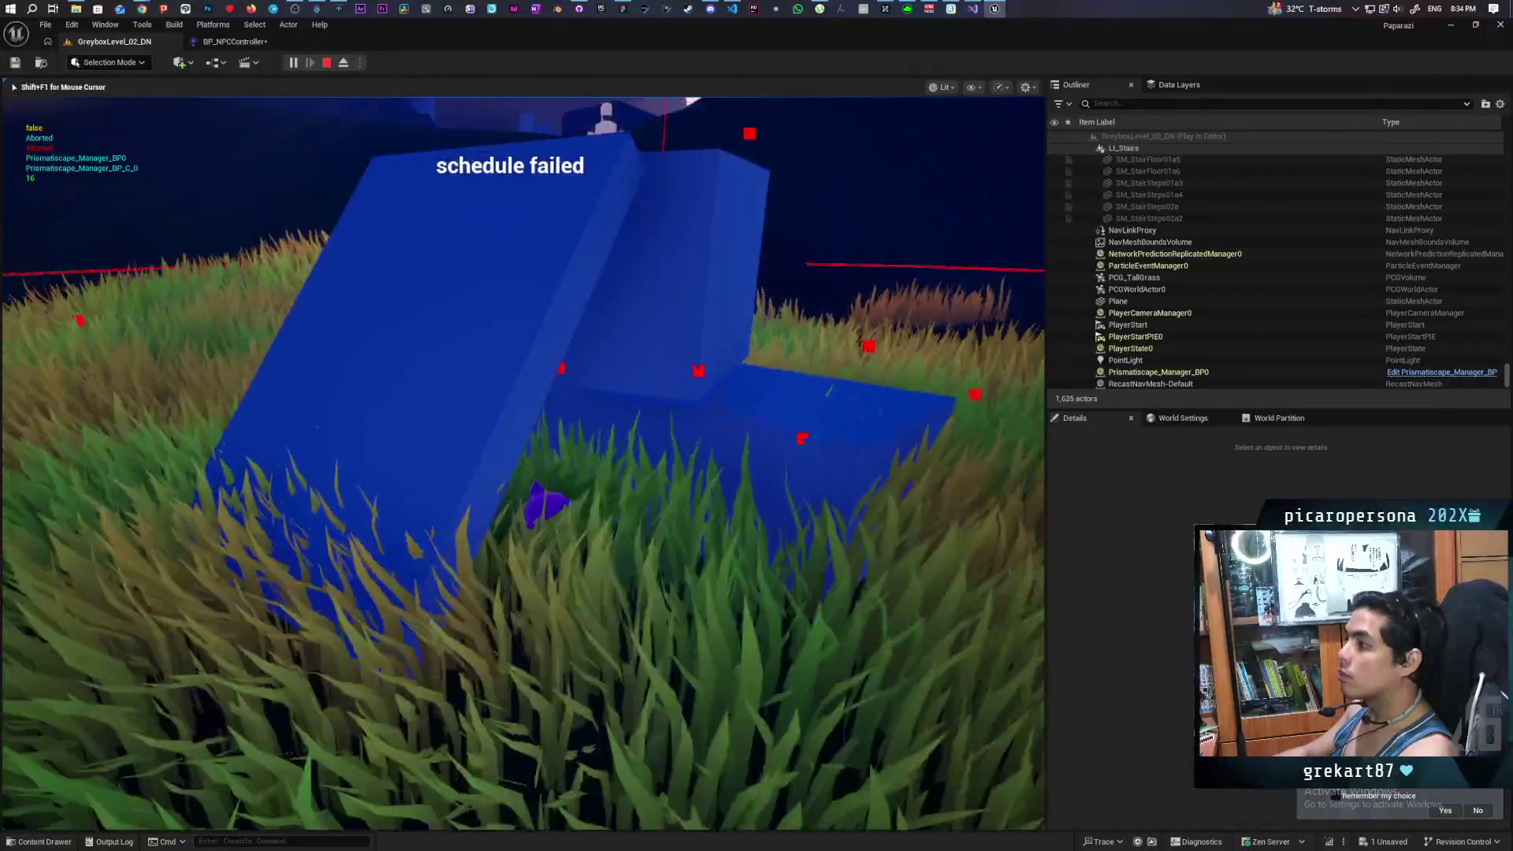
Step: Keep the NPC chasing beside the blue block, then stop the session and go to BP_NPCController
{"action": "key", "text": "w"}
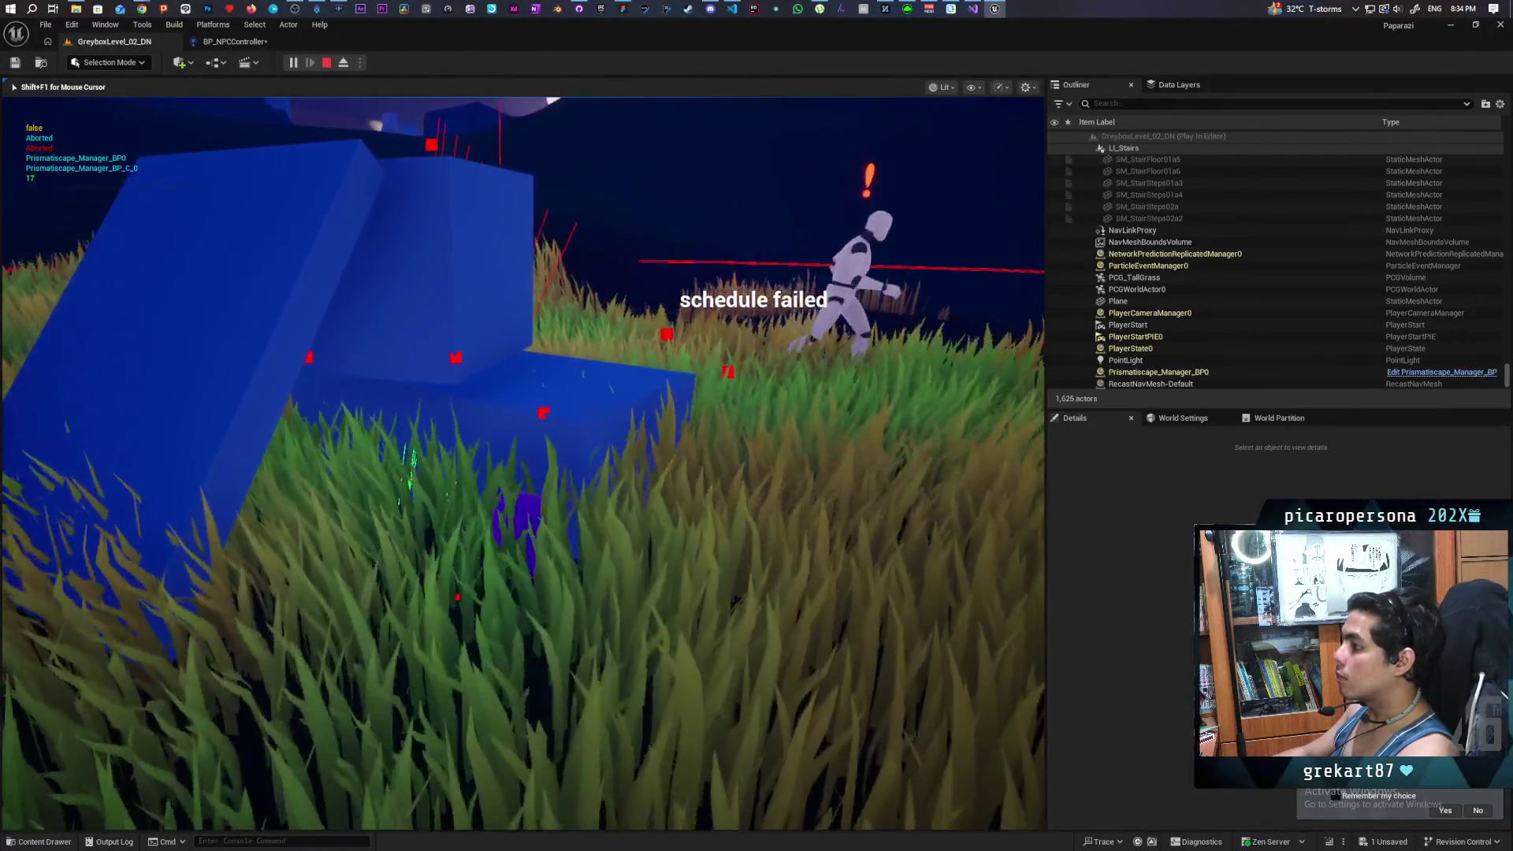
{"action": "key", "text": "w"}
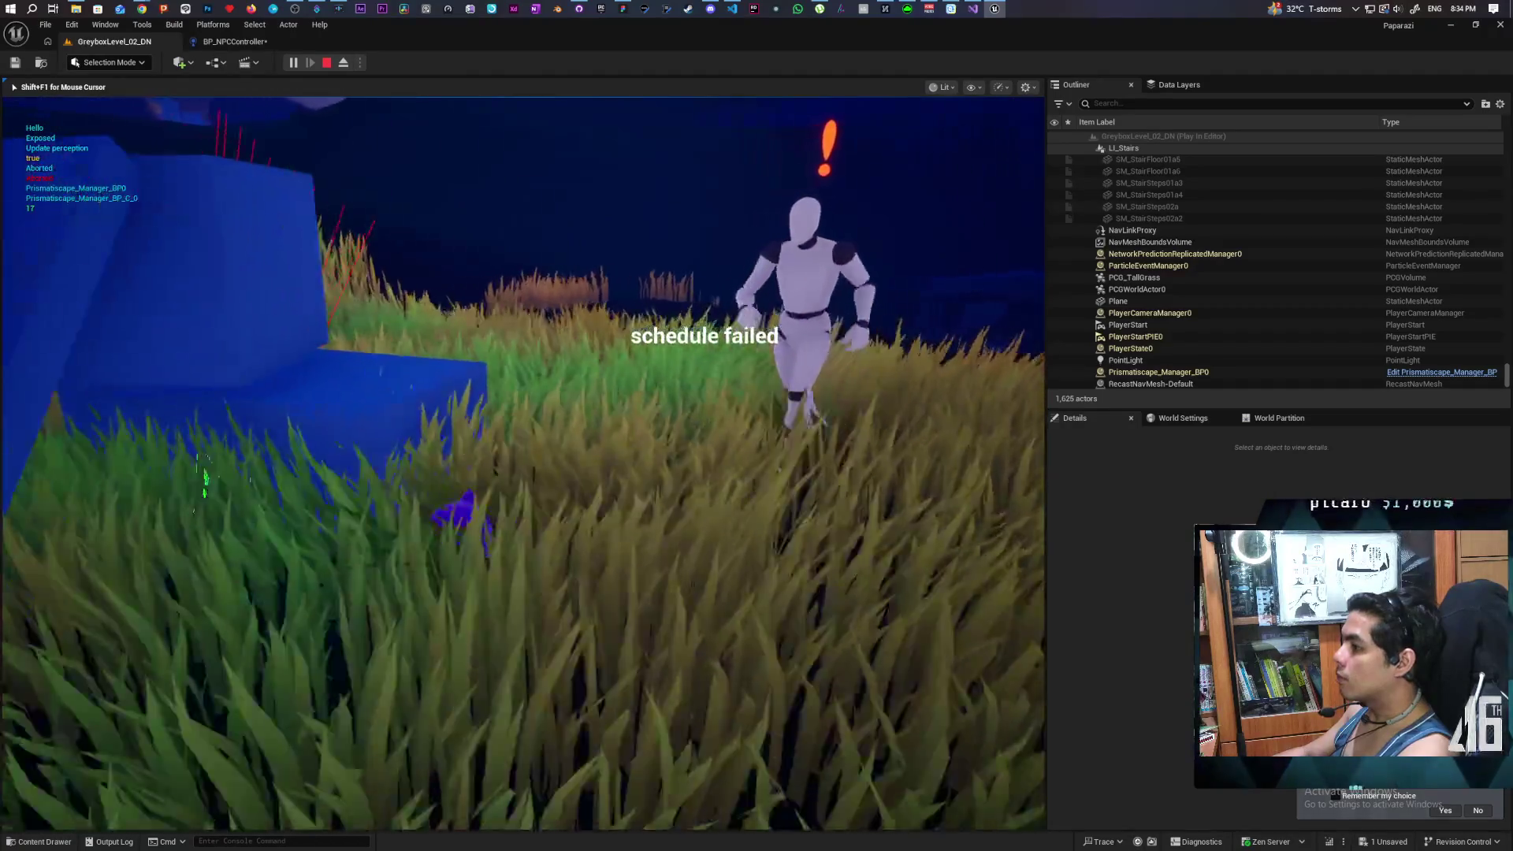
{"action": "key", "text": "w"}
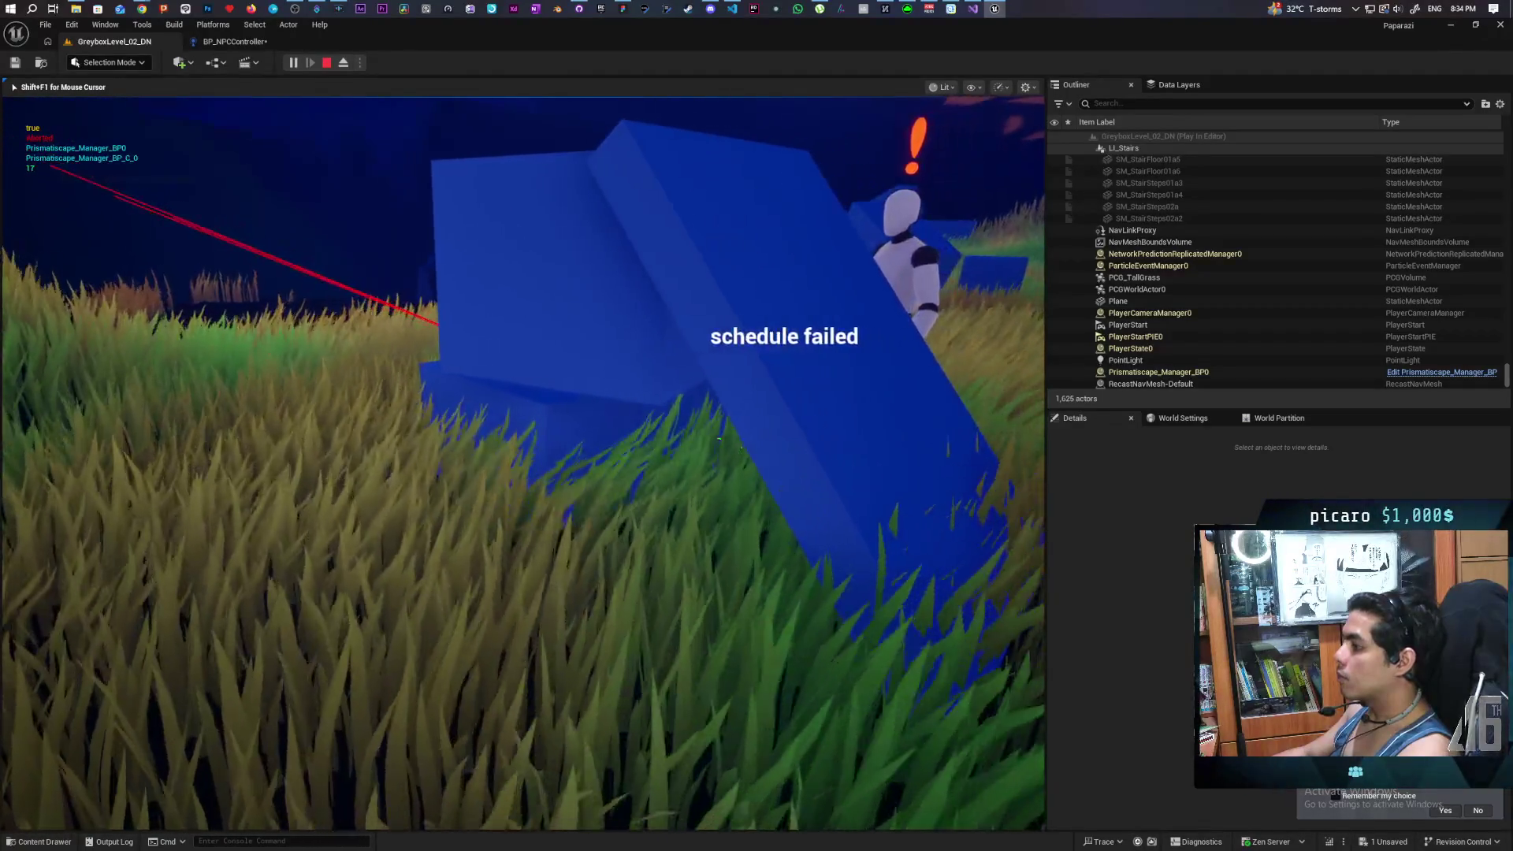
{"action": "key", "text": "s"}
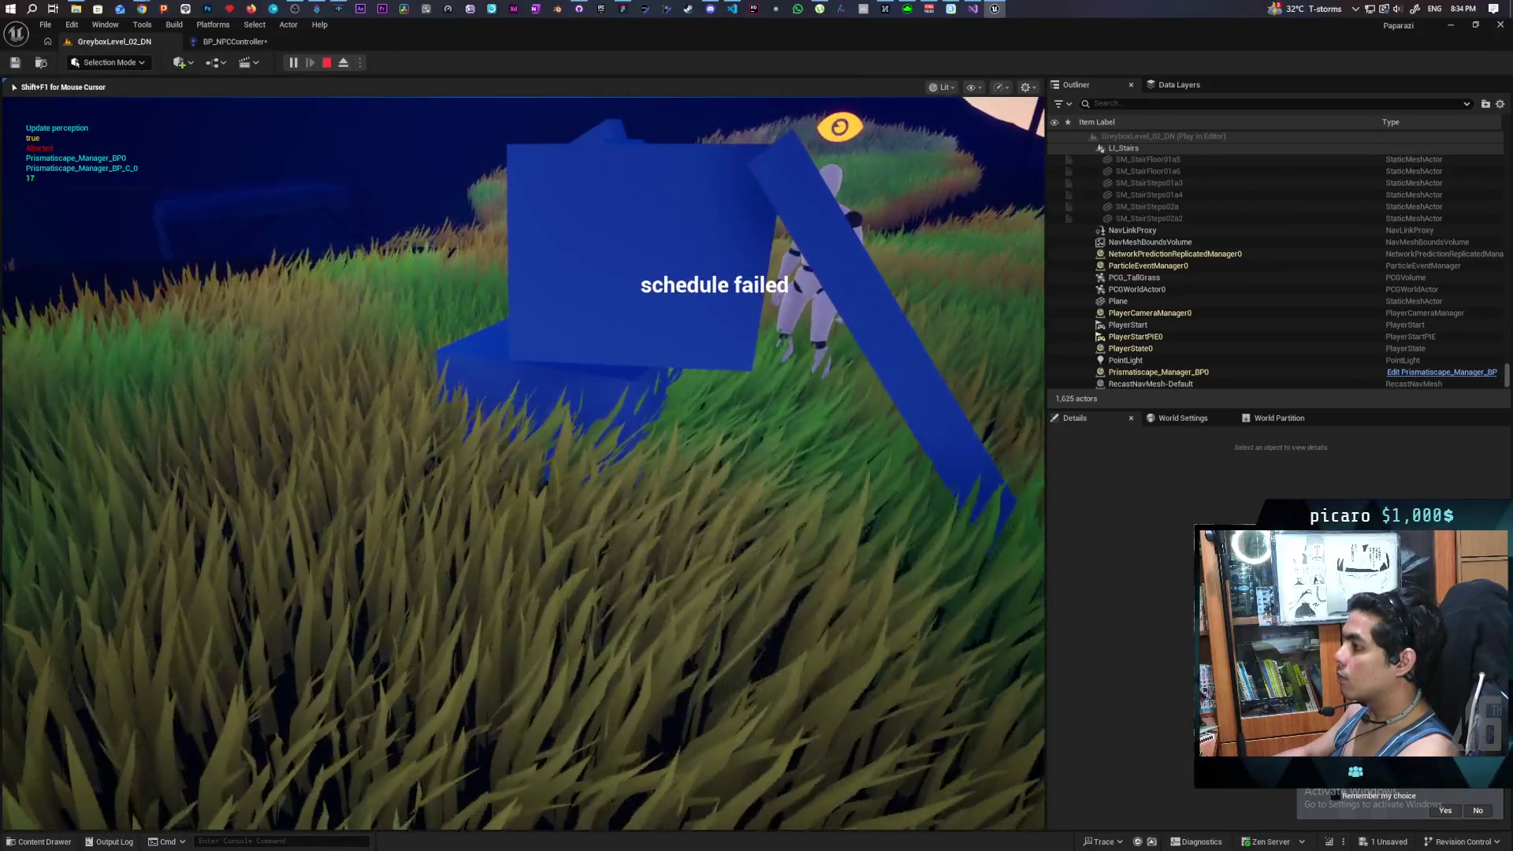
{"action": "key", "text": "w"}
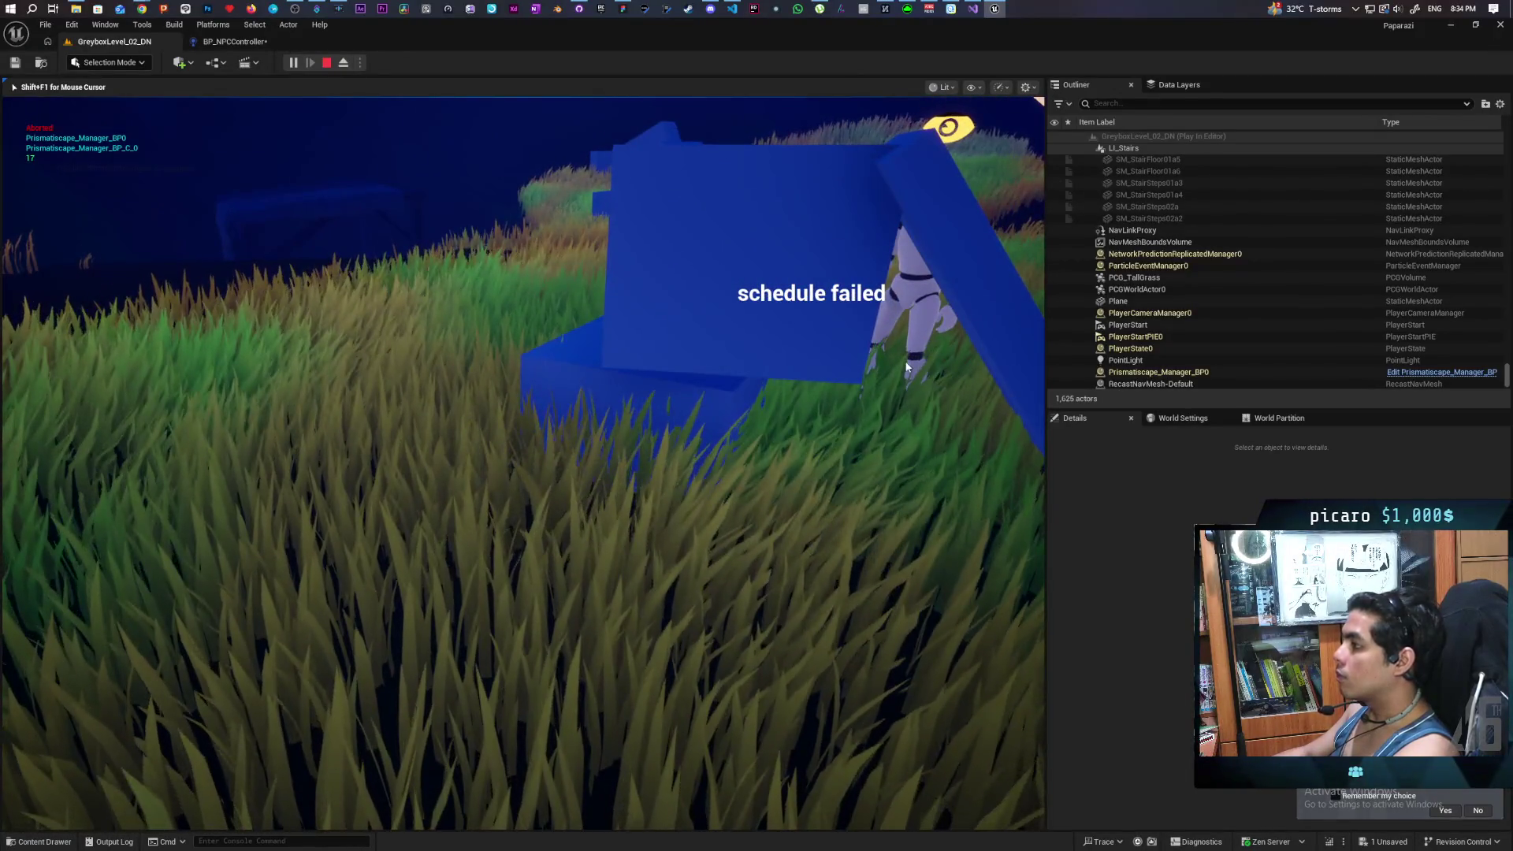
{"action": "key", "text": "Escape"}
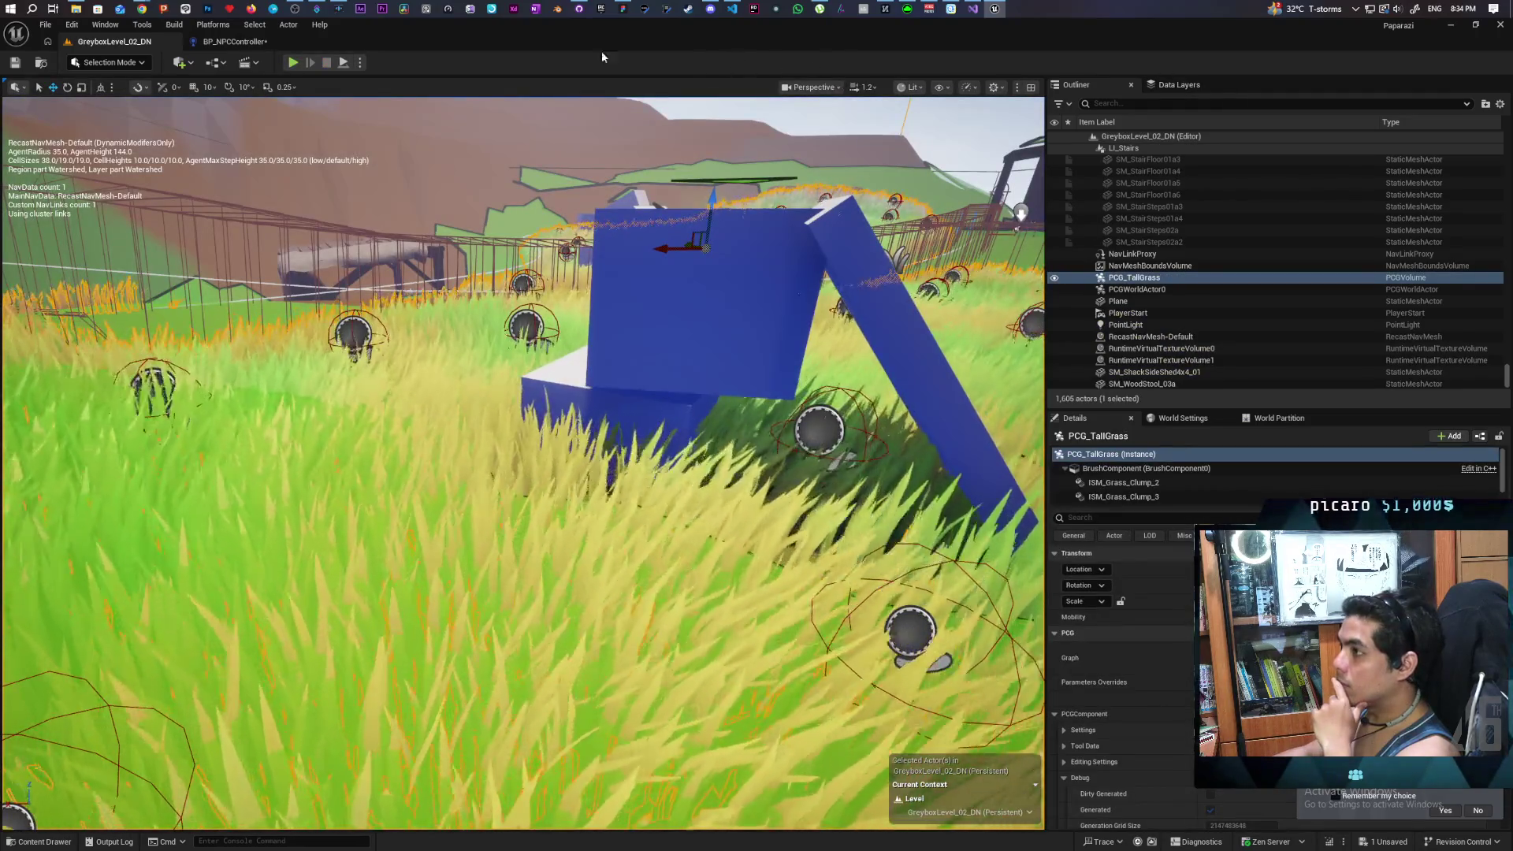
{"action": "left_click", "coordinate": [226, 40]}
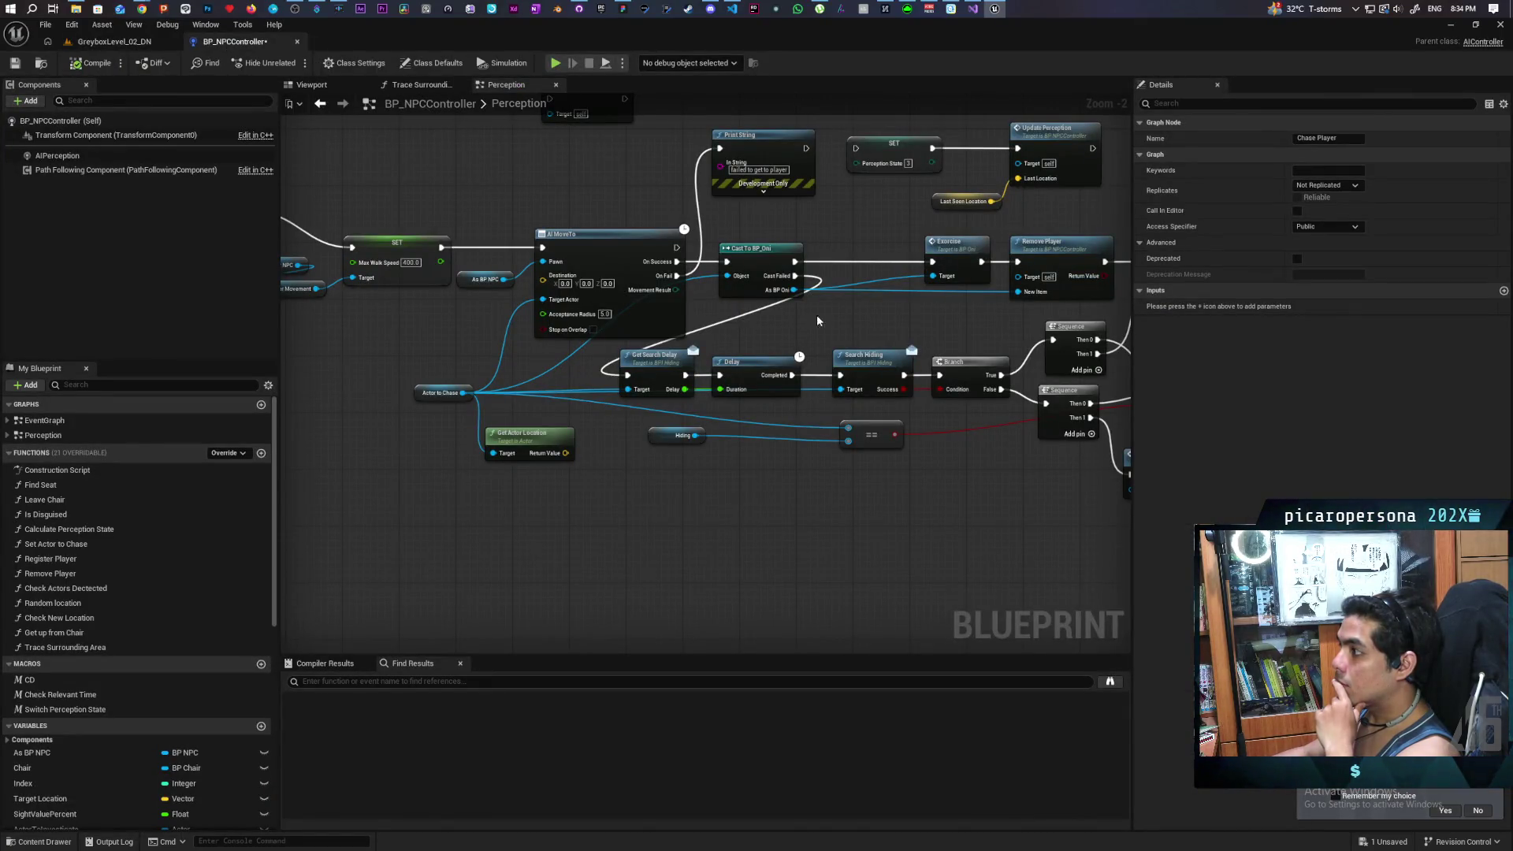
{"action": "left_click_drag", "start_coordinate": [809, 320], "coordinate": [772, 447]}
{"action": "left_click_drag", "start_coordinate": [696, 351], "coordinate": [707, 357]}
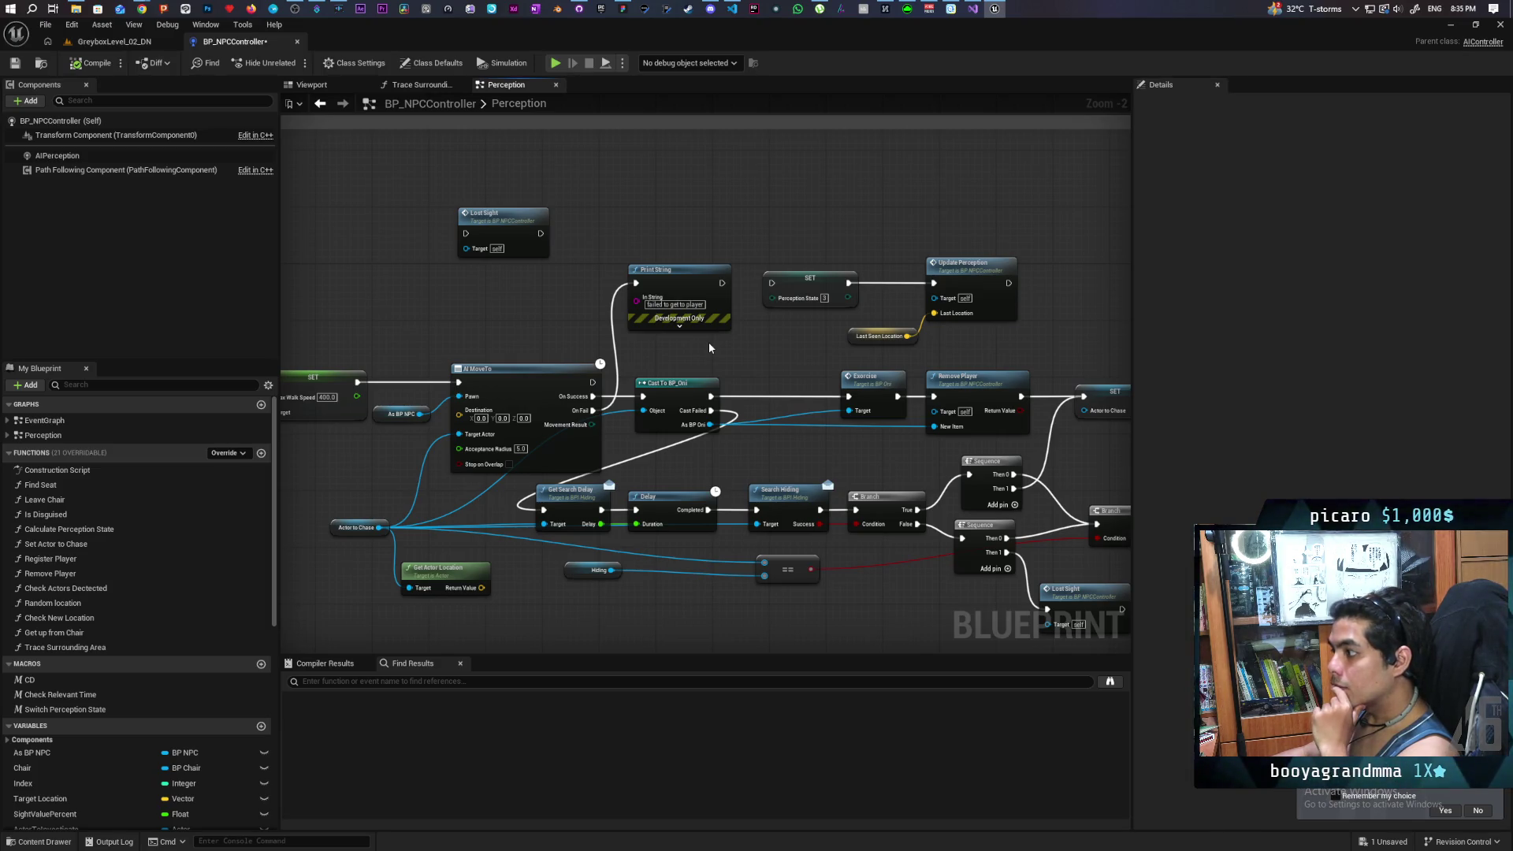
{"action": "scroll", "coordinate": [707, 342], "scroll_direction": "down", "scroll_amount": 1}
{"action": "mouse_move", "coordinate": [708, 342]}
{"action": "left_mouse_down"}
{"action": "mouse_move", "coordinate": [576, 292]}
{"action": "mouse_move", "coordinate": [758, 259]}
{"action": "mouse_move", "coordinate": [622, 221]}
{"action": "mouse_move", "coordinate": [826, 255]}
{"action": "mouse_move", "coordinate": [626, 271]}
{"action": "mouse_move", "coordinate": [651, 251]}
{"action": "mouse_move", "coordinate": [578, 255]}
{"action": "left_mouse_up"}
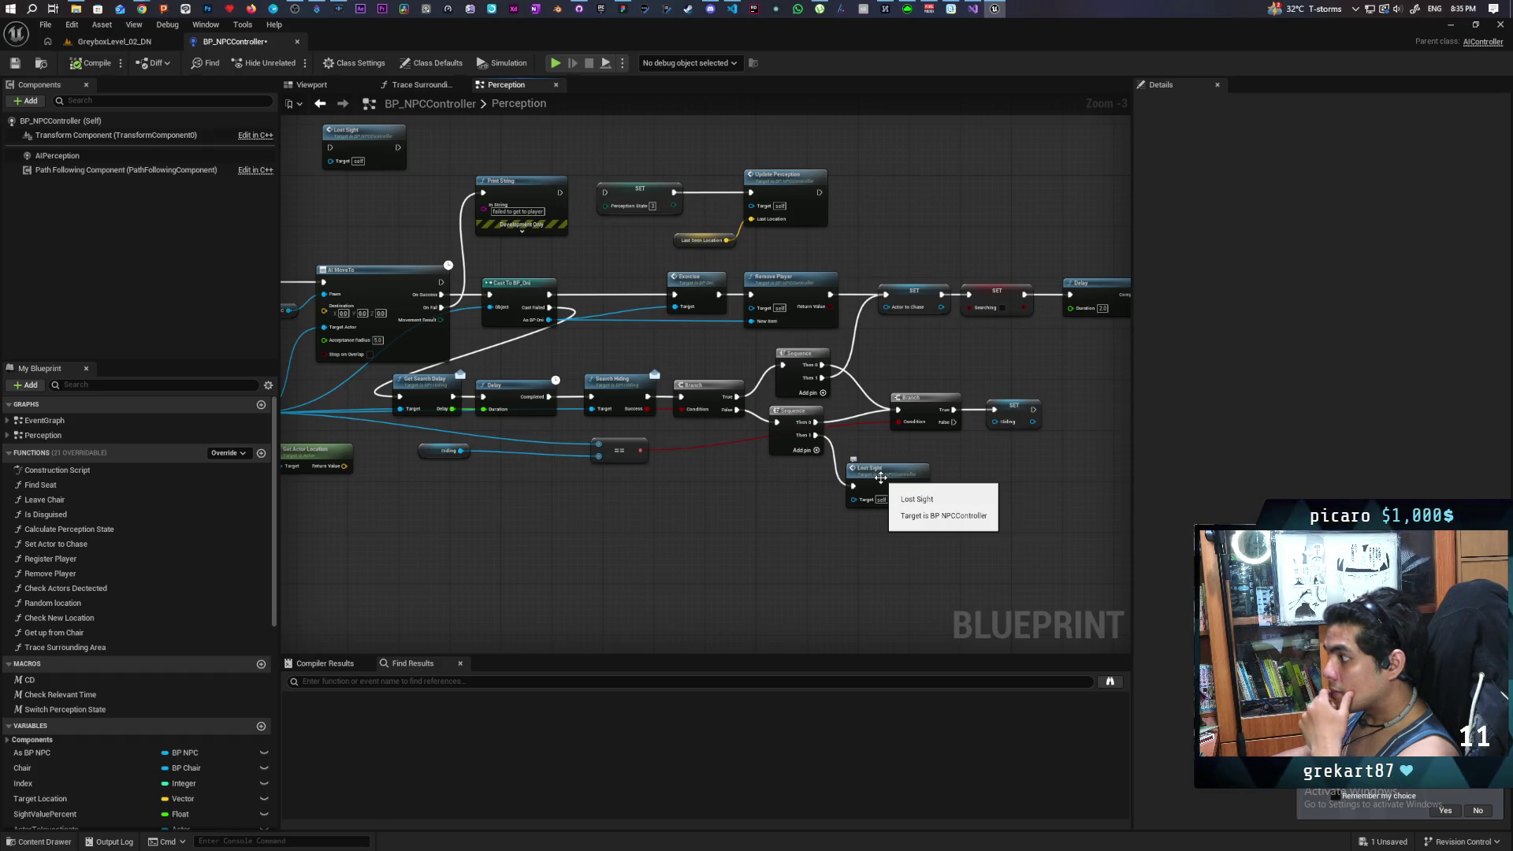
{"action": "left_click_drag", "start_coordinate": [797, 496], "coordinate": [849, 494]}
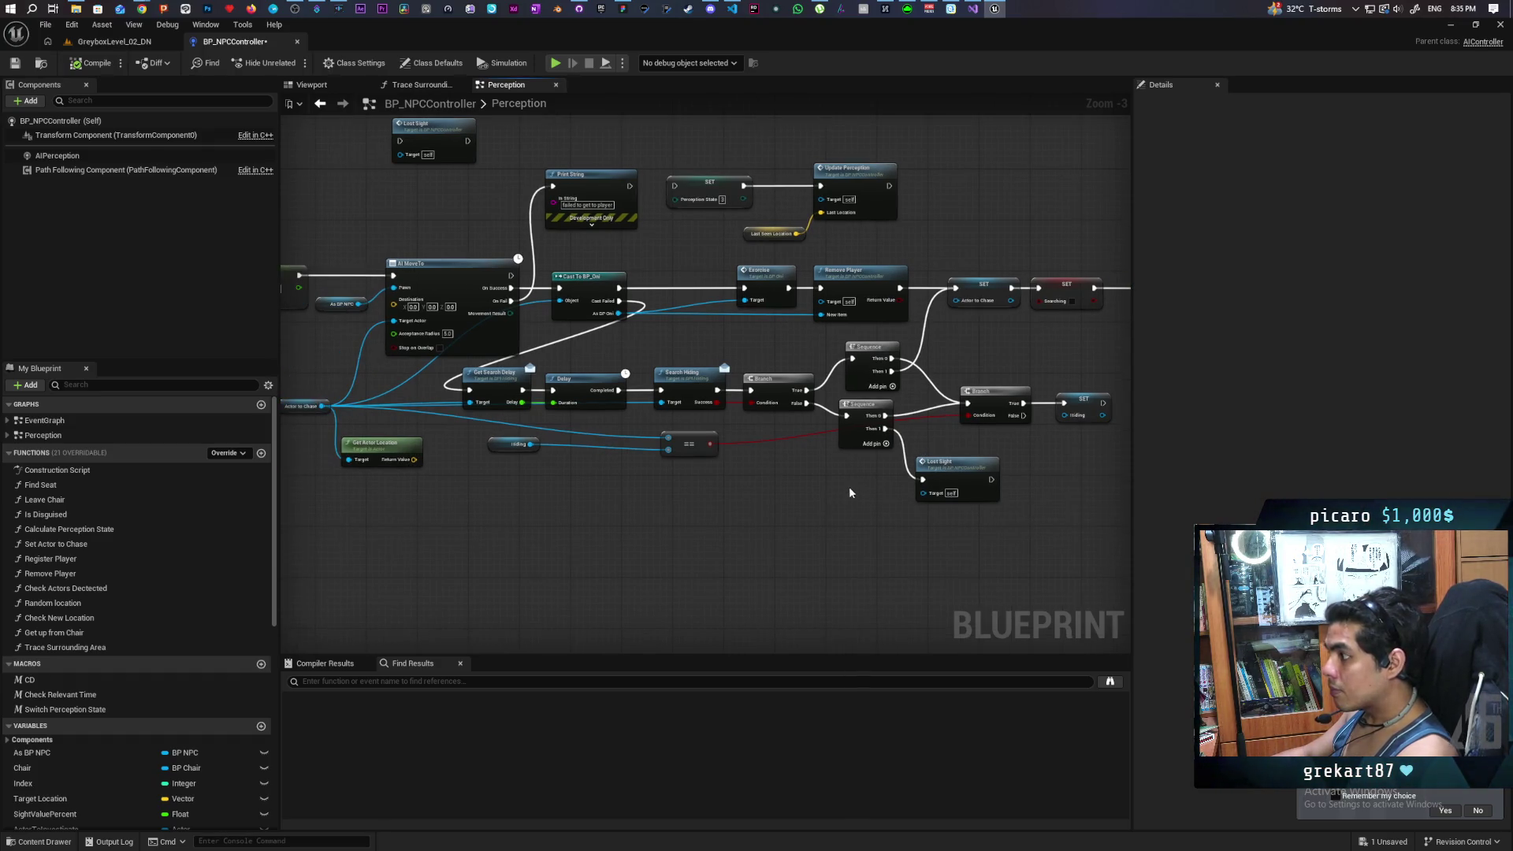
{"action": "left_click_drag", "start_coordinate": [1011, 439], "coordinate": [865, 452]}
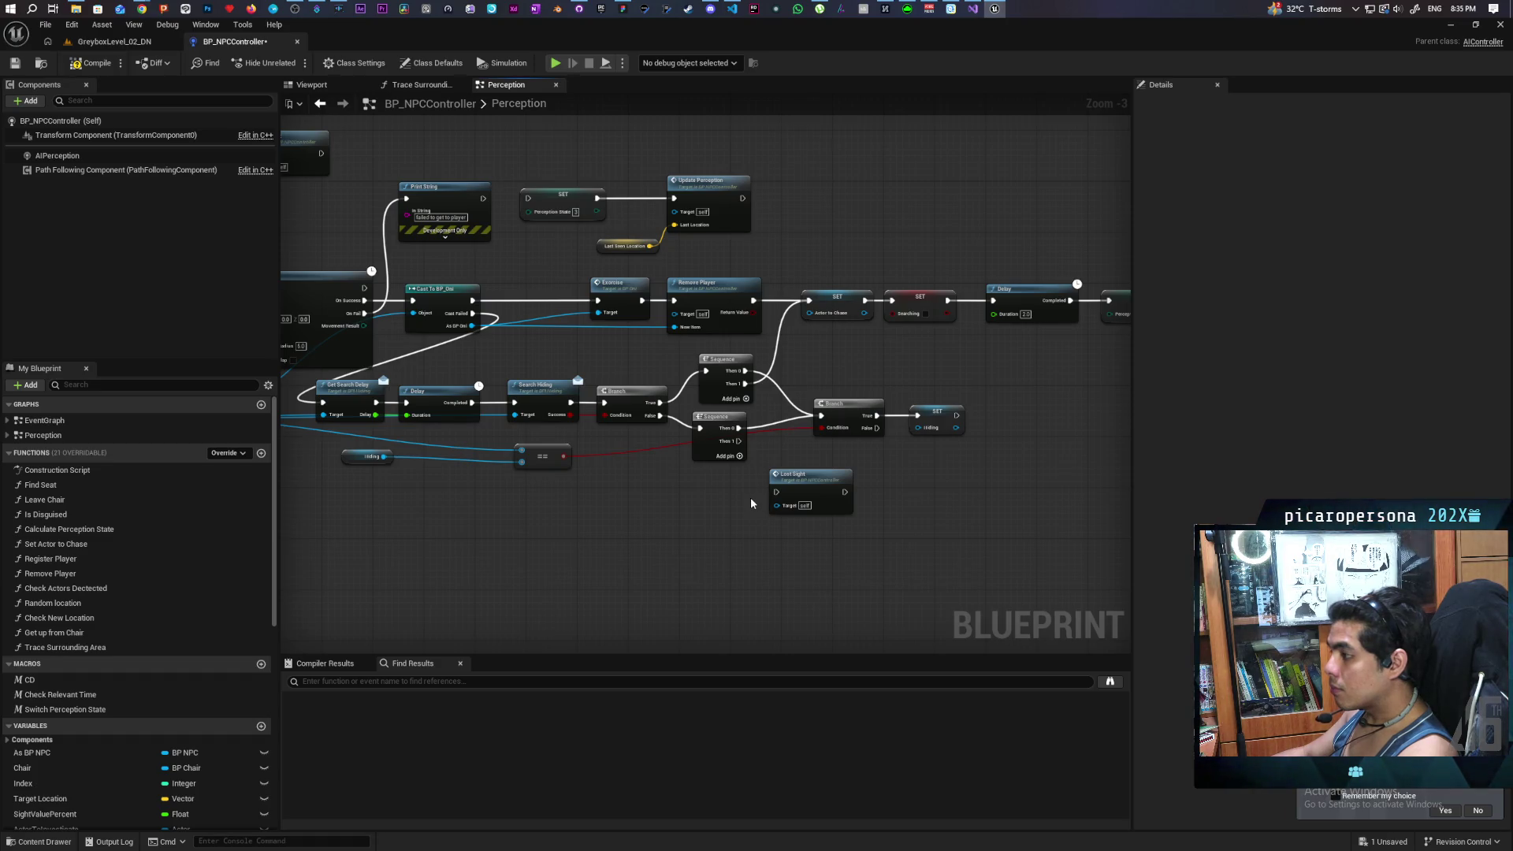
{"action": "mouse_move", "coordinate": [713, 513]}
{"action": "left_mouse_down"}
{"action": "mouse_move", "coordinate": [964, 498]}
{"action": "mouse_move", "coordinate": [615, 517]}
{"action": "left_mouse_up"}
{"action": "mouse_move", "coordinate": [838, 501]}
{"action": "left_mouse_down"}
{"action": "mouse_move", "coordinate": [693, 506]}
{"action": "mouse_move", "coordinate": [981, 511]}
{"action": "left_mouse_up"}
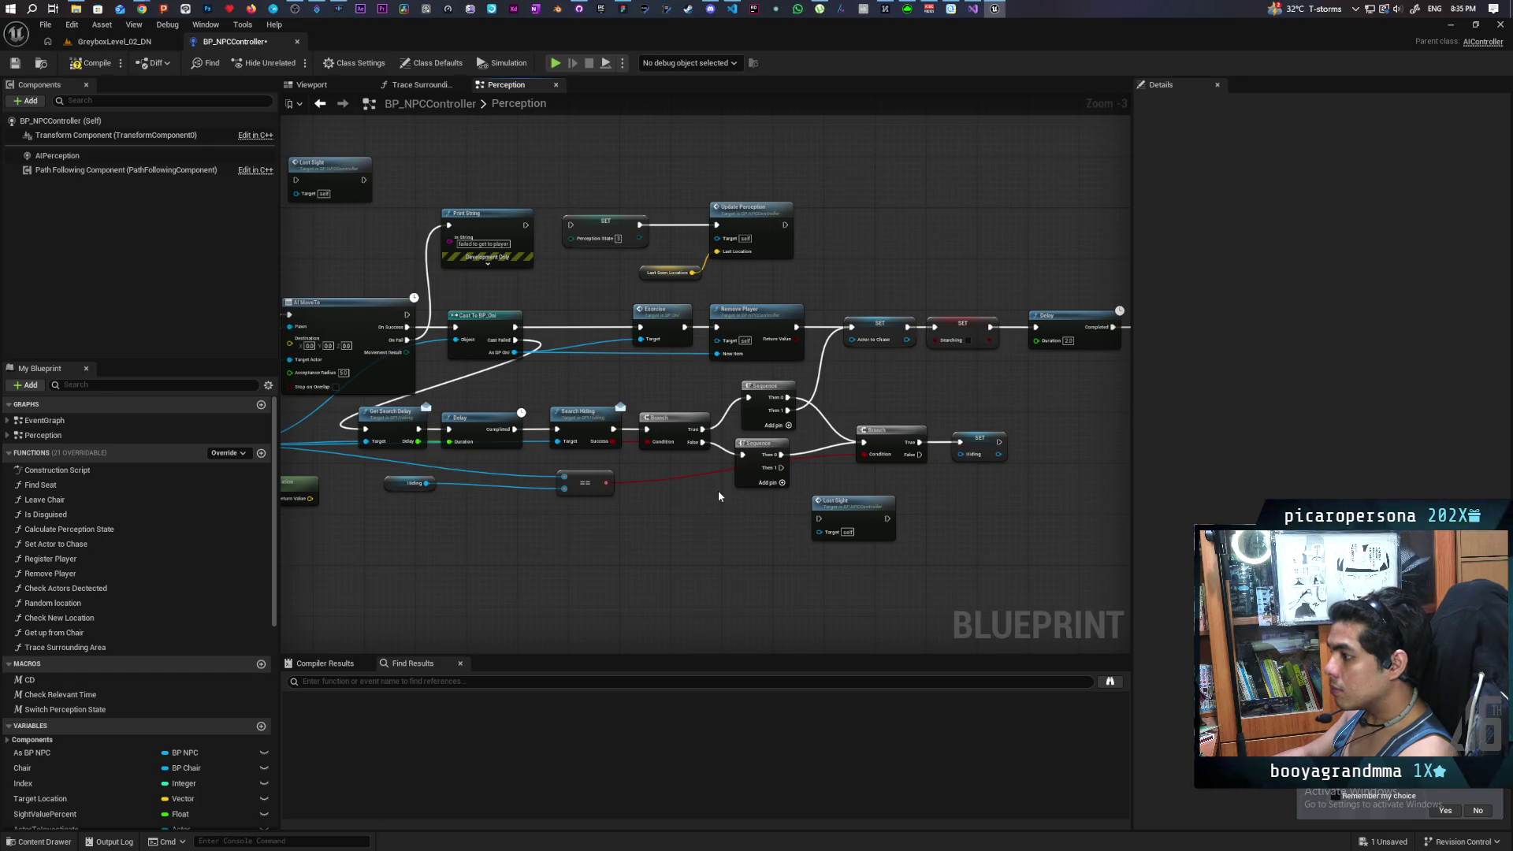
{"action": "mouse_move", "coordinate": [718, 495]}
{"action": "left_mouse_down"}
{"action": "mouse_move", "coordinate": [621, 512]}
{"action": "mouse_move", "coordinate": [659, 489]}
{"action": "mouse_move", "coordinate": [594, 485]}
{"action": "mouse_move", "coordinate": [786, 482]}
{"action": "mouse_move", "coordinate": [767, 486]}
{"action": "left_mouse_up"}
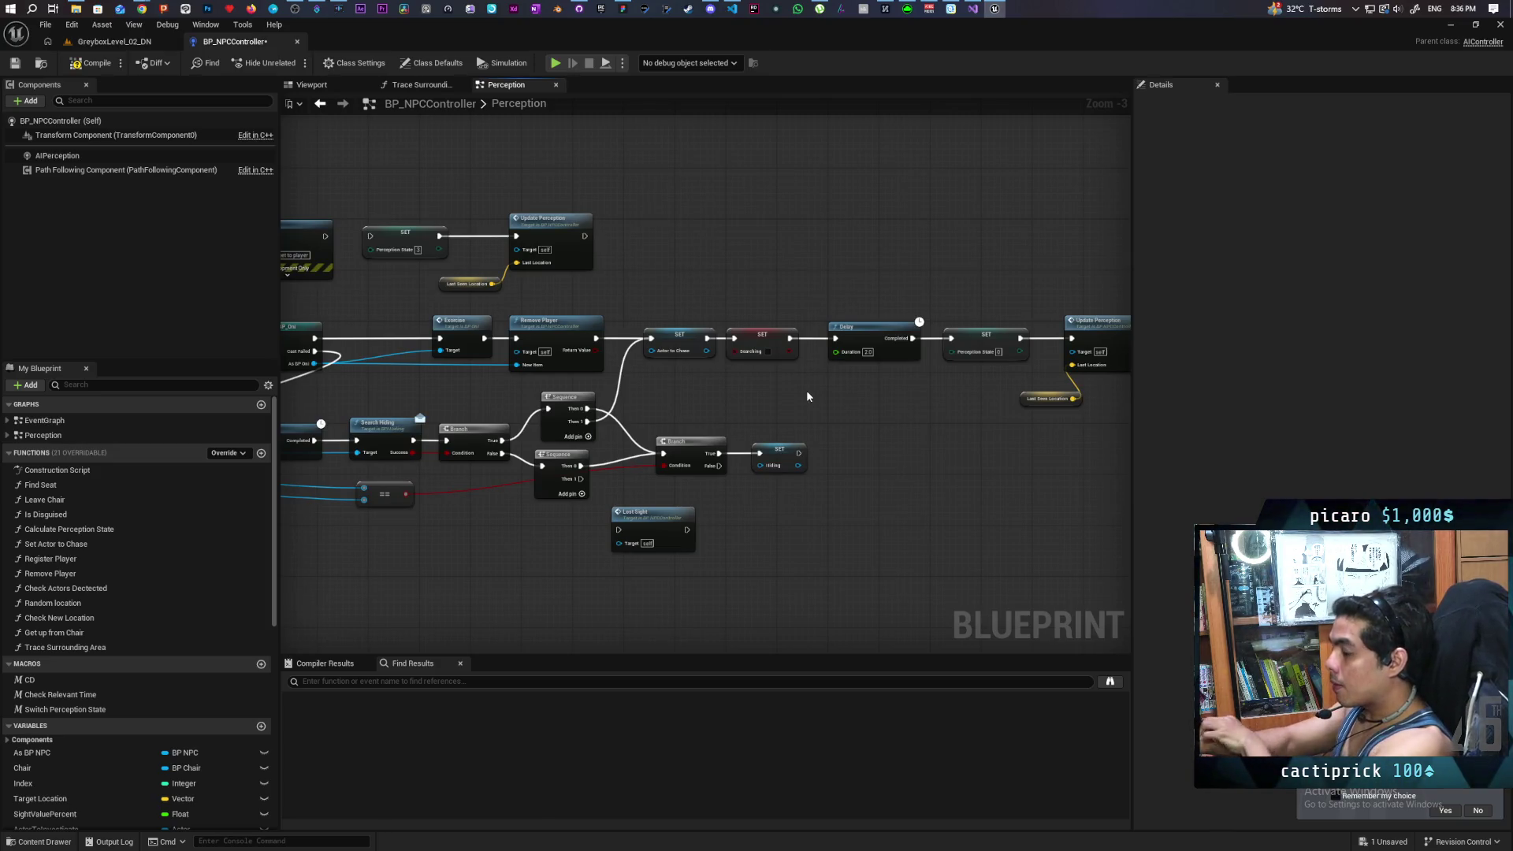
{"action": "left_click_drag", "start_coordinate": [822, 423], "coordinate": [757, 407]}
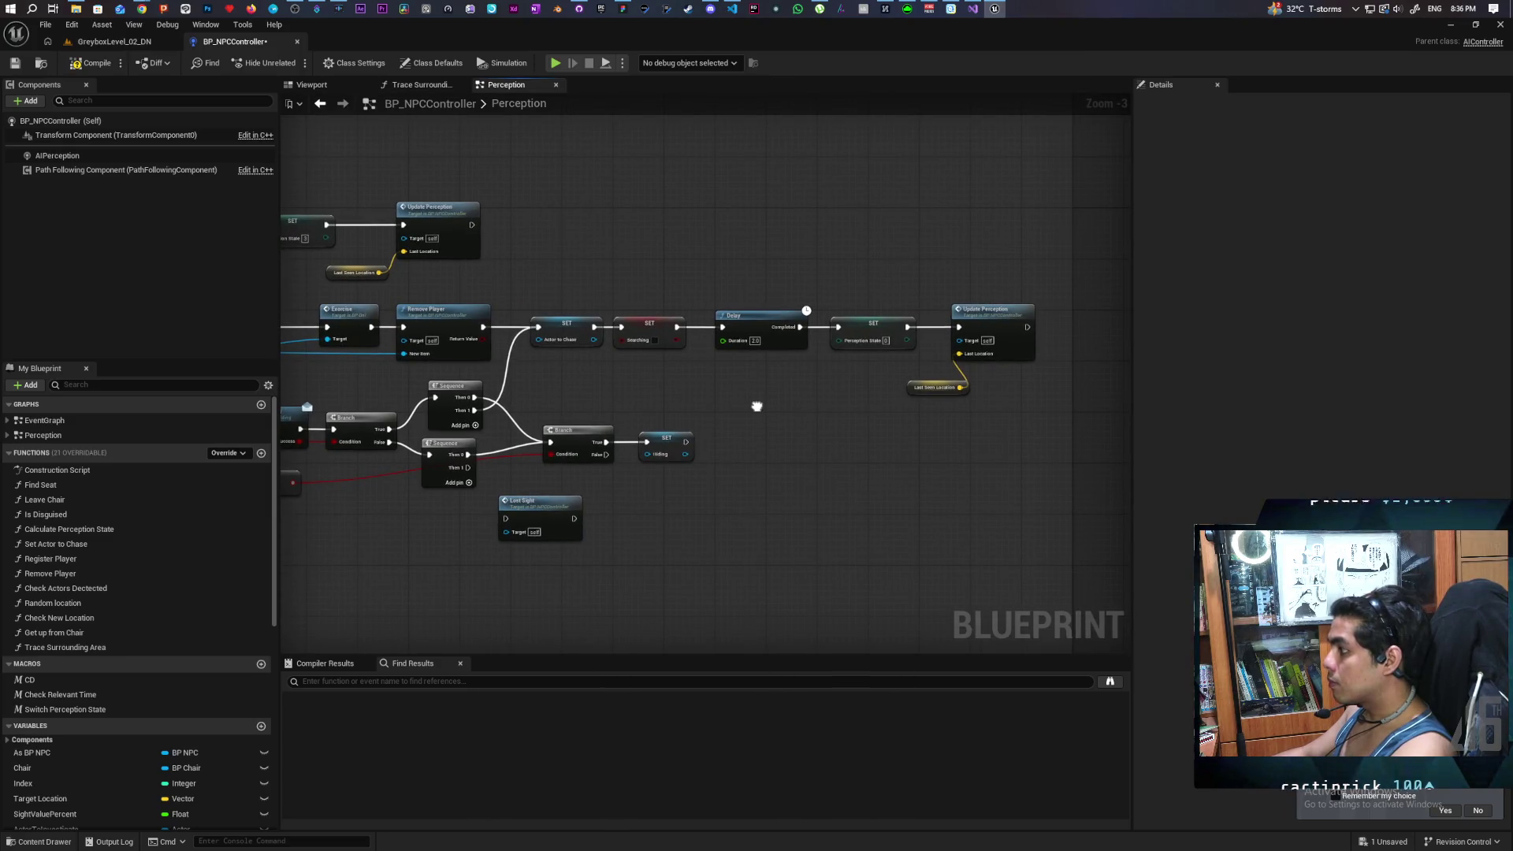
{"action": "mouse_move", "coordinate": [949, 361]}
{"action": "left_mouse_down"}
{"action": "mouse_move", "coordinate": [983, 414]}
{"action": "mouse_move", "coordinate": [872, 422]}
{"action": "mouse_move", "coordinate": [889, 414]}
{"action": "left_mouse_up"}
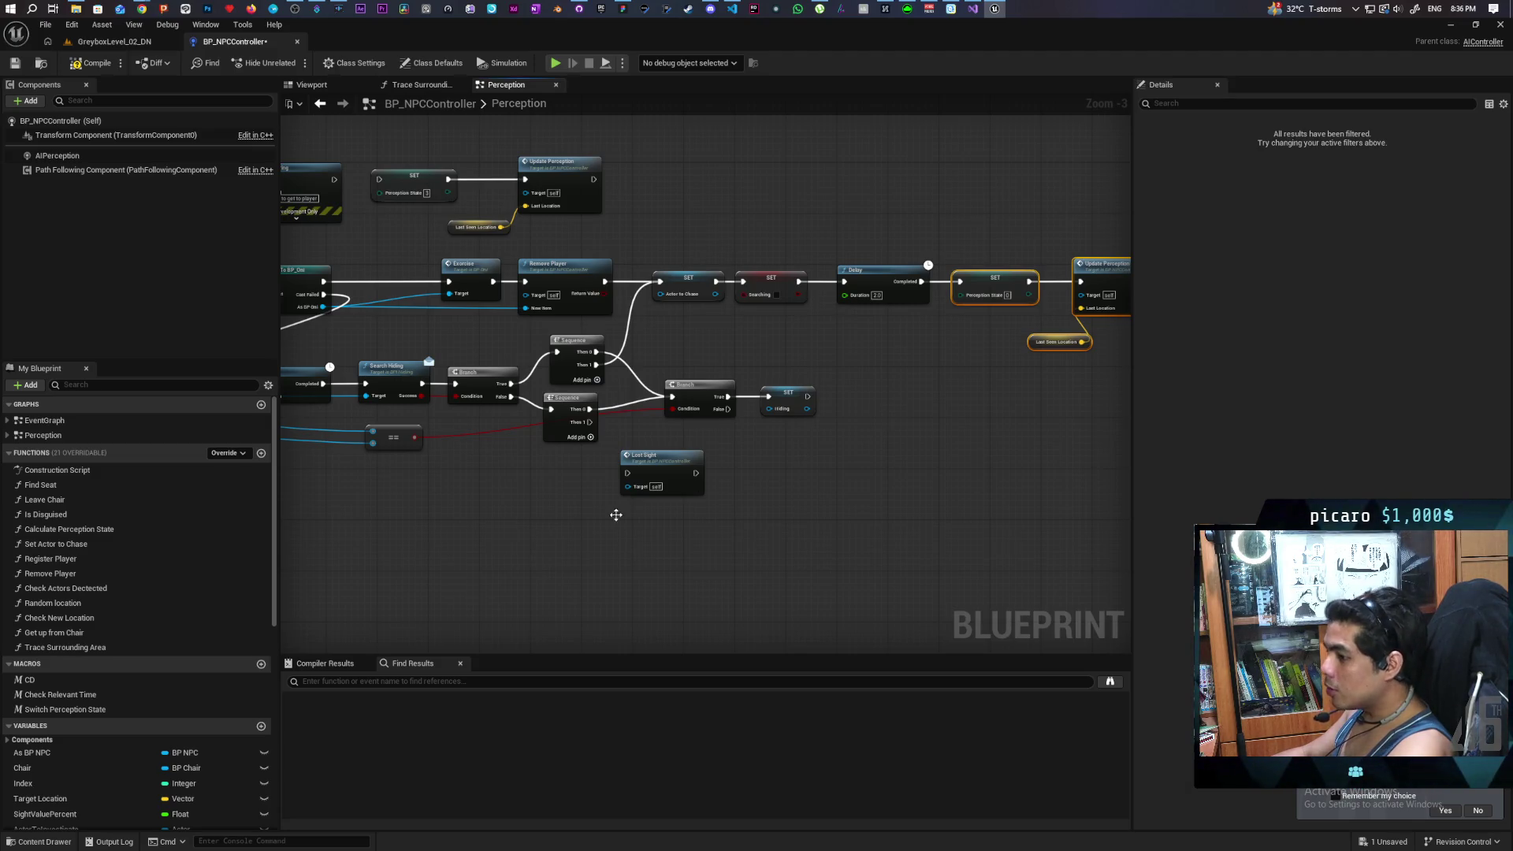
{"action": "scroll", "coordinate": [156, 753], "scroll_direction": "down", "scroll_amount": 10}
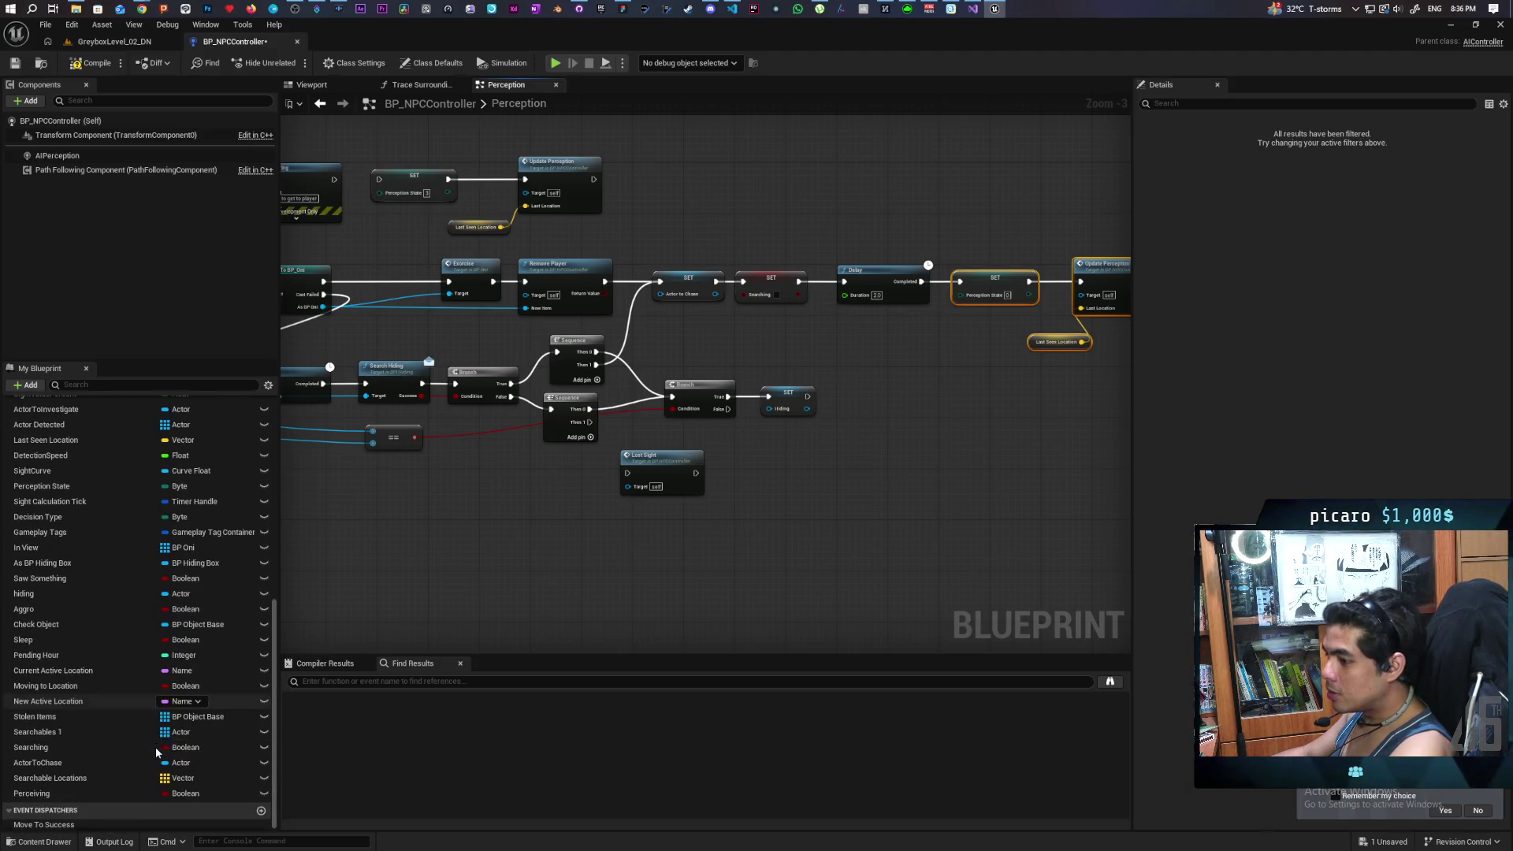
Step: Add a Perceiving branch and wire the Sequence's Then 1 output into it
{"action": "mouse_move", "coordinate": [82, 794]}
{"action": "left_mouse_down"}
{"action": "mouse_move", "coordinate": [463, 507]}
{"action": "mouse_move", "coordinate": [512, 529]}
{"action": "mouse_move", "coordinate": [652, 512]}
{"action": "mouse_move", "coordinate": [617, 603]}
{"action": "mouse_move", "coordinate": [694, 532]}
{"action": "left_mouse_up"}
{"action": "right_click", "coordinate": [631, 498]}
{"action": "left_click", "coordinate": [667, 612]}
{"action": "mouse_move", "coordinate": [664, 470]}
{"action": "left_mouse_down"}
{"action": "mouse_move", "coordinate": [671, 521]}
{"action": "mouse_move", "coordinate": [700, 551]}
{"action": "left_mouse_up"}
{"action": "left_click", "coordinate": [724, 502]}
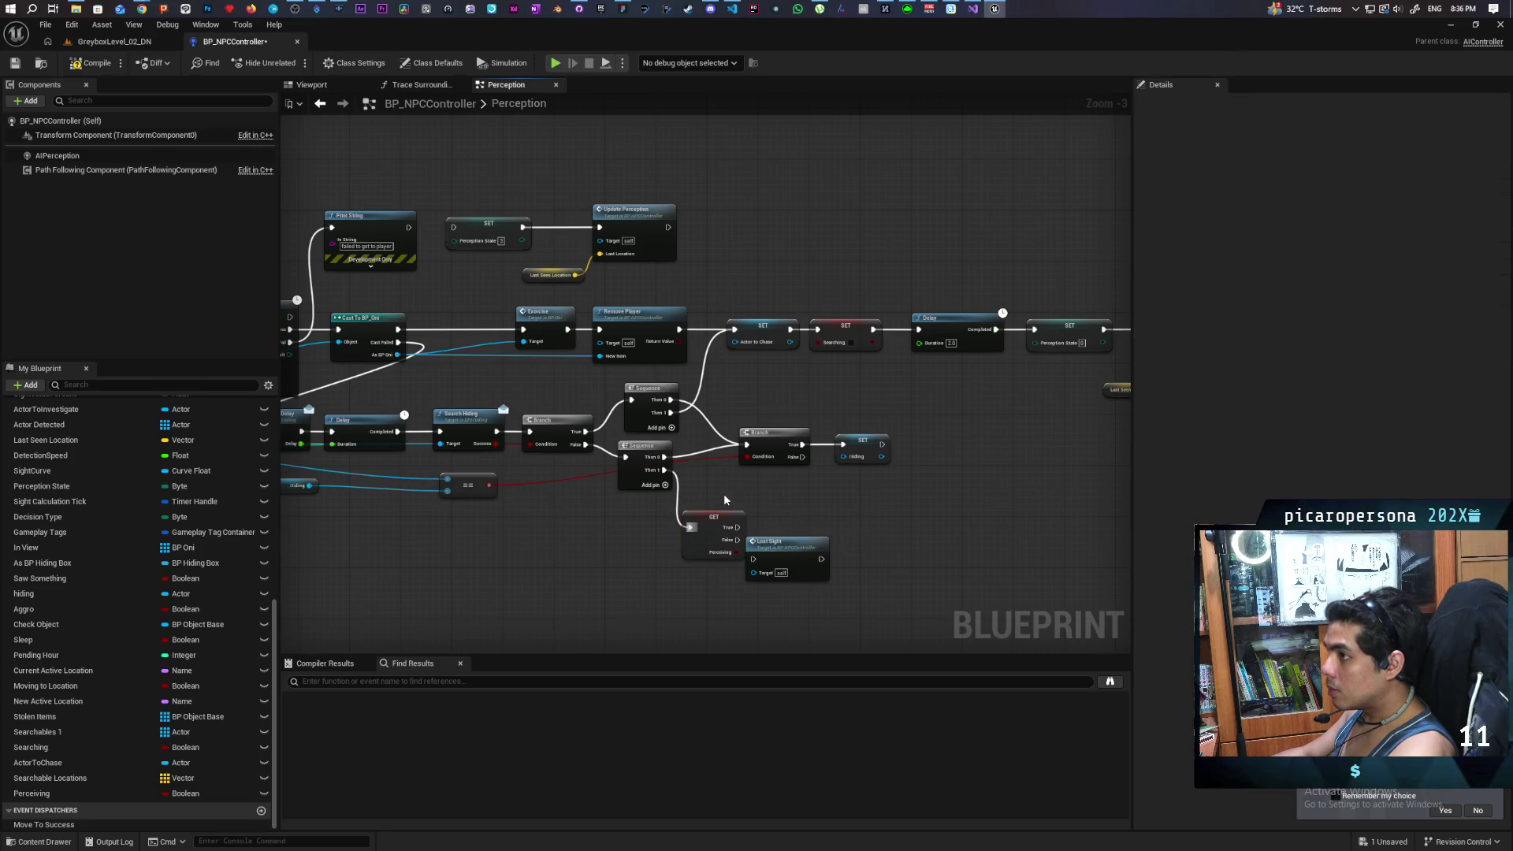
Step: Inspect the Lost Sight node and Delay chain, undoing the last change to make room
{"action": "scroll", "coordinate": [726, 500], "scroll_direction": "up", "scroll_amount": 4}
{"action": "left_click", "coordinate": [753, 476]}
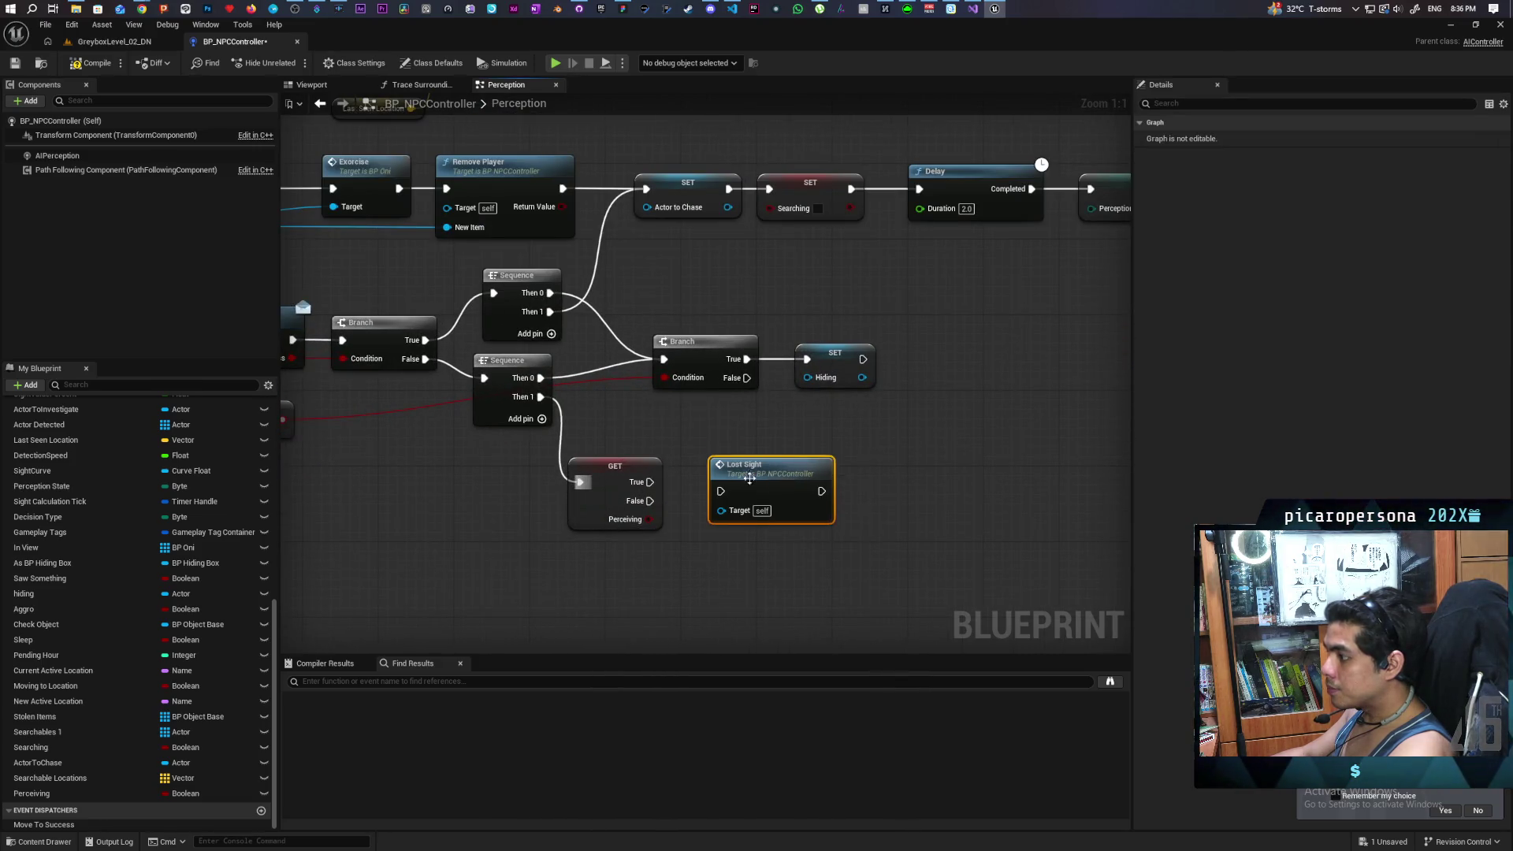
{"action": "mouse_move", "coordinate": [624, 542]}
{"action": "left_mouse_down"}
{"action": "mouse_move", "coordinate": [652, 509]}
{"action": "mouse_move", "coordinate": [781, 526]}
{"action": "left_mouse_up"}
{"action": "scroll", "coordinate": [756, 544], "scroll_direction": "down", "scroll_amount": 2}
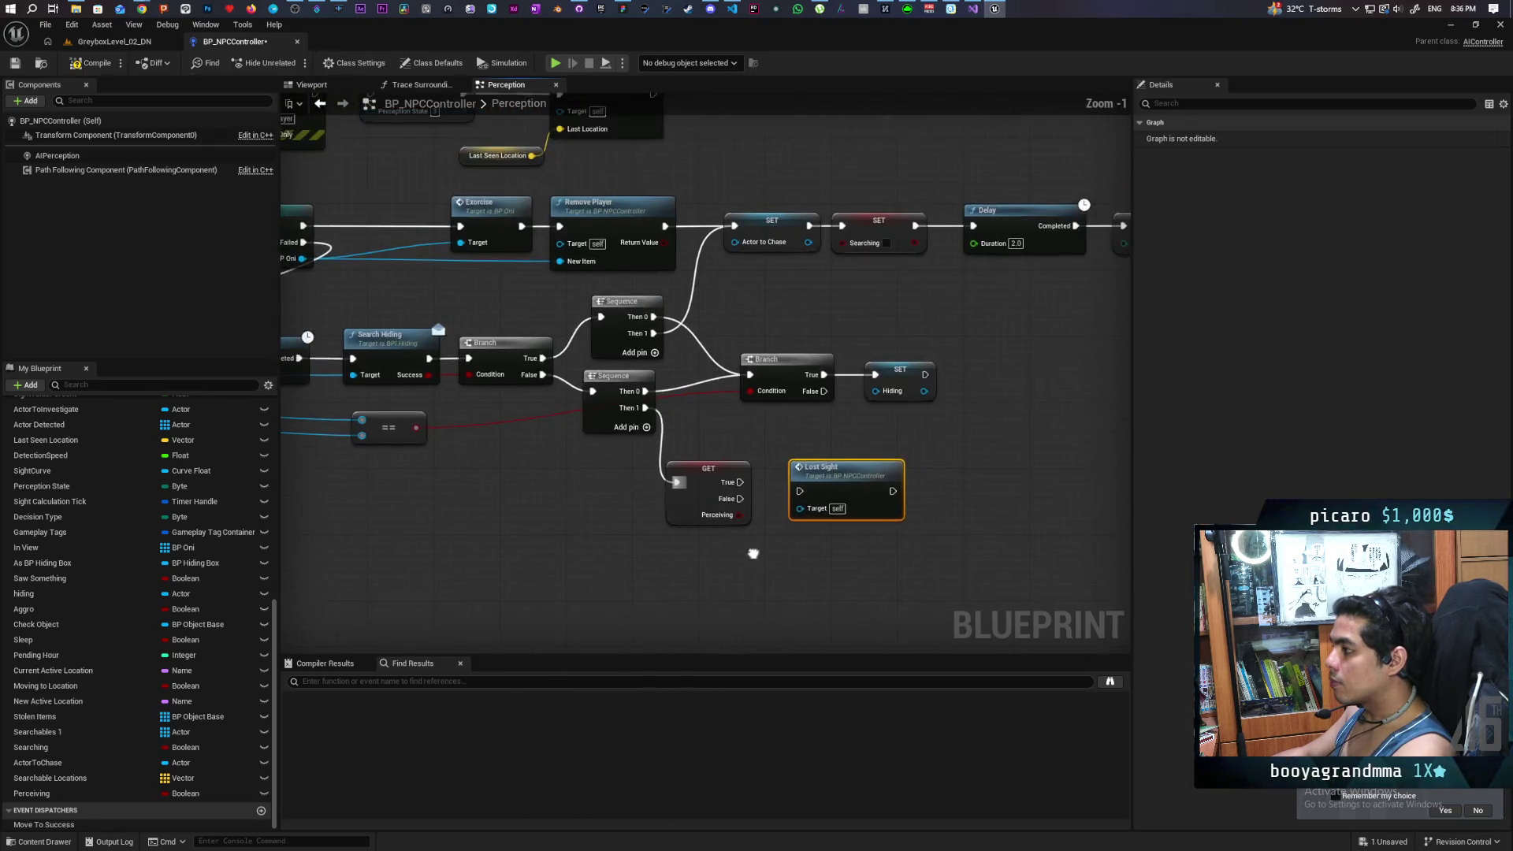
{"action": "left_click_drag", "start_coordinate": [758, 556], "coordinate": [723, 556]}
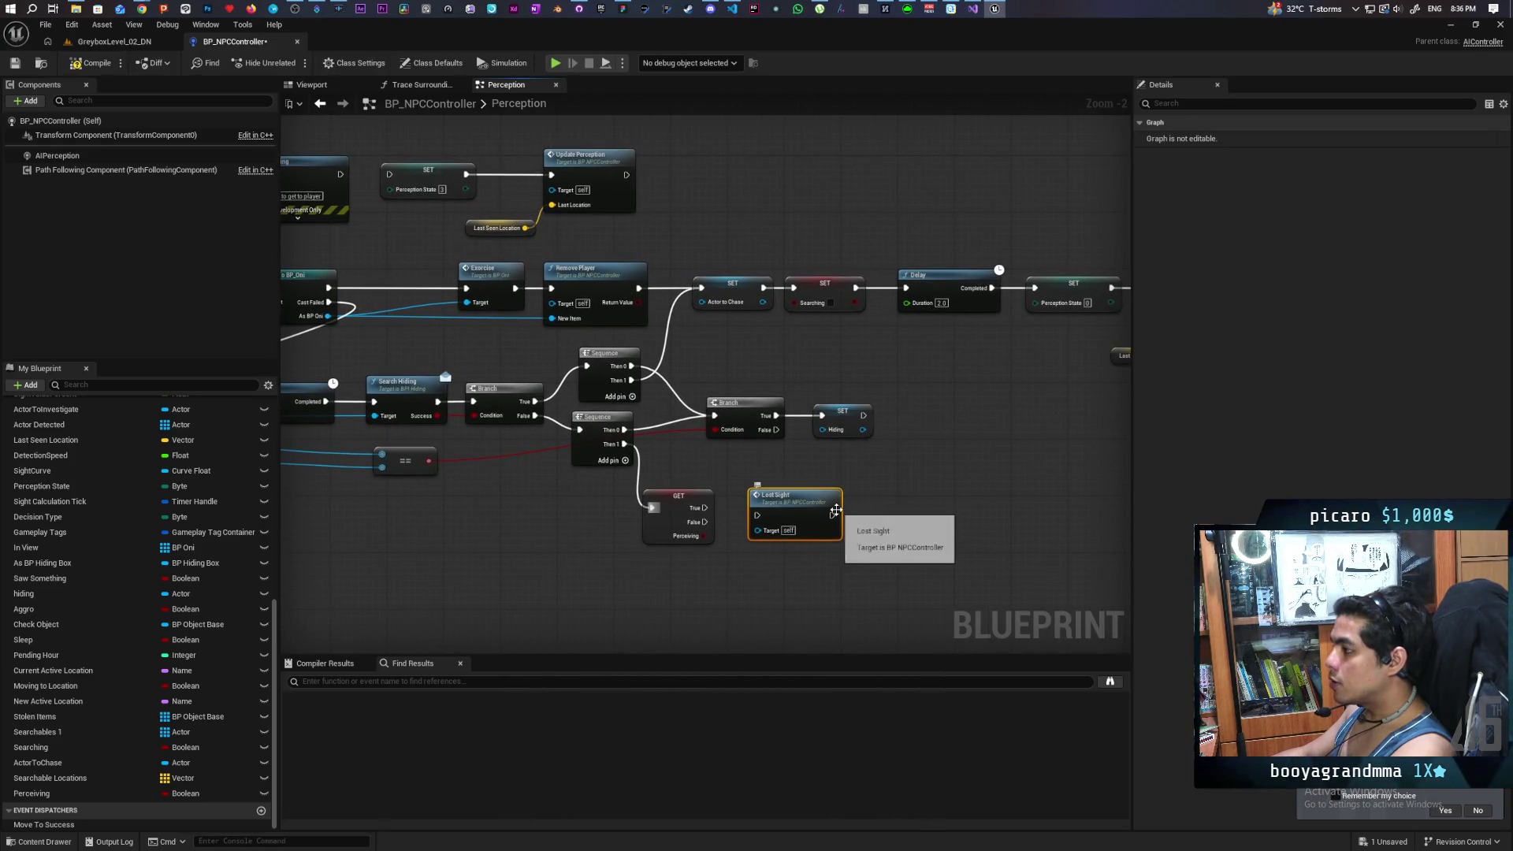
{"action": "scroll", "coordinate": [927, 491], "scroll_direction": "down", "scroll_amount": 2}
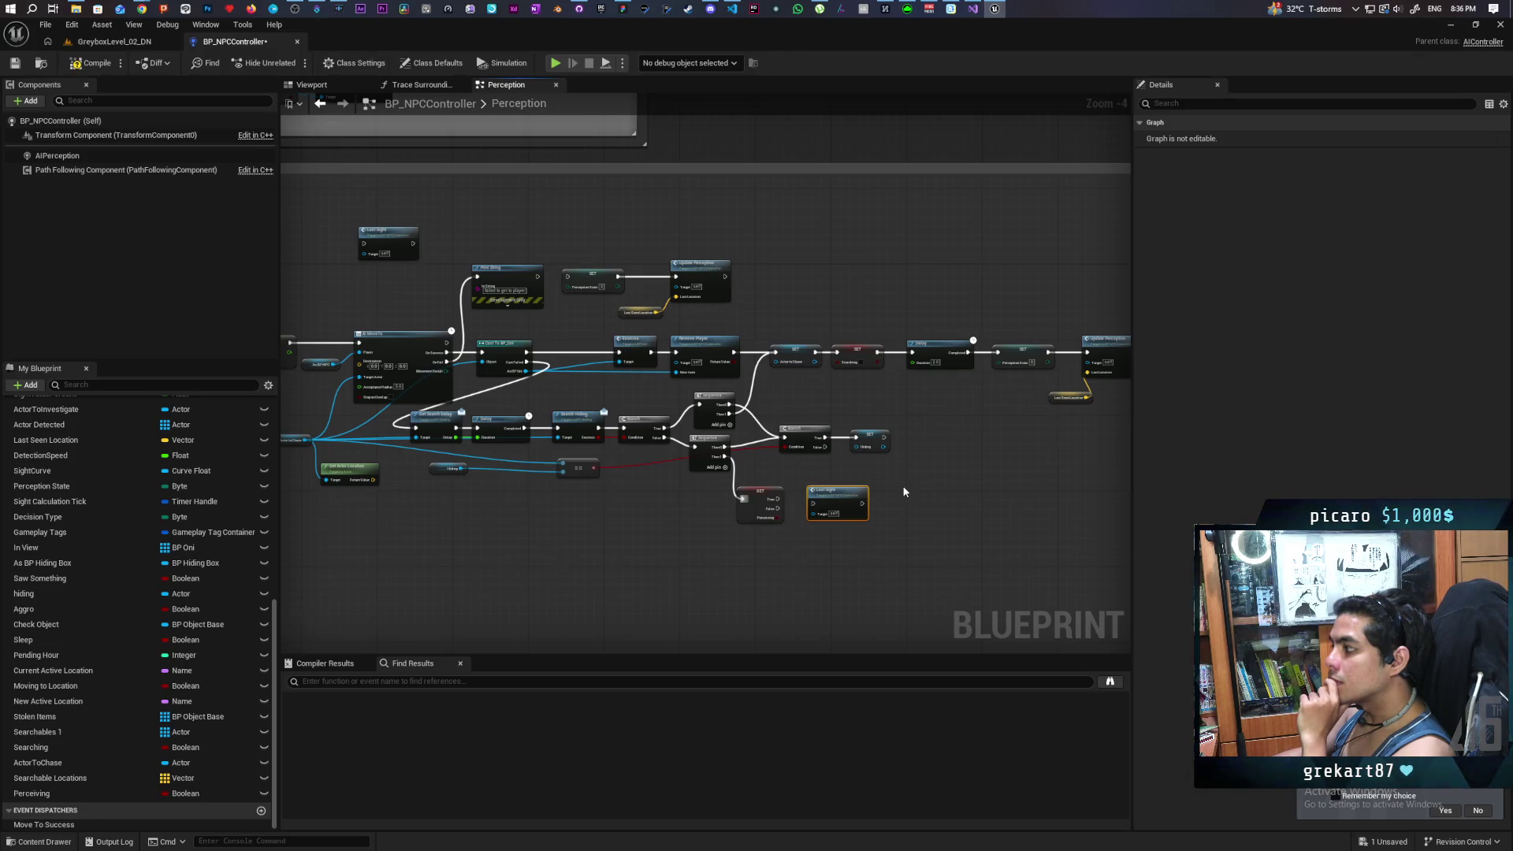
{"action": "scroll", "coordinate": [905, 492], "scroll_direction": "up", "scroll_amount": 1}
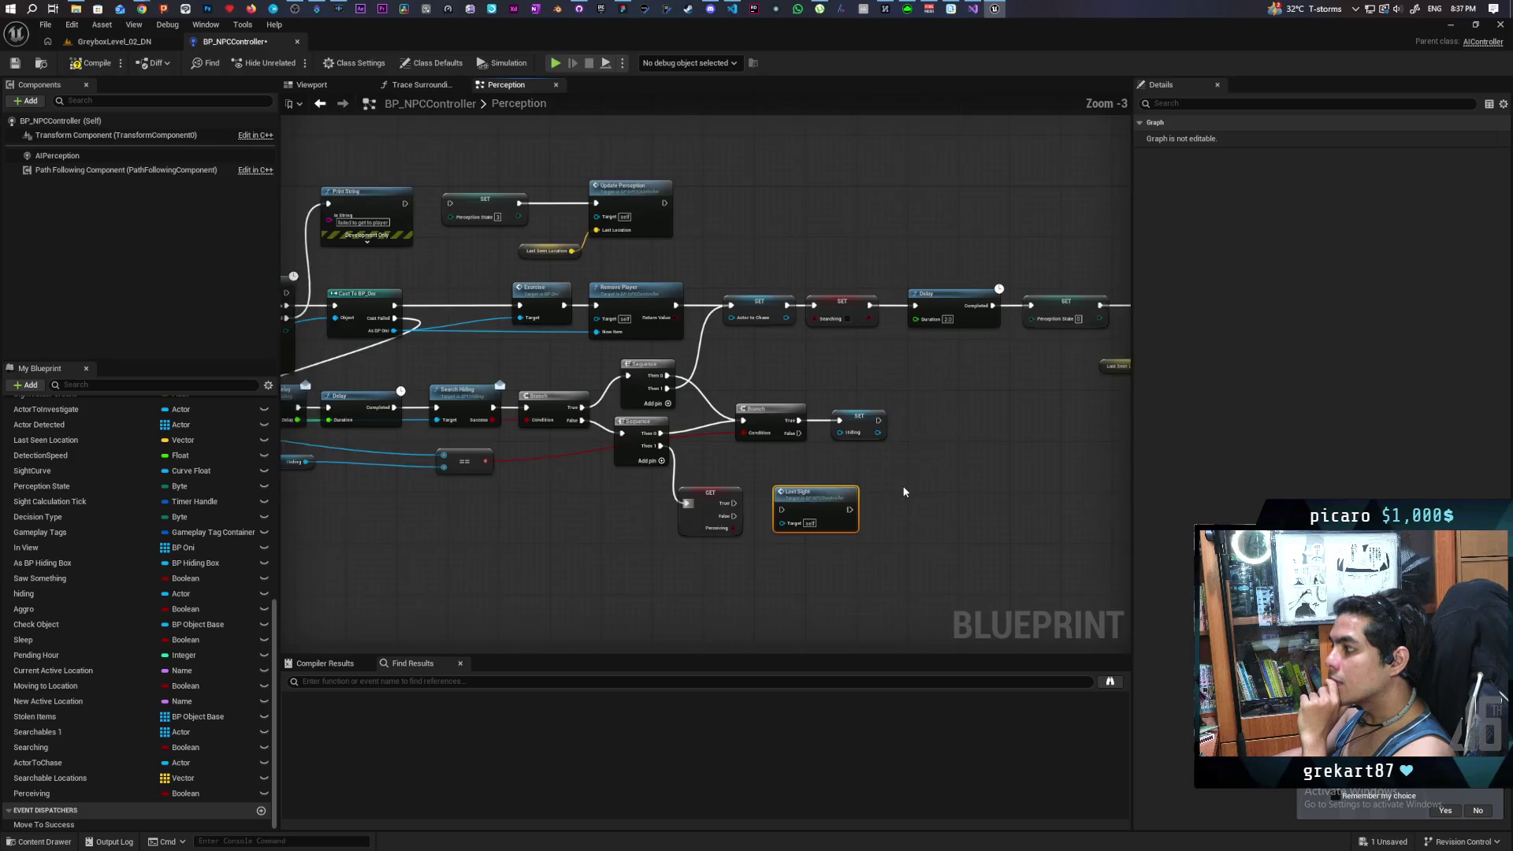
{"action": "scroll", "coordinate": [906, 487], "scroll_direction": "up", "scroll_amount": 1}
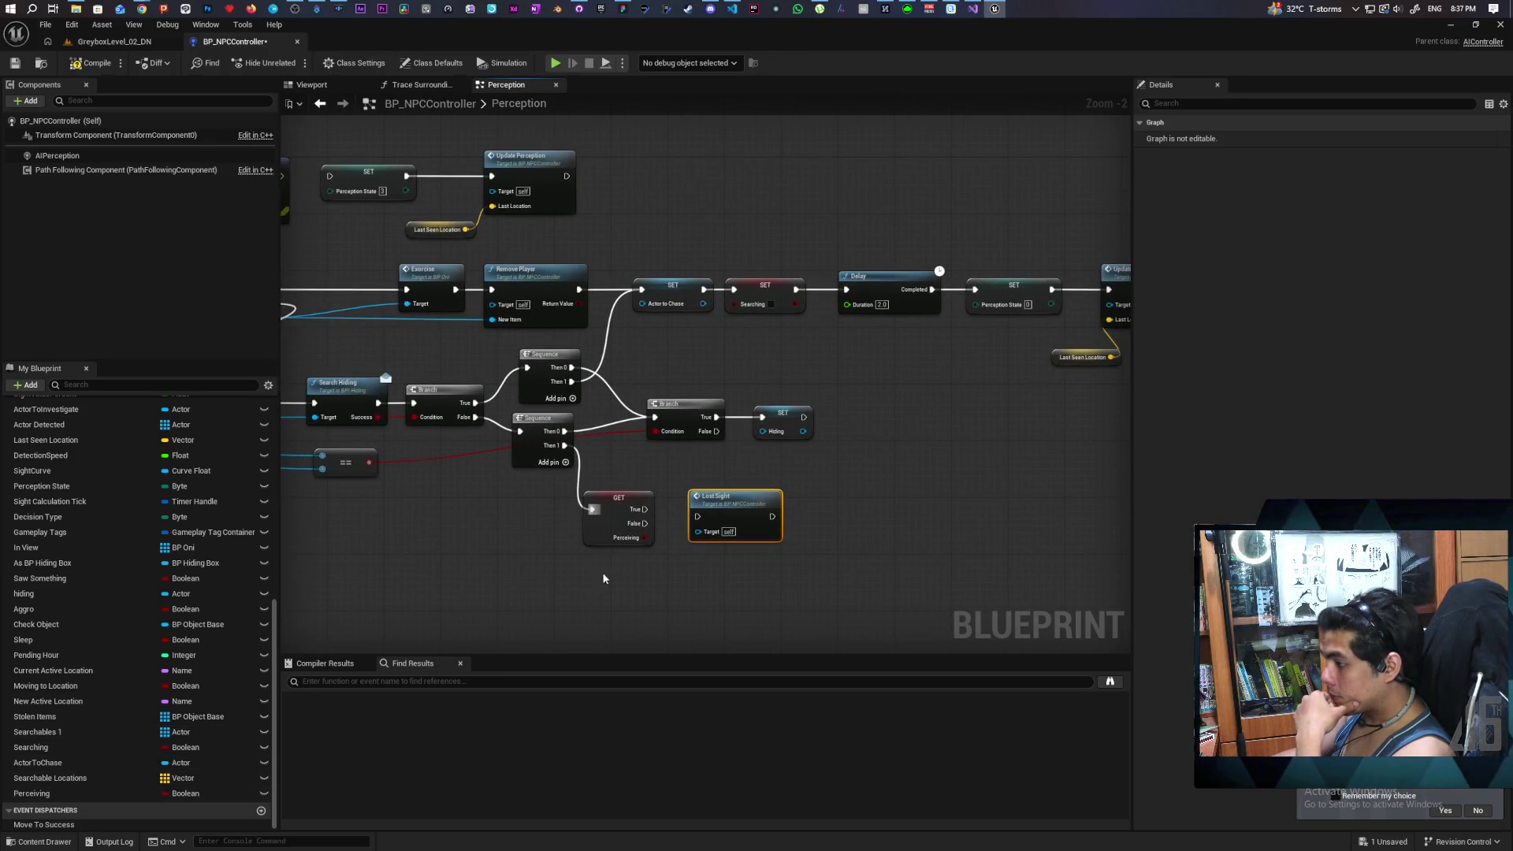
{"action": "key", "text": "ctrl+z"}
Step: Add a Set Perceiving node on True, chain it into the Perception State SET, and save
{"action": "mouse_move", "coordinate": [57, 793]}
{"action": "left_mouse_down"}
{"action": "mouse_move", "coordinate": [565, 618]}
{"action": "mouse_move", "coordinate": [607, 513]}
{"action": "mouse_move", "coordinate": [753, 515]}
{"action": "left_mouse_up"}
{"action": "mouse_move", "coordinate": [730, 556]}
{"action": "left_mouse_down"}
{"action": "mouse_move", "coordinate": [631, 619]}
{"action": "mouse_move", "coordinate": [611, 613]}
{"action": "left_mouse_up"}
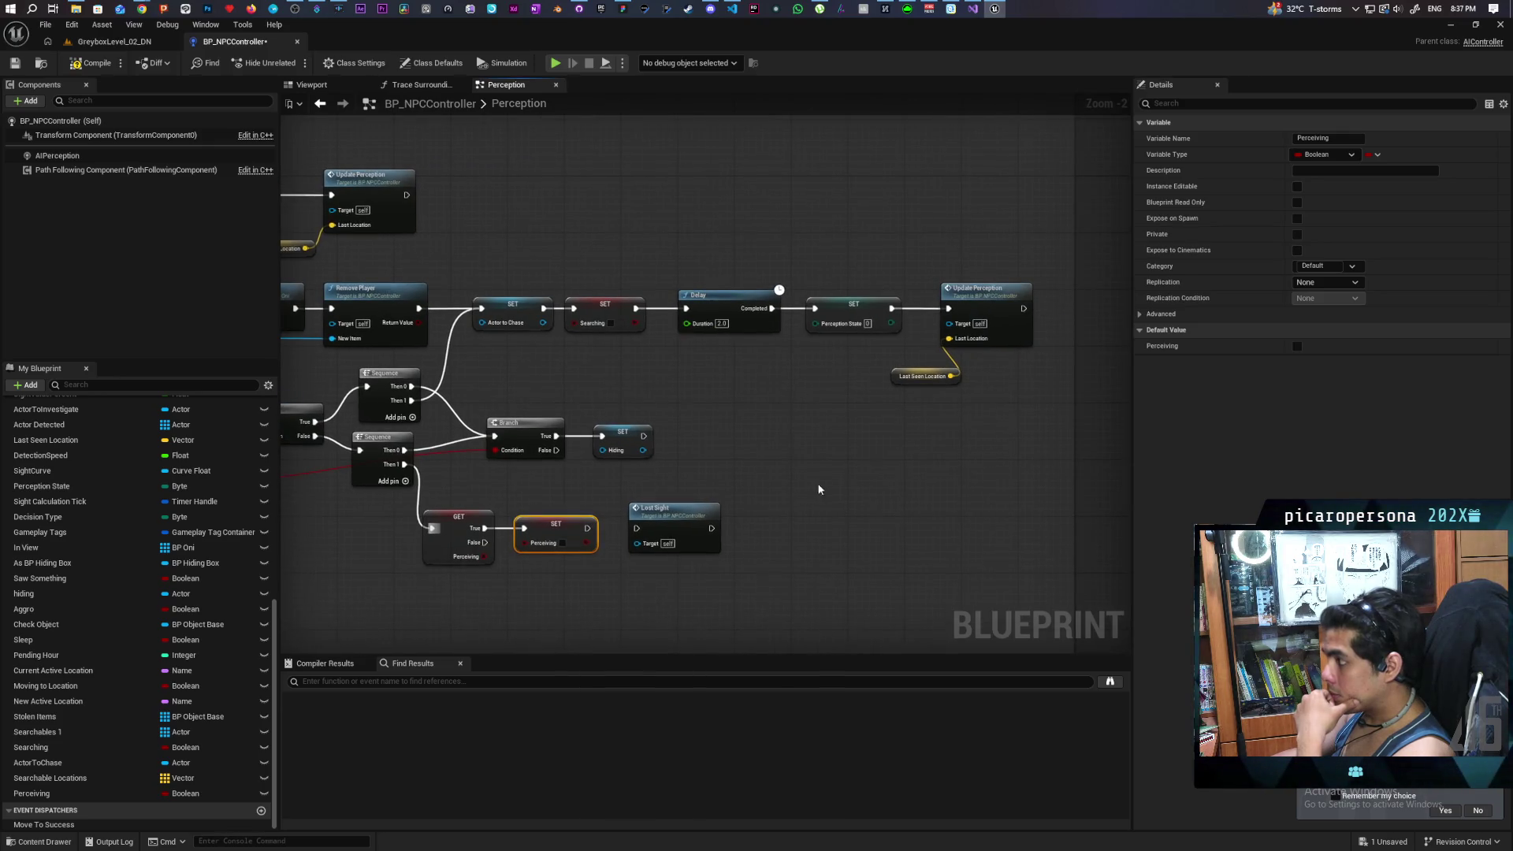
{"action": "left_click_drag", "start_coordinate": [677, 514], "coordinate": [725, 446]}
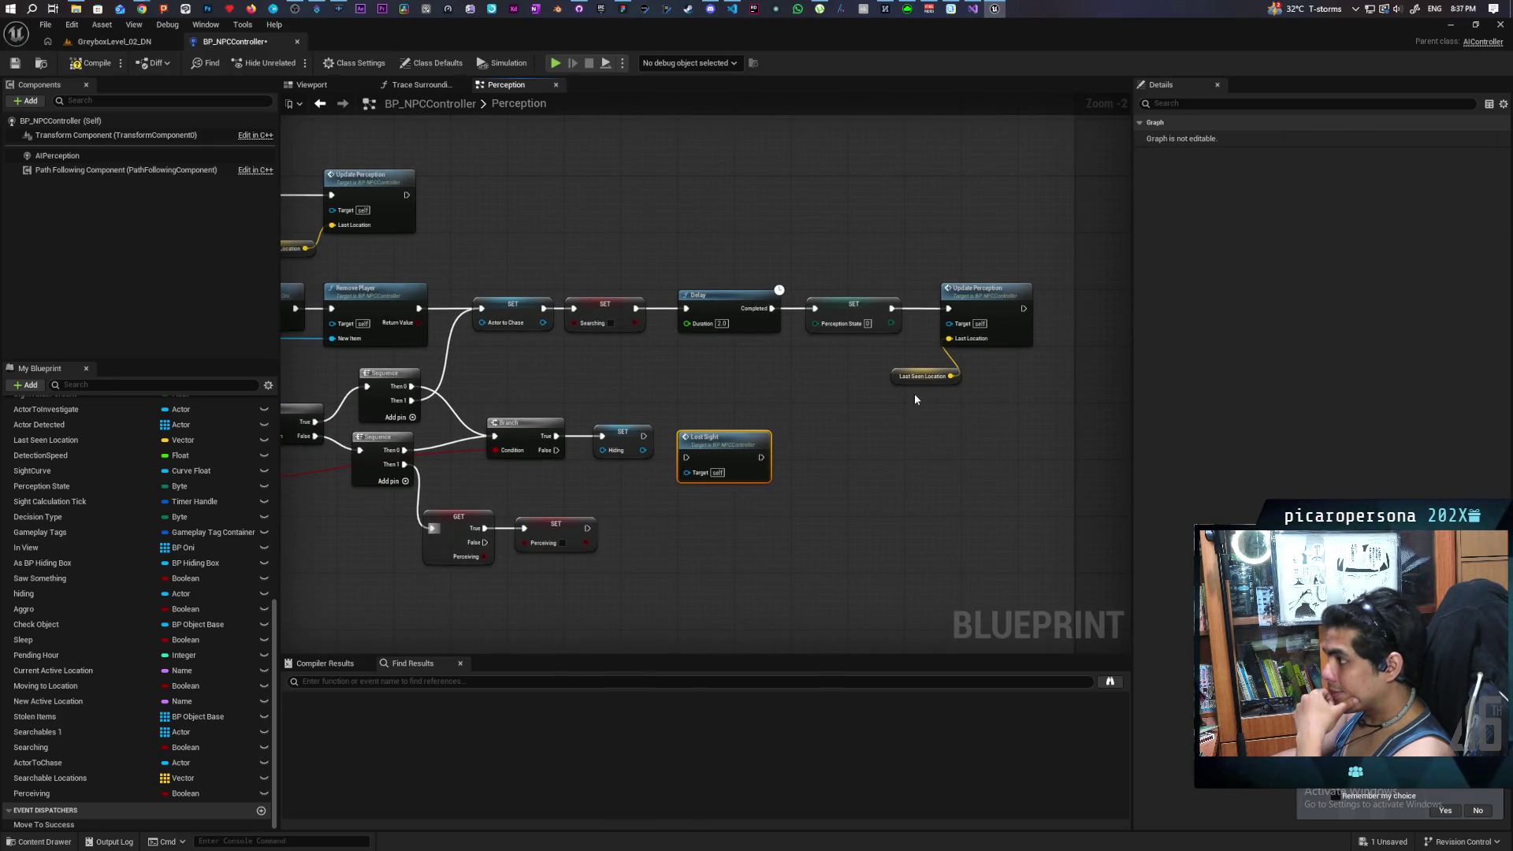
{"action": "left_click_drag", "start_coordinate": [858, 271], "coordinate": [981, 398]}
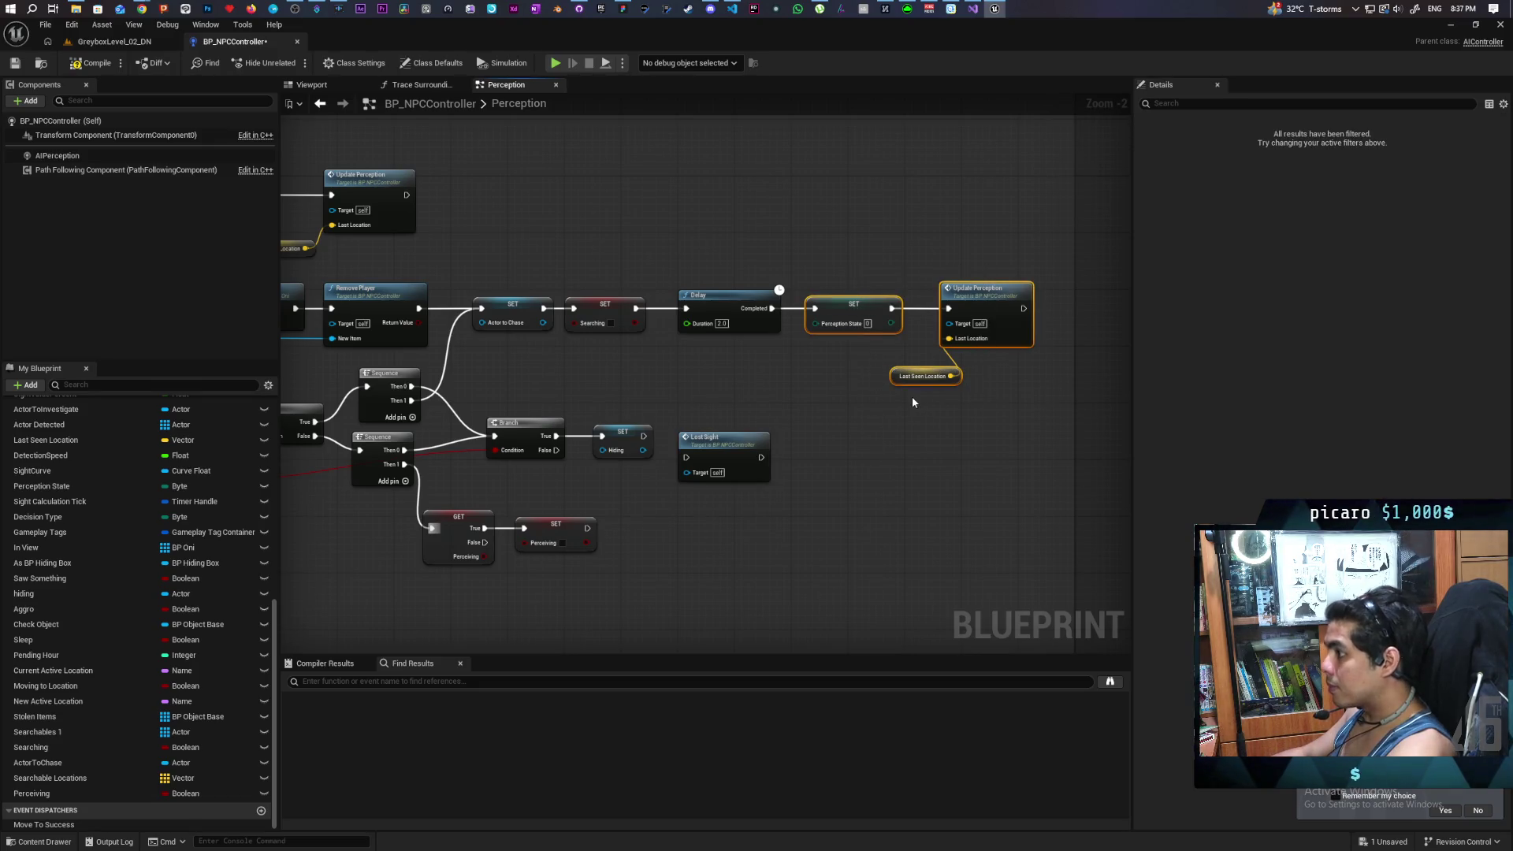
{"action": "left_click_drag", "start_coordinate": [586, 528], "coordinate": [817, 315]}
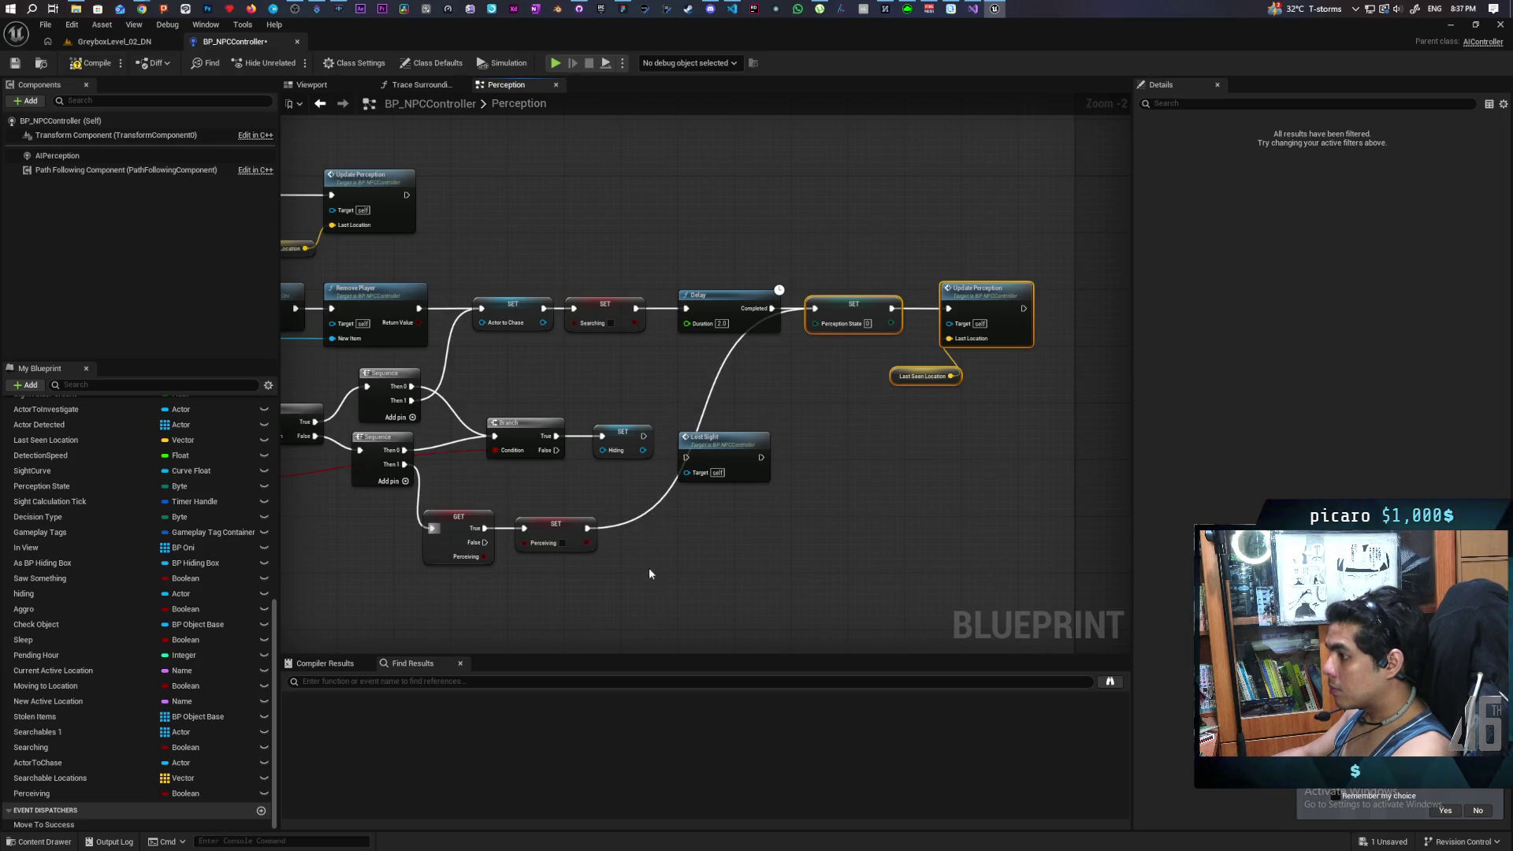
{"action": "key", "text": "ctrl+s"}
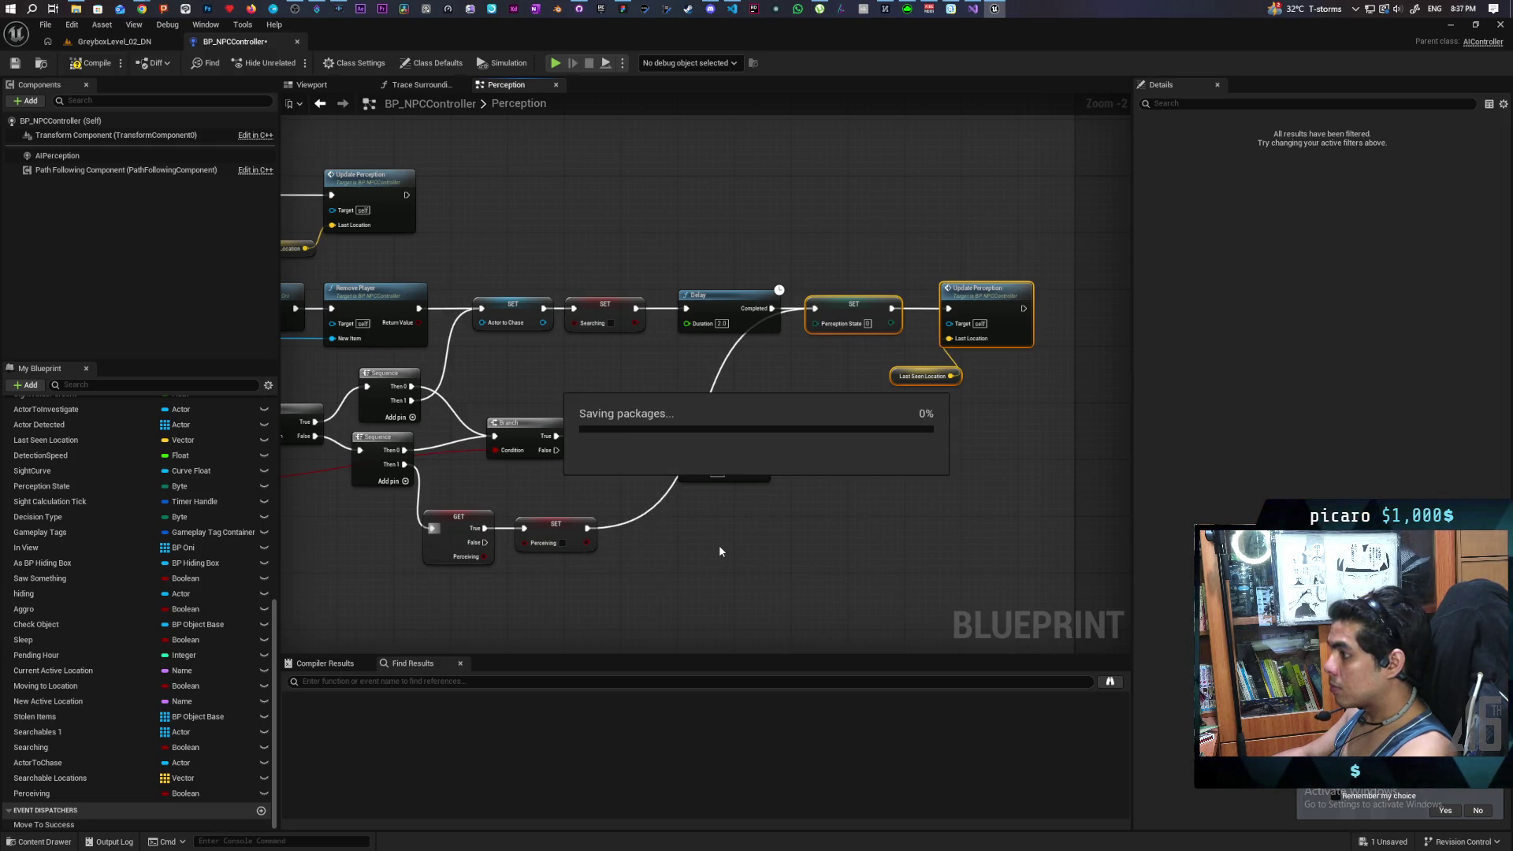
Step: Move Lost Sight below the Perceiving check and wire the check's False pin into it
{"action": "left_click_drag", "start_coordinate": [679, 555], "coordinate": [918, 490]}
{"action": "scroll", "coordinate": [919, 490], "scroll_direction": "down", "scroll_amount": 1}
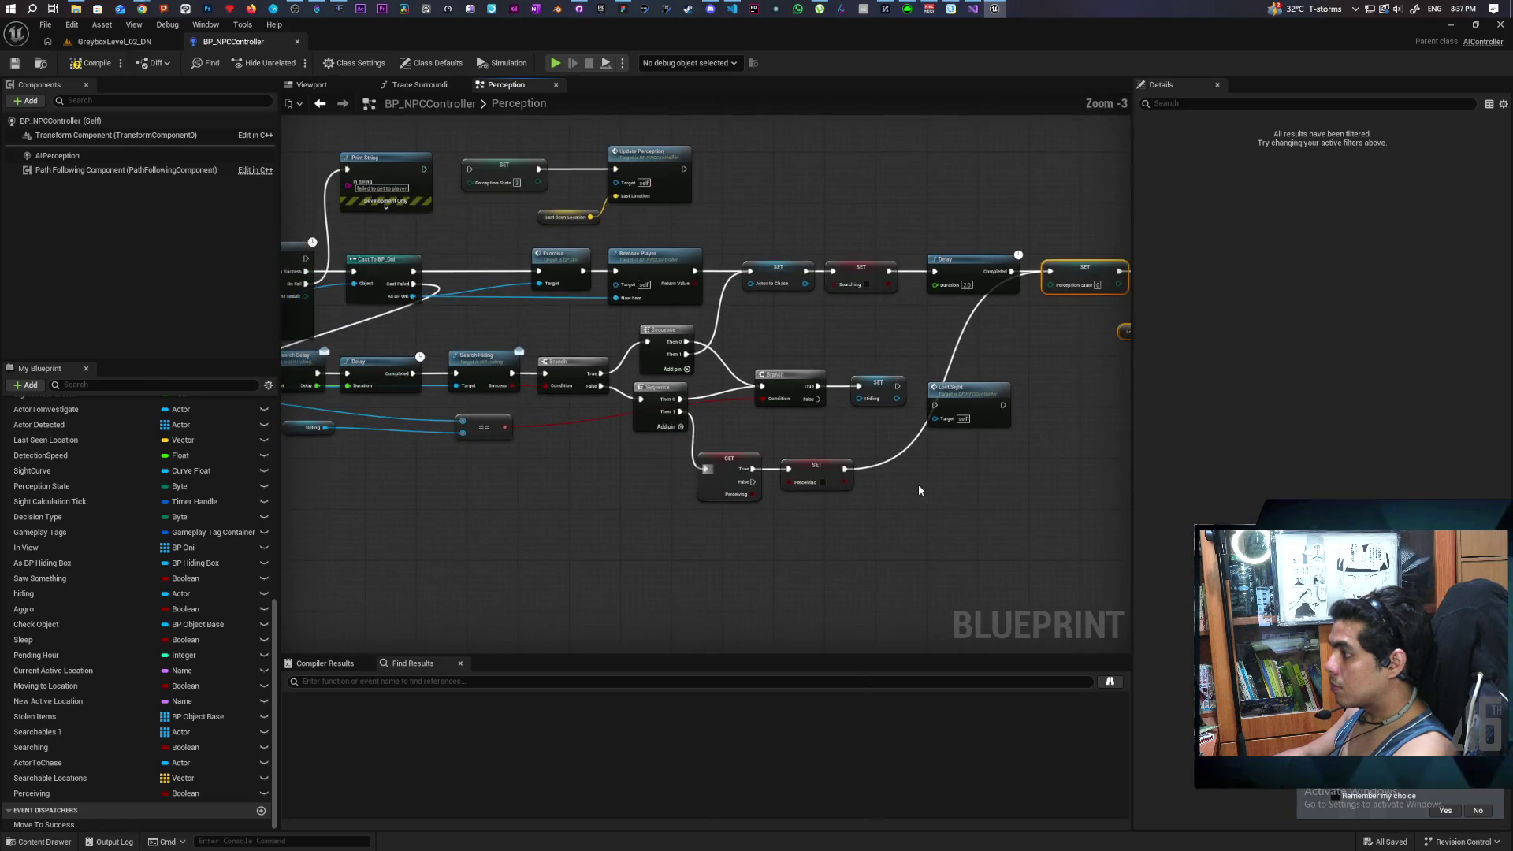
{"action": "scroll", "coordinate": [861, 500], "scroll_direction": "down", "scroll_amount": 3}
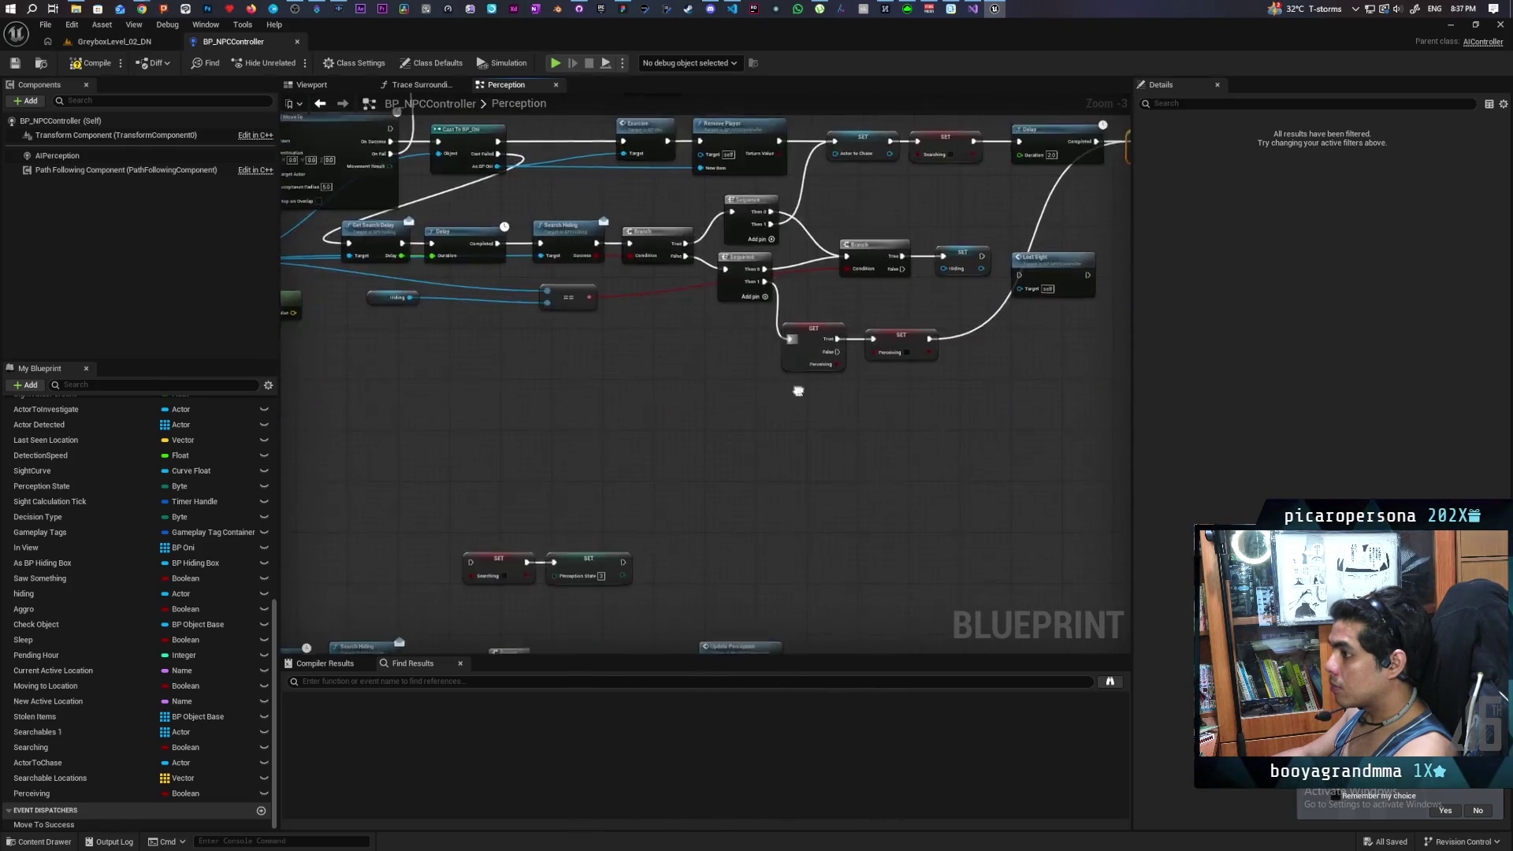
{"action": "scroll", "coordinate": [791, 443], "scroll_direction": "up", "scroll_amount": 2}
{"action": "mouse_move", "coordinate": [791, 443]}
{"action": "left_mouse_down"}
{"action": "mouse_move", "coordinate": [763, 306]}
{"action": "mouse_move", "coordinate": [747, 310]}
{"action": "mouse_move", "coordinate": [776, 366]}
{"action": "left_mouse_up"}
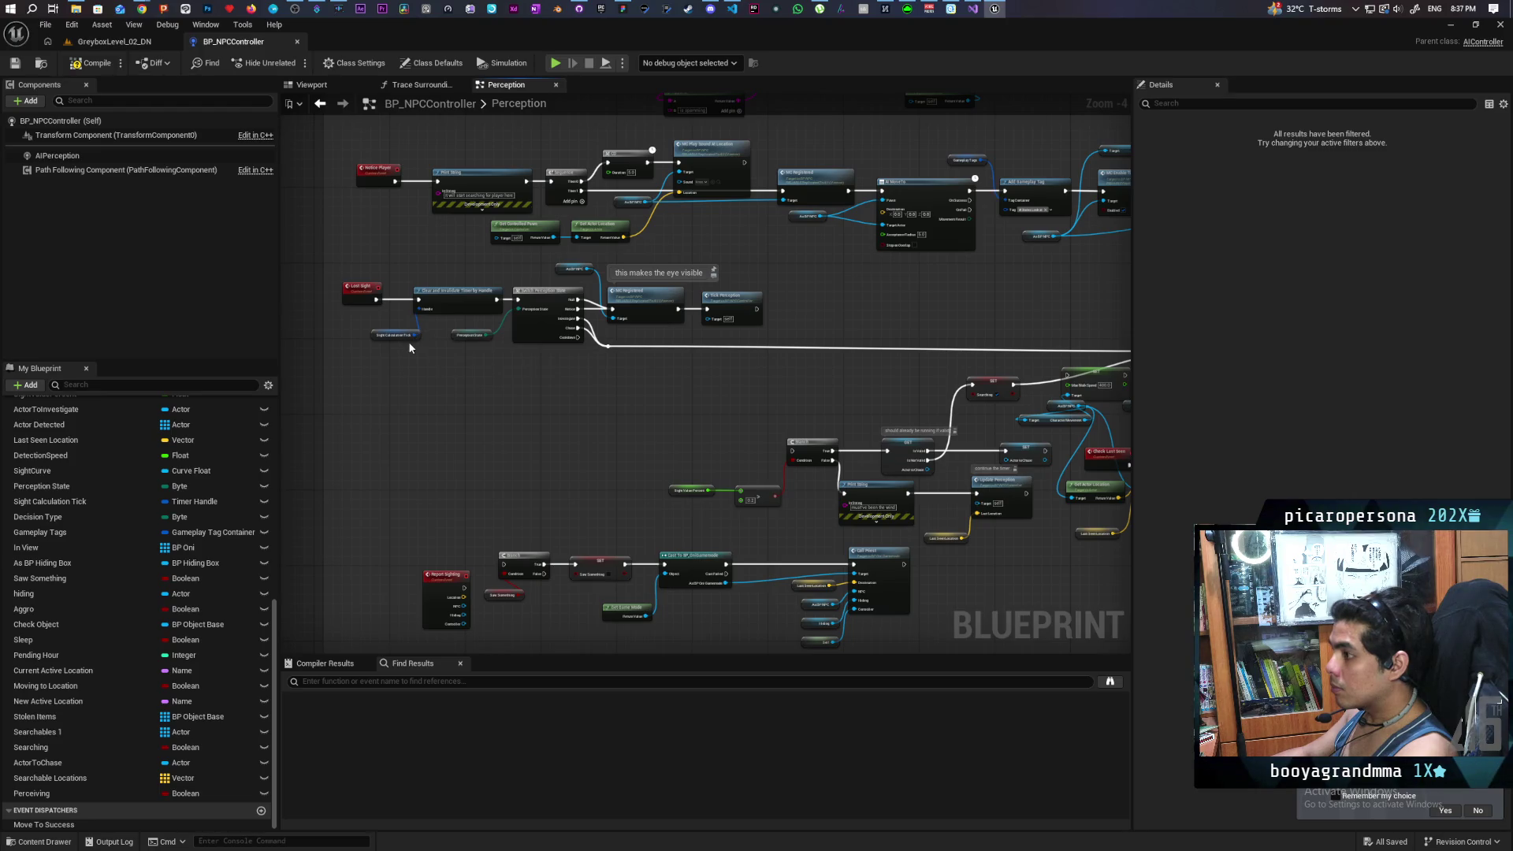
{"action": "scroll", "coordinate": [405, 352], "scroll_direction": "up", "scroll_amount": 2}
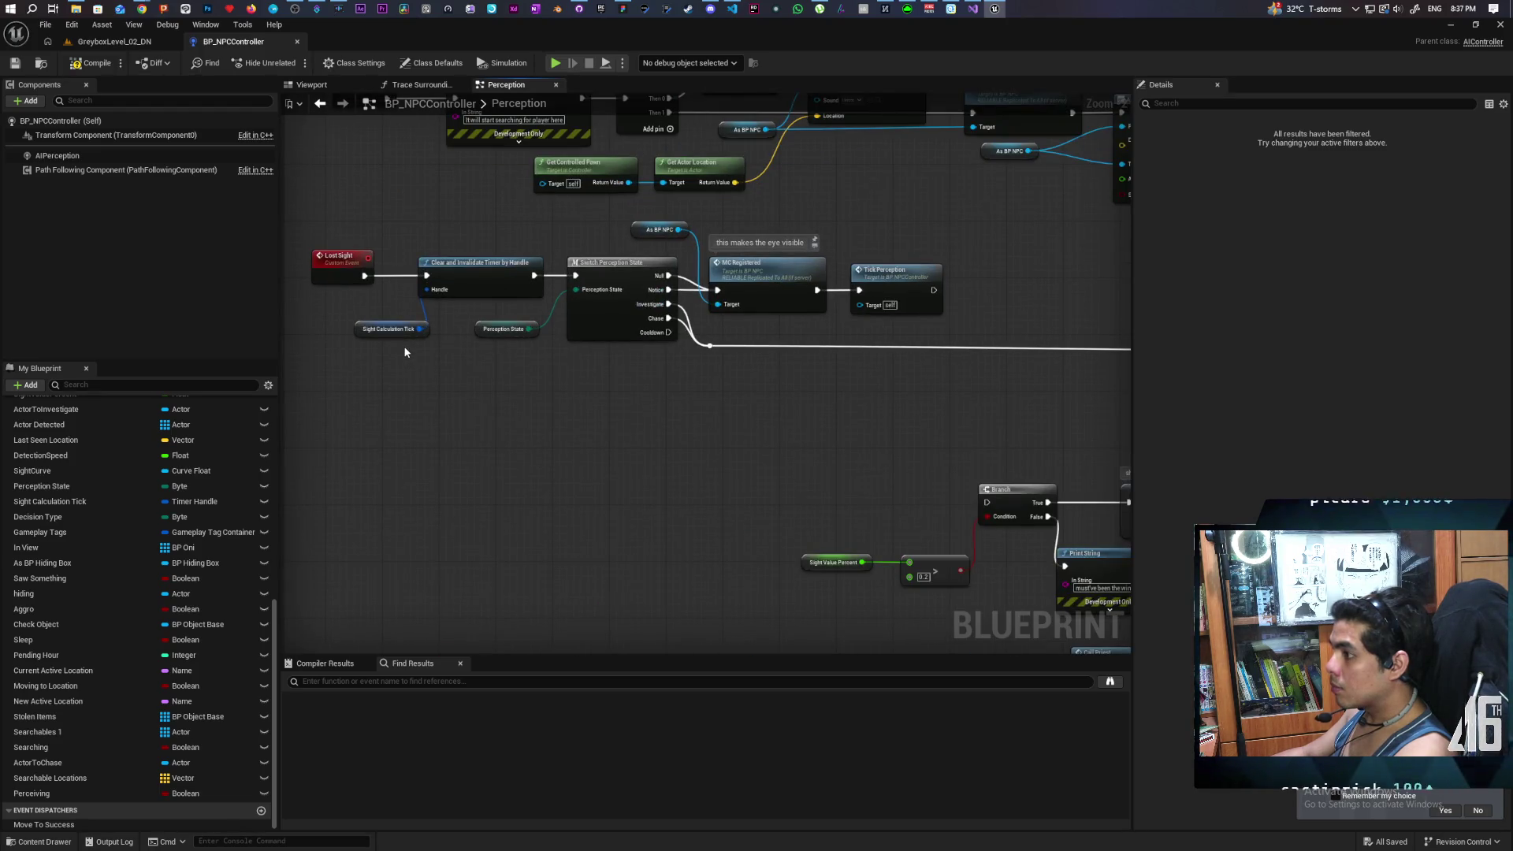
{"action": "scroll", "coordinate": [405, 353], "scroll_direction": "down", "scroll_amount": 2}
{"action": "mouse_move", "coordinate": [405, 352]}
{"action": "left_mouse_down"}
{"action": "mouse_move", "coordinate": [429, 423]}
{"action": "mouse_move", "coordinate": [760, 472]}
{"action": "left_mouse_up"}
{"action": "scroll", "coordinate": [760, 471], "scroll_direction": "up", "scroll_amount": 2}
{"action": "mouse_move", "coordinate": [788, 346]}
{"action": "left_mouse_down"}
{"action": "mouse_move", "coordinate": [693, 465]}
{"action": "mouse_move", "coordinate": [600, 488]}
{"action": "mouse_move", "coordinate": [604, 471]}
{"action": "mouse_move", "coordinate": [603, 501]}
{"action": "left_mouse_up"}
{"action": "left_click_drag", "start_coordinate": [628, 507], "coordinate": [642, 507]}
{"action": "mouse_move", "coordinate": [807, 410]}
{"action": "left_mouse_down"}
{"action": "mouse_move", "coordinate": [784, 473]}
{"action": "mouse_move", "coordinate": [815, 472]}
{"action": "left_mouse_up"}
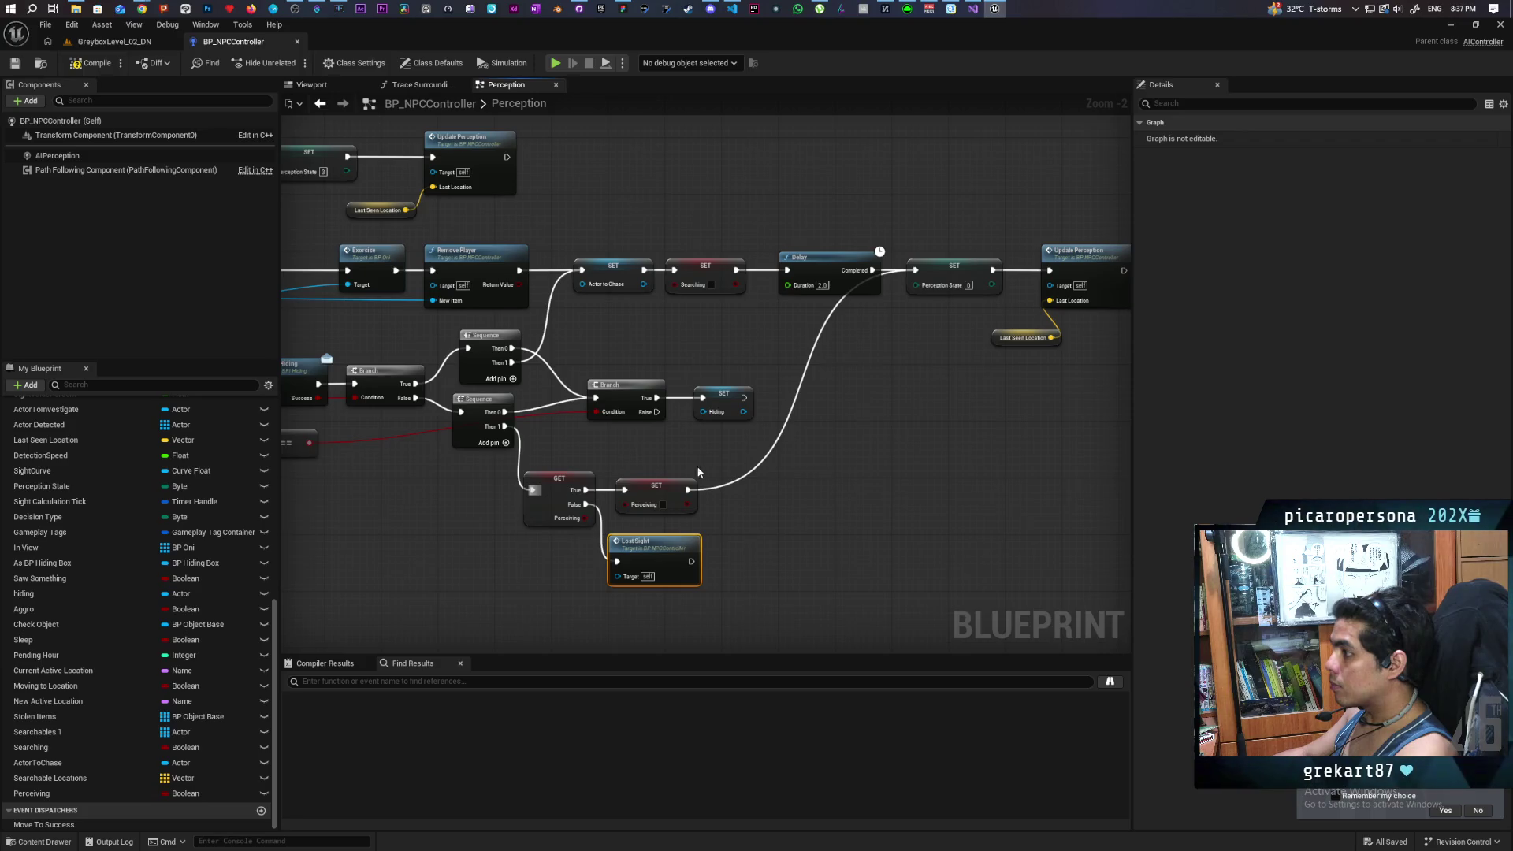
Step: Pan to the AI MoveTo section and move the Perception State update nodes up
{"action": "left_click_drag", "start_coordinate": [704, 471], "coordinate": [995, 500]}
{"action": "left_click_drag", "start_coordinate": [782, 360], "coordinate": [796, 424]}
{"action": "mouse_move", "coordinate": [469, 302]}
{"action": "left_mouse_down"}
{"action": "mouse_move", "coordinate": [660, 303]}
{"action": "mouse_move", "coordinate": [579, 300]}
{"action": "left_mouse_up"}
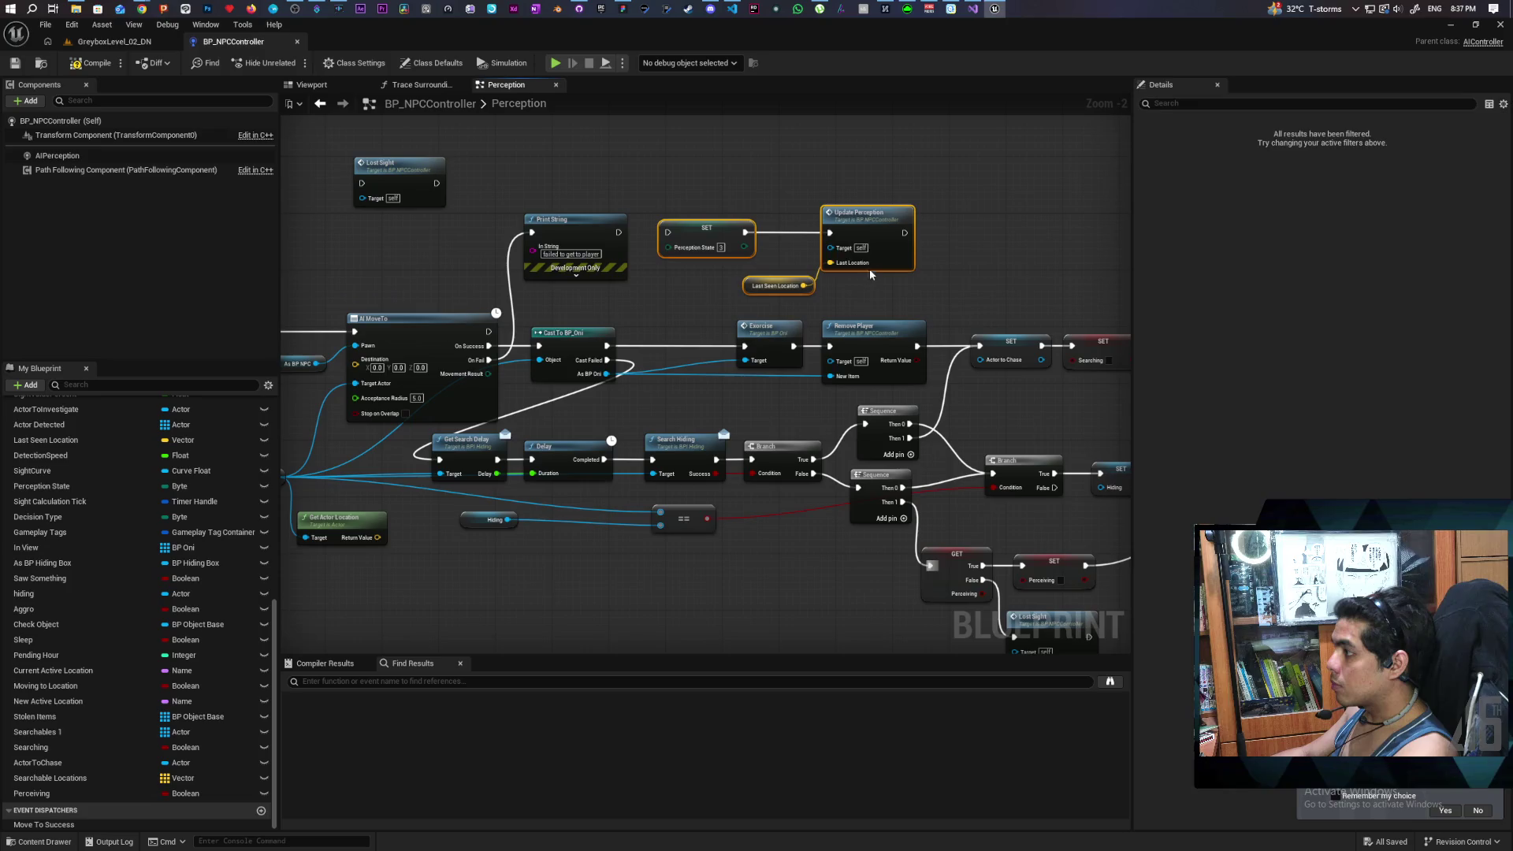
{"action": "left_click_drag", "start_coordinate": [870, 234], "coordinate": [884, 128]}
{"action": "mouse_move", "coordinate": [897, 266]}
{"action": "left_mouse_down"}
{"action": "mouse_move", "coordinate": [764, 277]}
{"action": "mouse_move", "coordinate": [476, 250]}
{"action": "mouse_move", "coordinate": [925, 223]}
{"action": "mouse_move", "coordinate": [594, 229]}
{"action": "mouse_move", "coordinate": [720, 205]}
{"action": "mouse_move", "coordinate": [507, 193]}
{"action": "mouse_move", "coordinate": [700, 197]}
{"action": "left_mouse_up"}
Step: Wire Print String's exec output into the Perceiving check, then return to GreyboxLevel_02_DN
{"action": "mouse_move", "coordinate": [380, 167]}
{"action": "left_mouse_down"}
{"action": "mouse_move", "coordinate": [654, 536]}
{"action": "mouse_move", "coordinate": [694, 500]}
{"action": "left_mouse_up"}
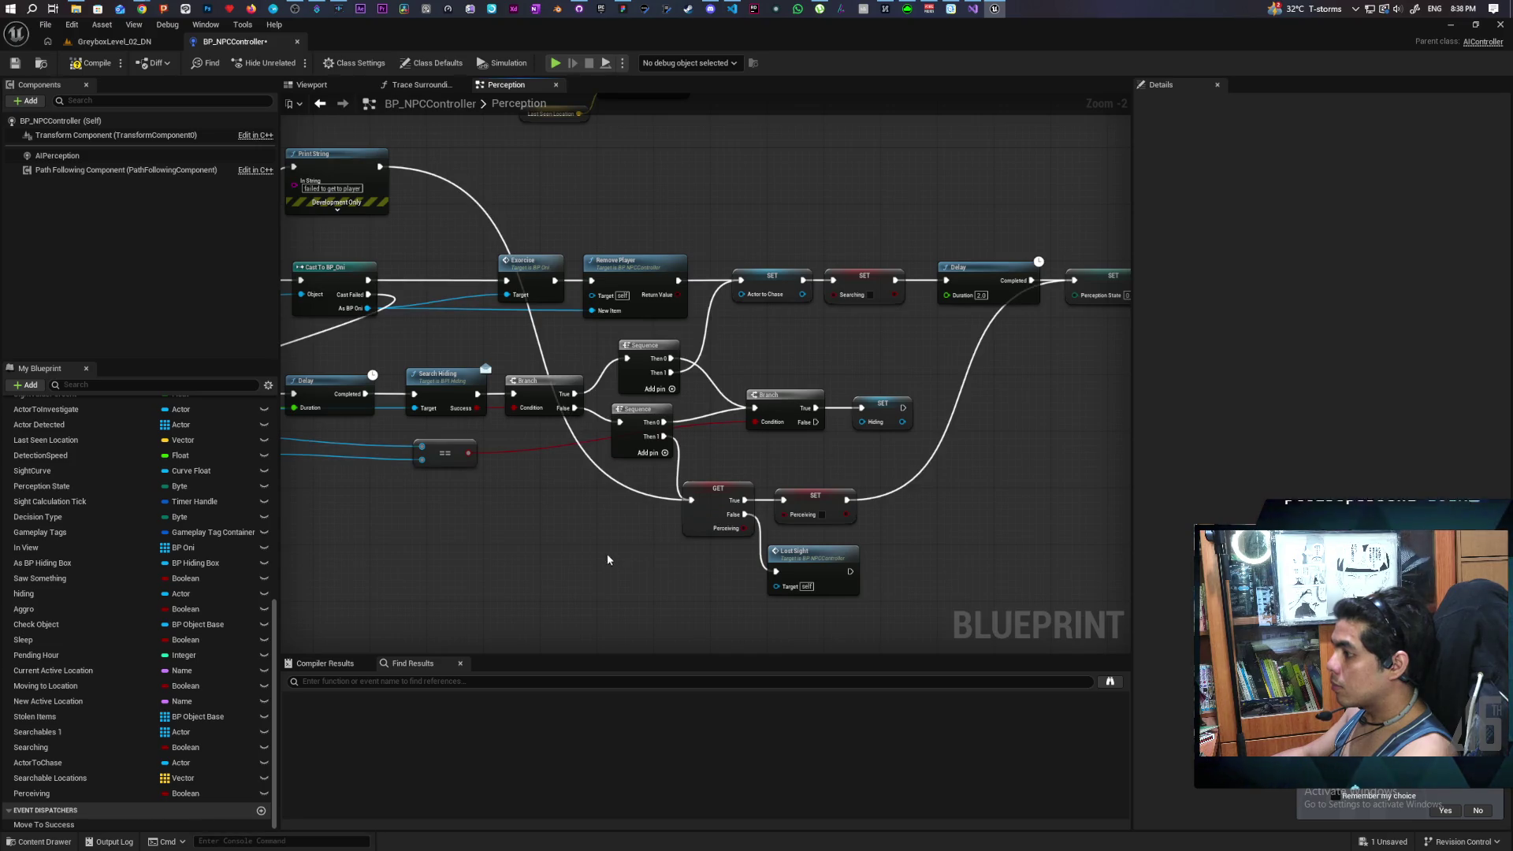
{"action": "left_click_drag", "start_coordinate": [602, 555], "coordinate": [433, 587]}
{"action": "left_click_drag", "start_coordinate": [744, 541], "coordinate": [706, 539]}
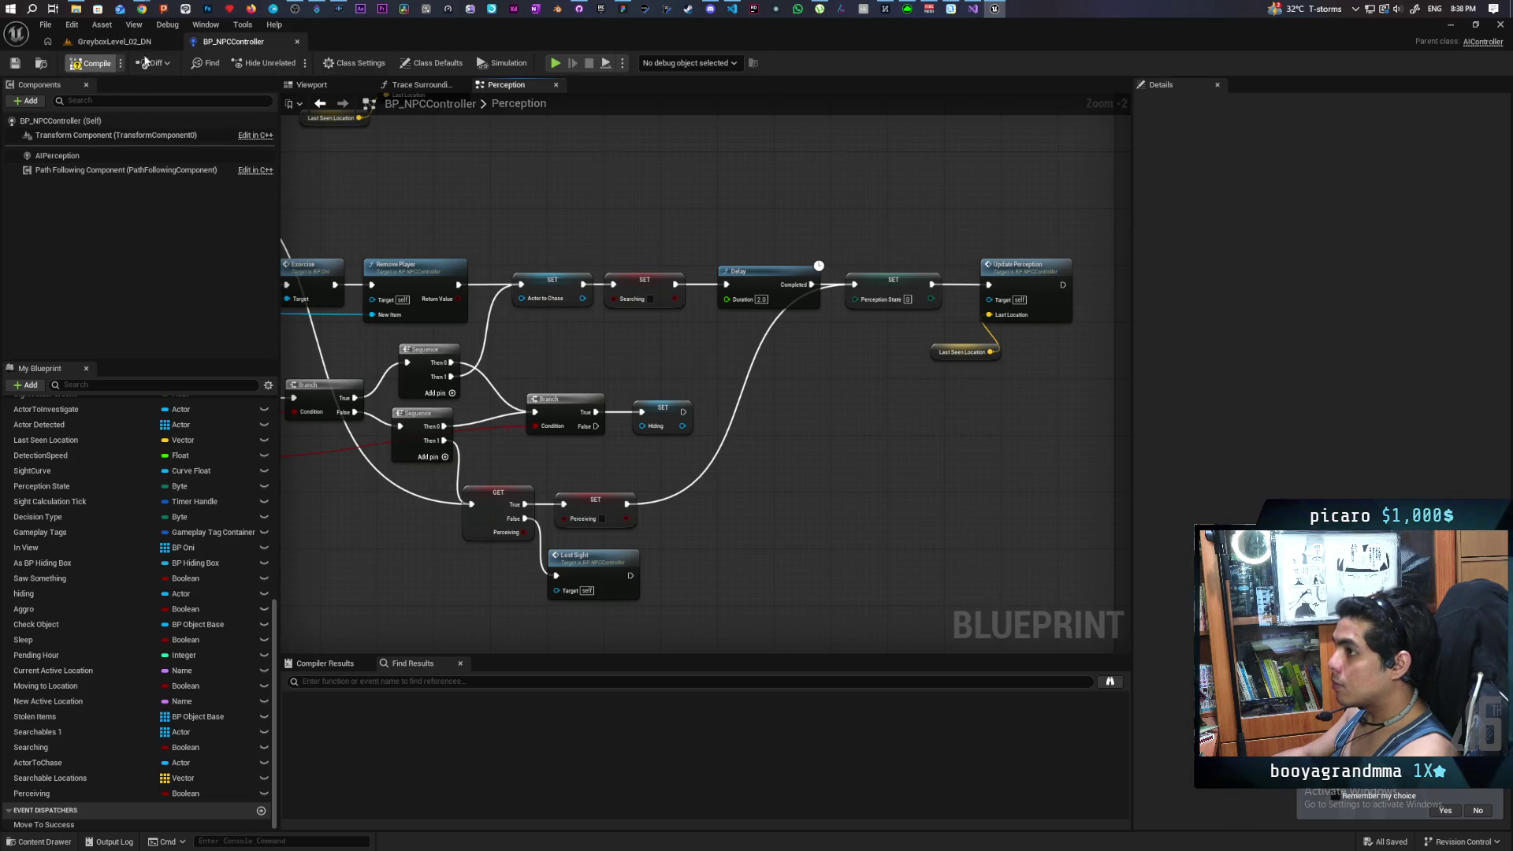
{"action": "left_click", "coordinate": [132, 45]}
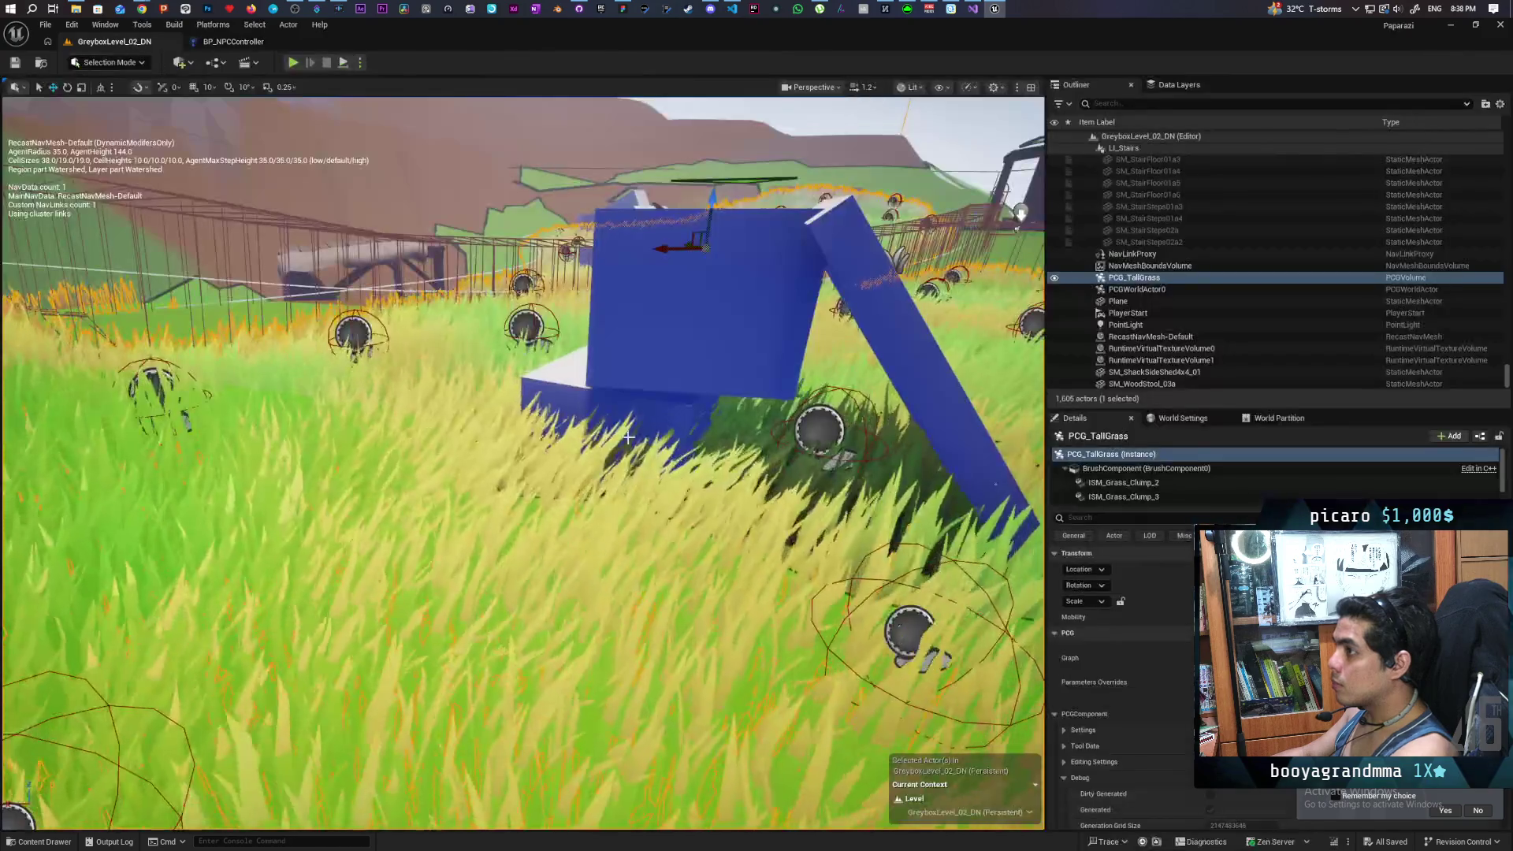
Step: Play from a grass spot beside the blue blocks and run toward the farmhouse NPC
{"action": "right_click", "coordinate": [557, 630]}
{"action": "left_click", "coordinate": [629, 622]}
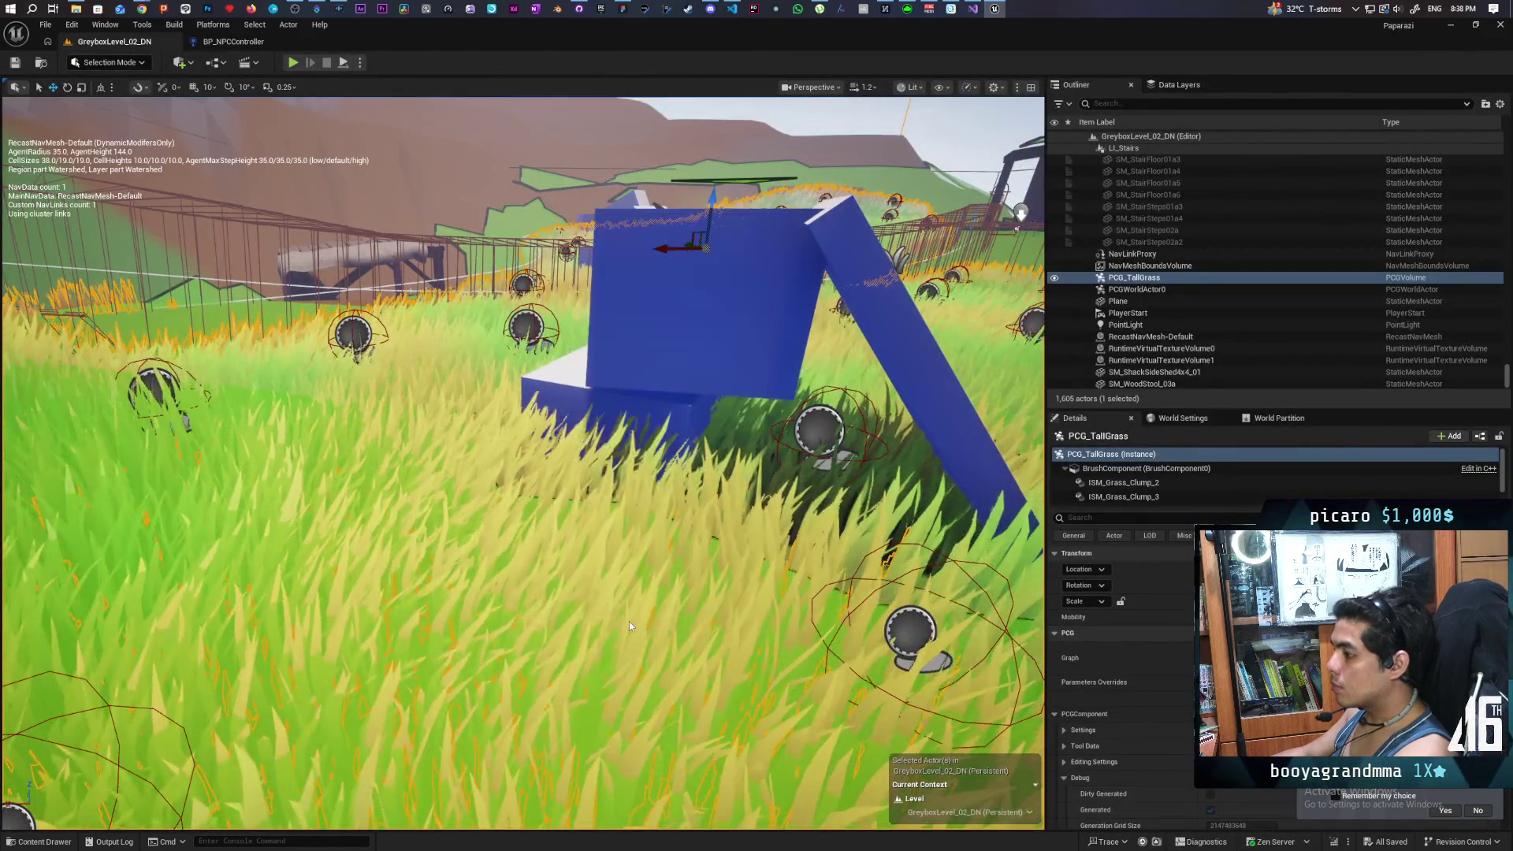
{"action": "key", "text": "w"}
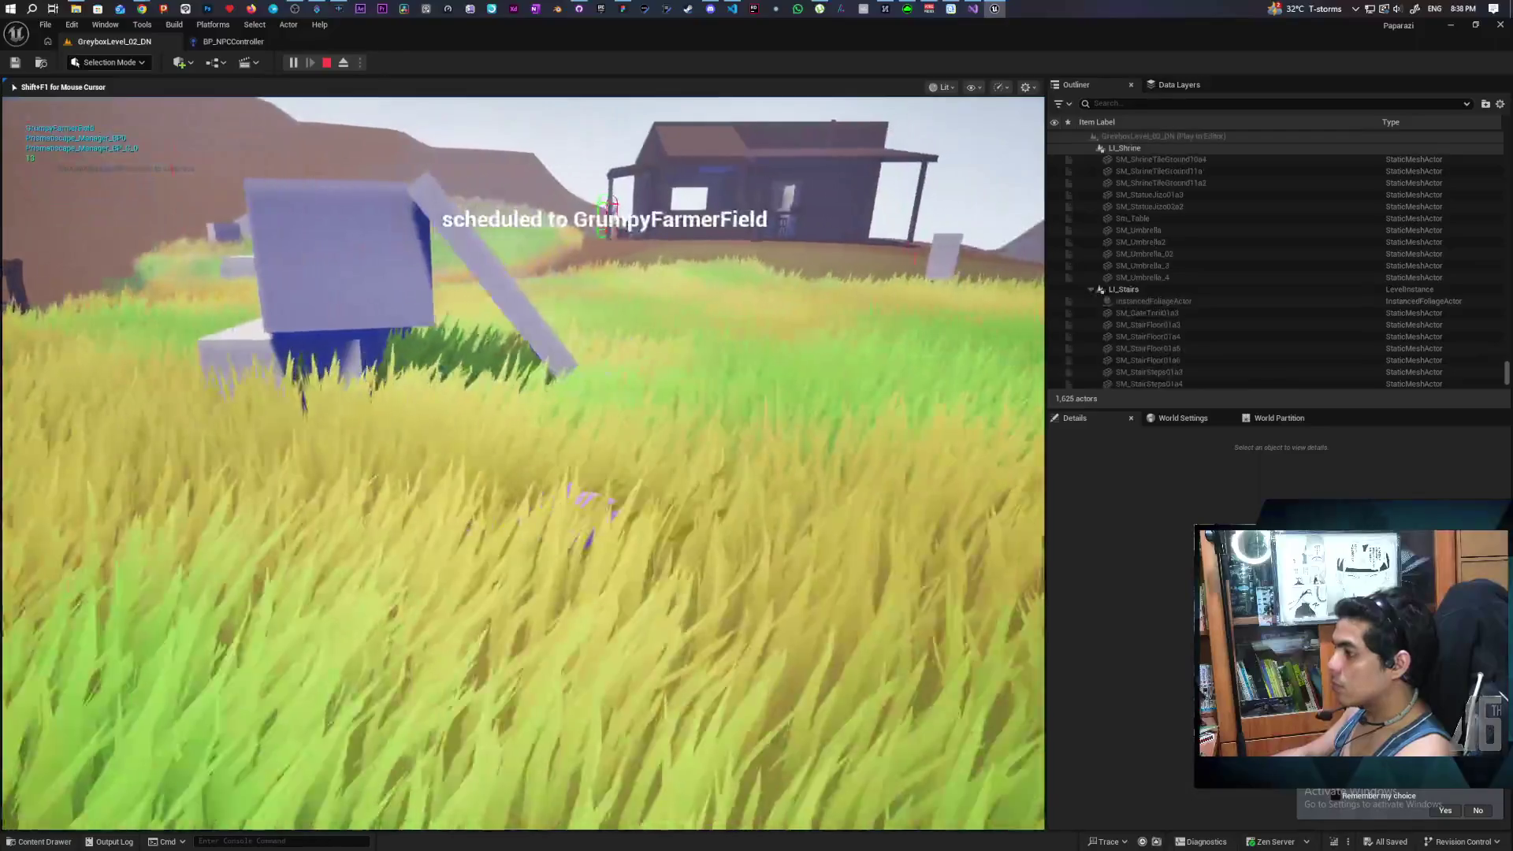
{"action": "key", "text": "w"}
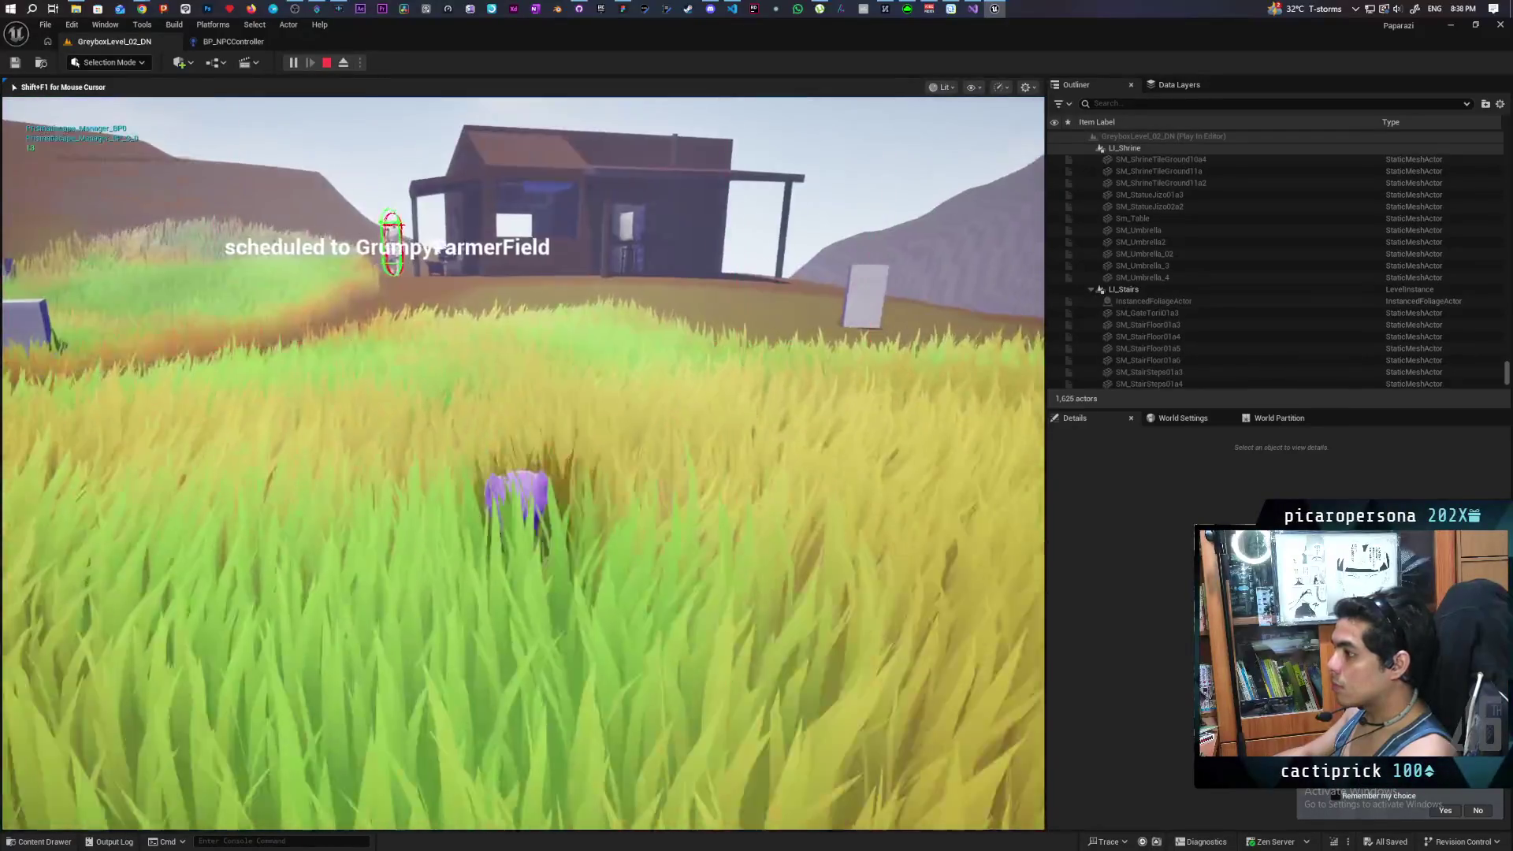
{"action": "key", "text": "w"}
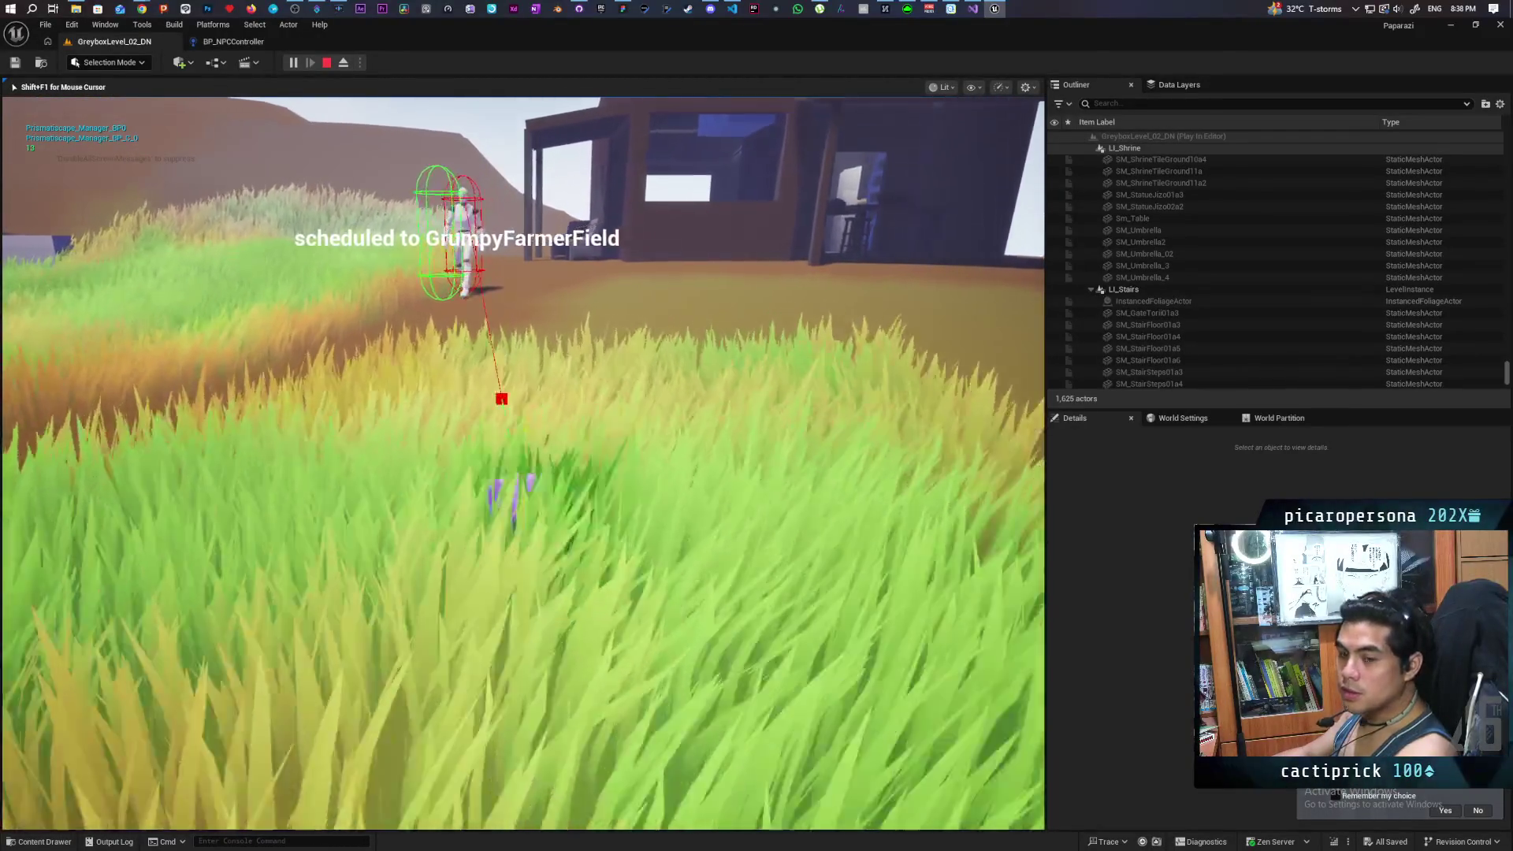
Step: Keep running near the NPC, stop the session, and open the context menu at a grass spot
{"action": "key", "text": "w"}
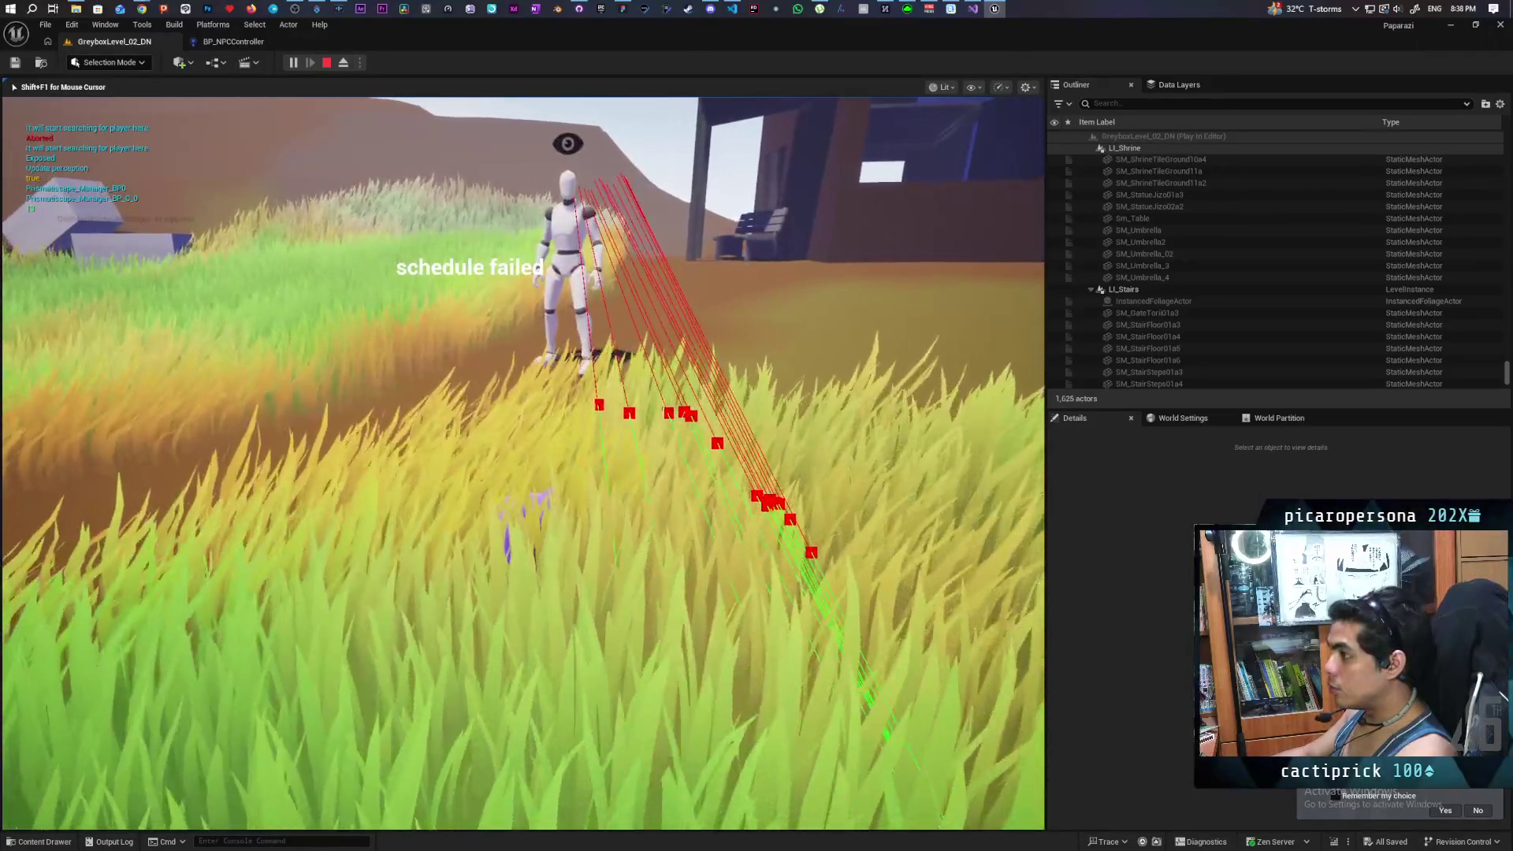
{"action": "key", "text": "w"}
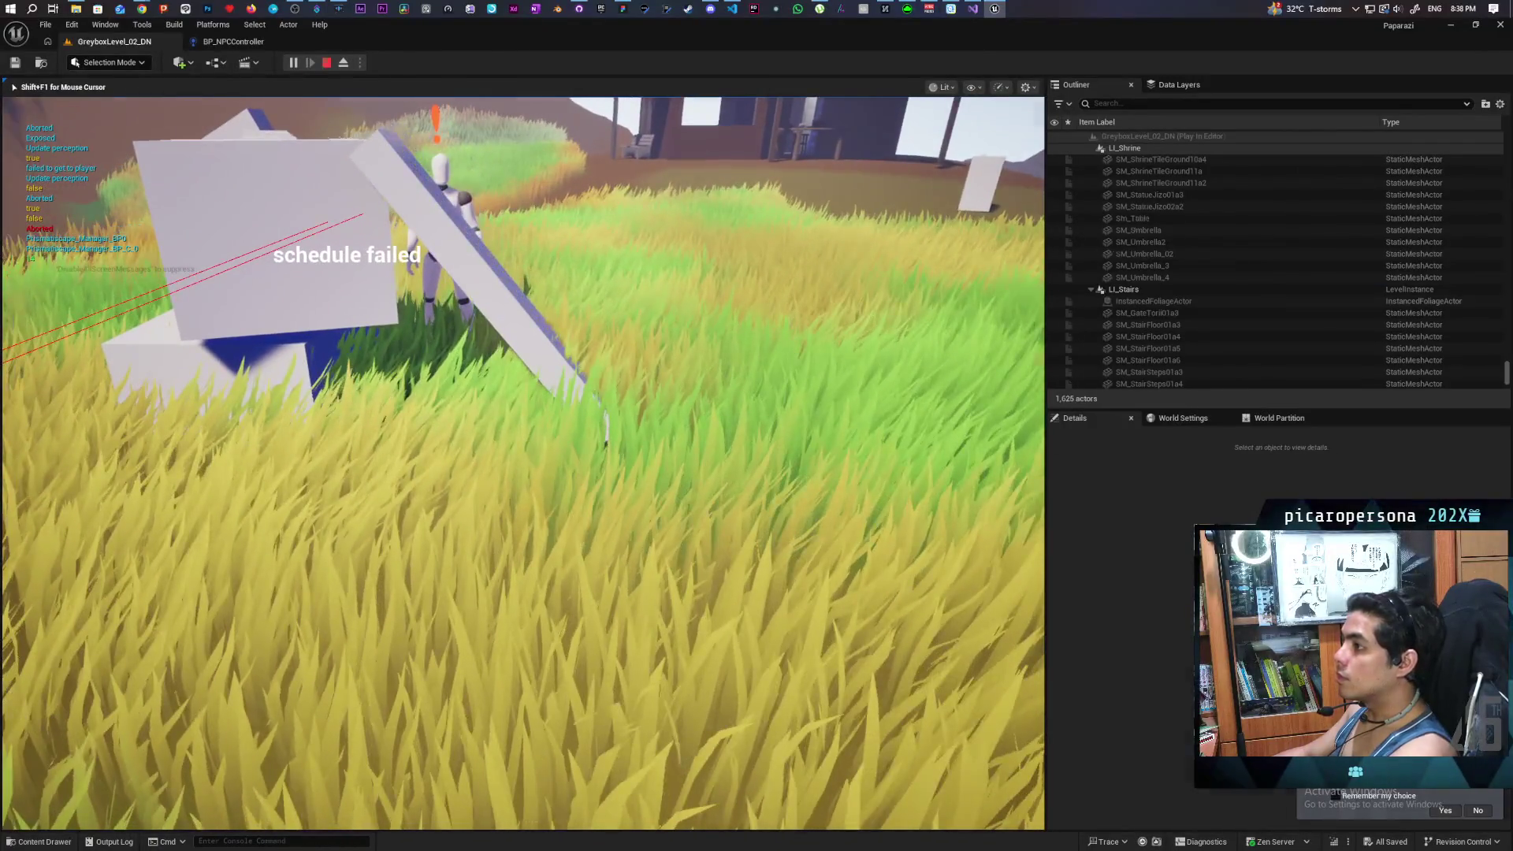
{"action": "key", "text": "Escape"}
{"action": "right_click", "coordinate": [482, 540]}
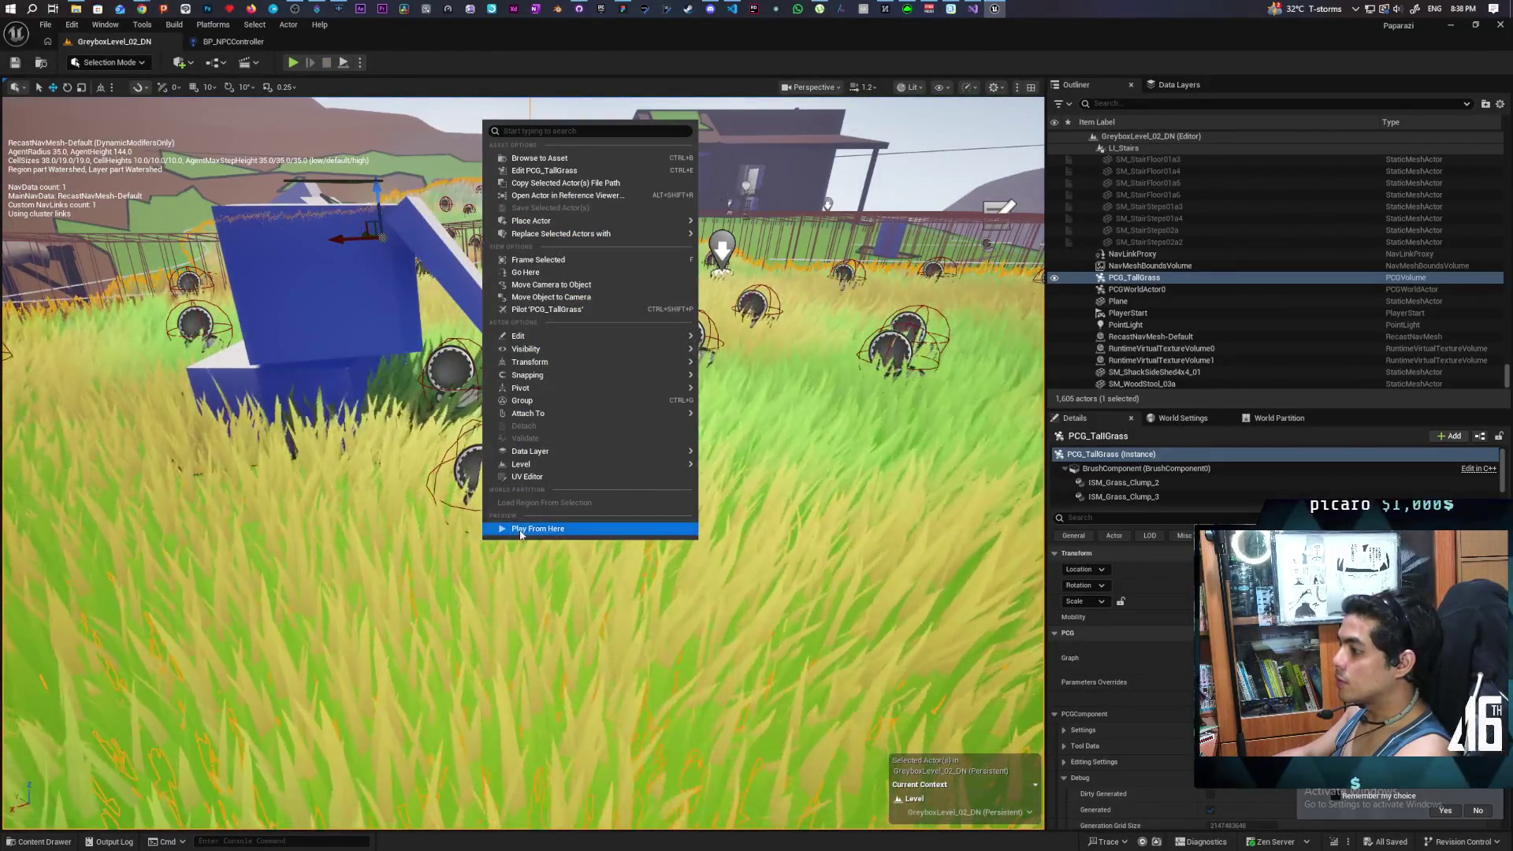
Step: Play from the grass spot, run past the NPC onto the blue and white block stack, then stop
{"action": "left_click", "coordinate": [536, 572]}
{"action": "key", "text": "alt+p"}
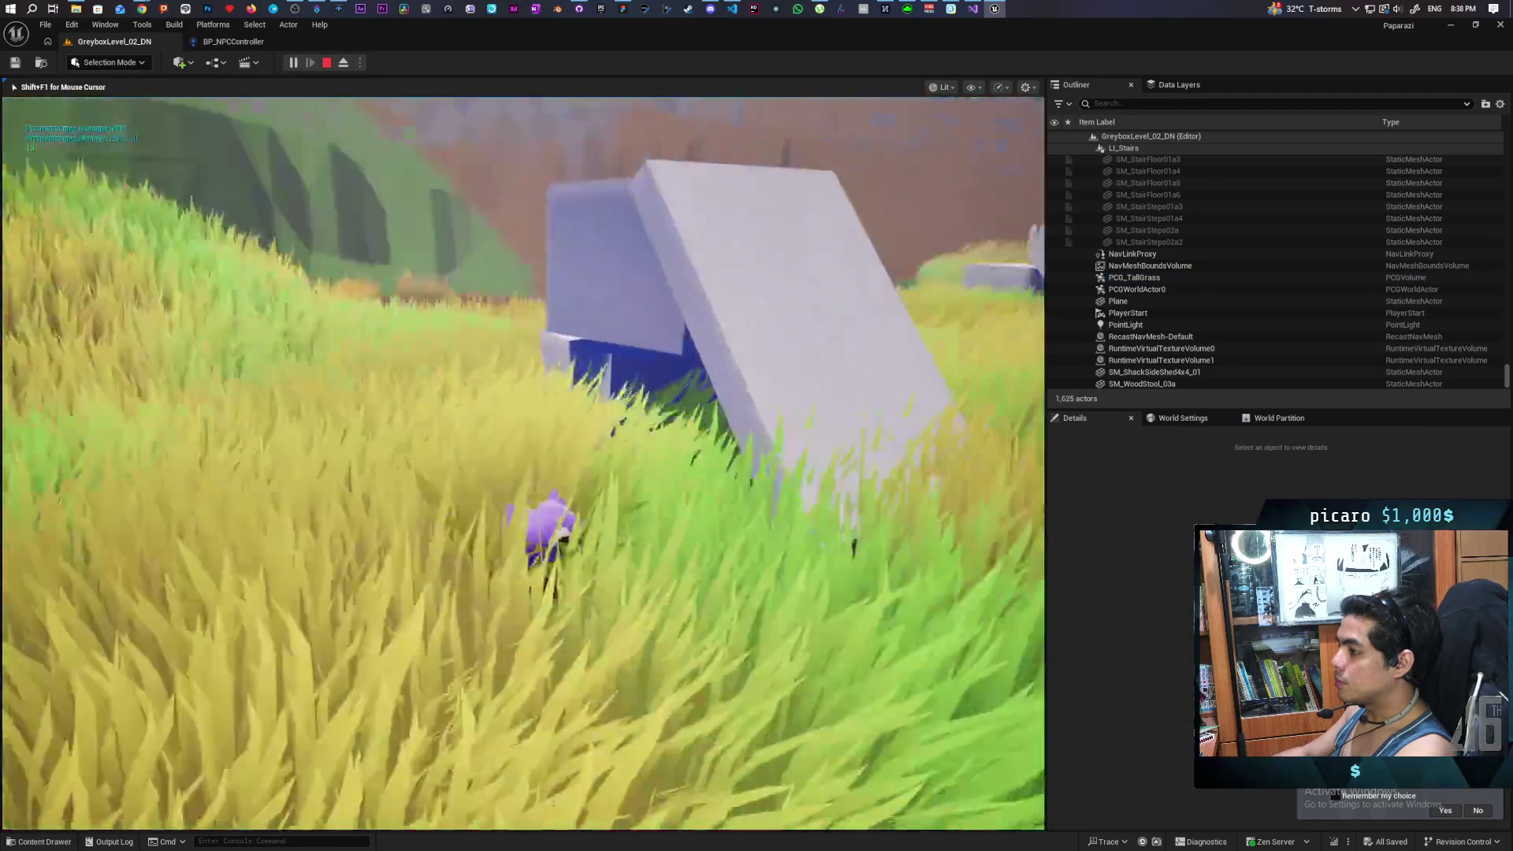
{"action": "key", "text": "w"}
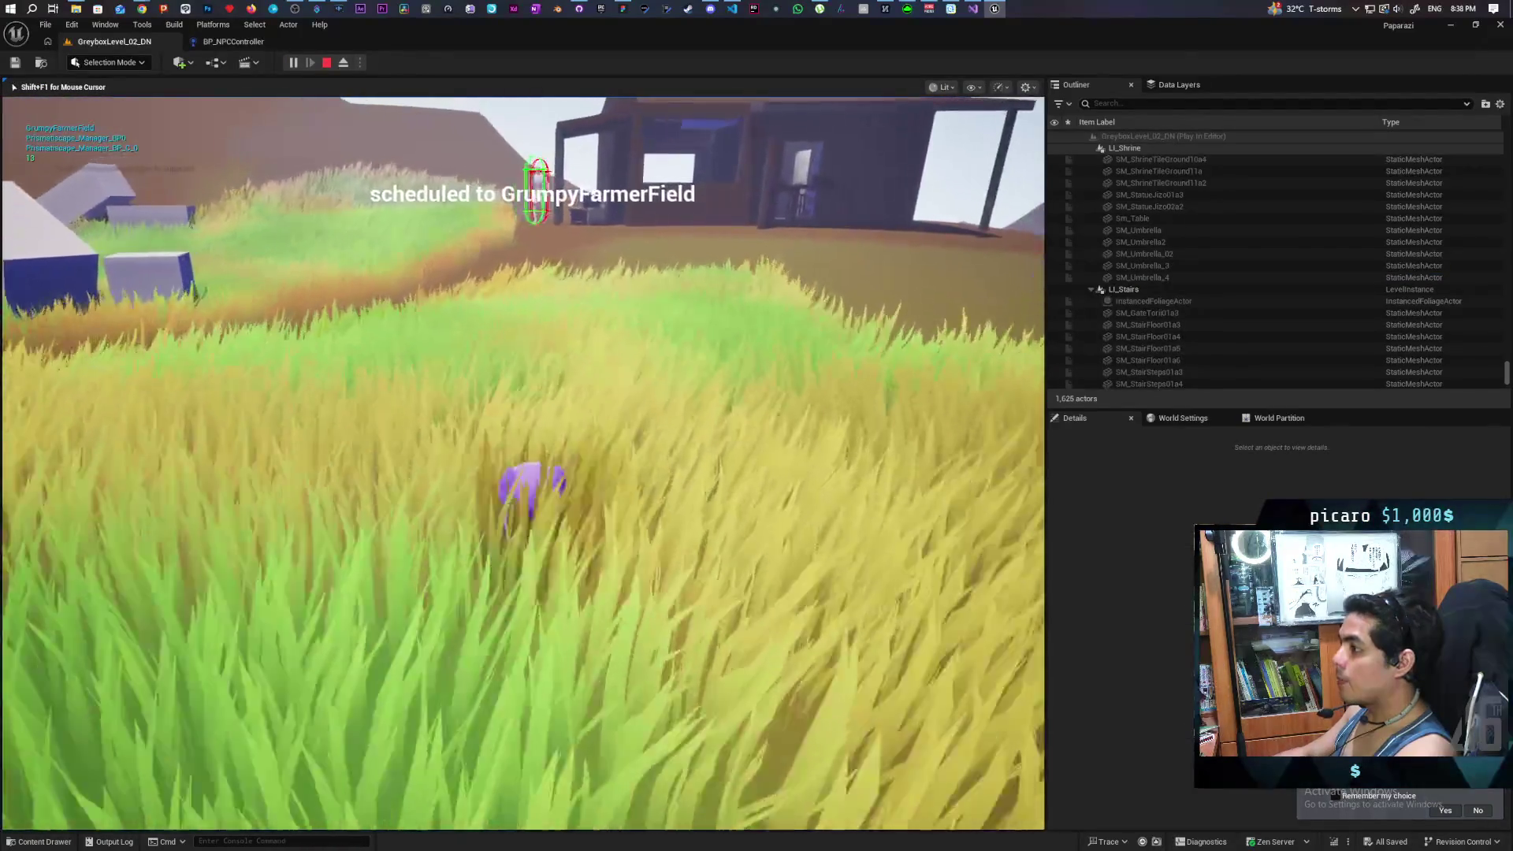
{"action": "key", "text": "w"}
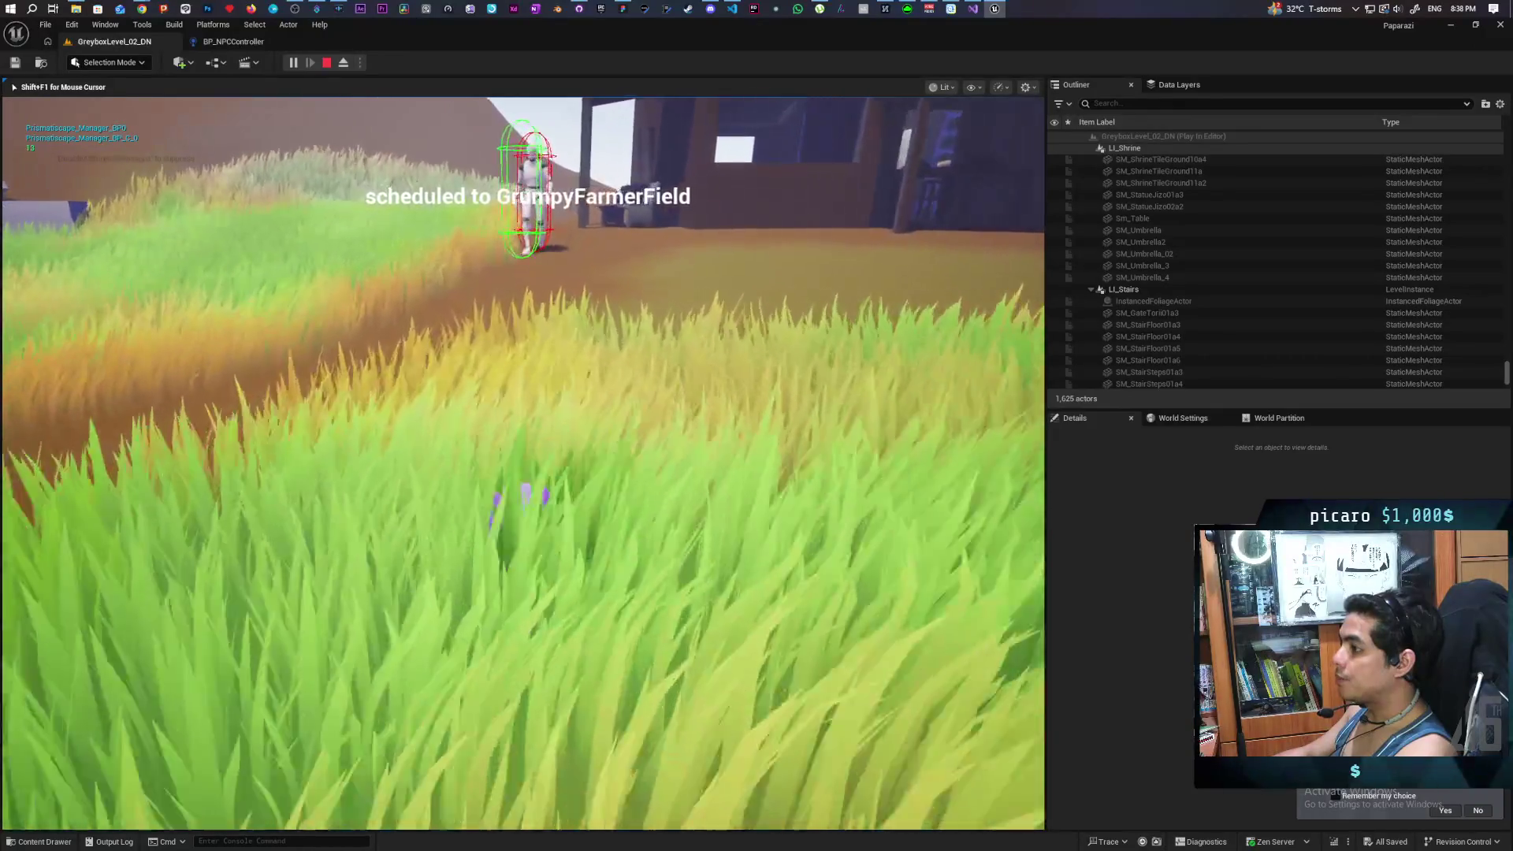
{"action": "key", "text": "w"}
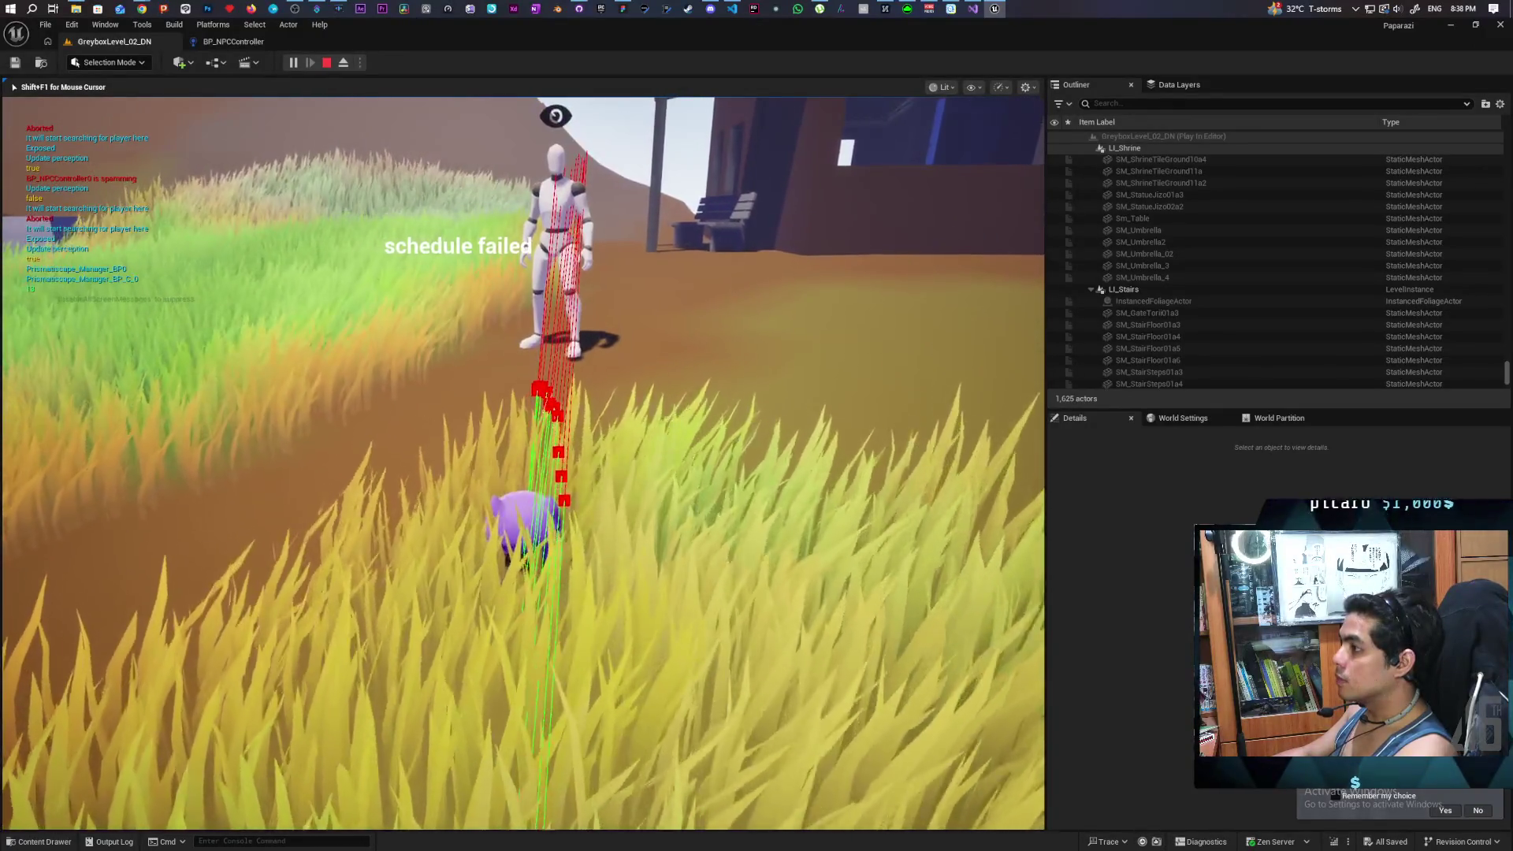
{"action": "key", "text": "w"}
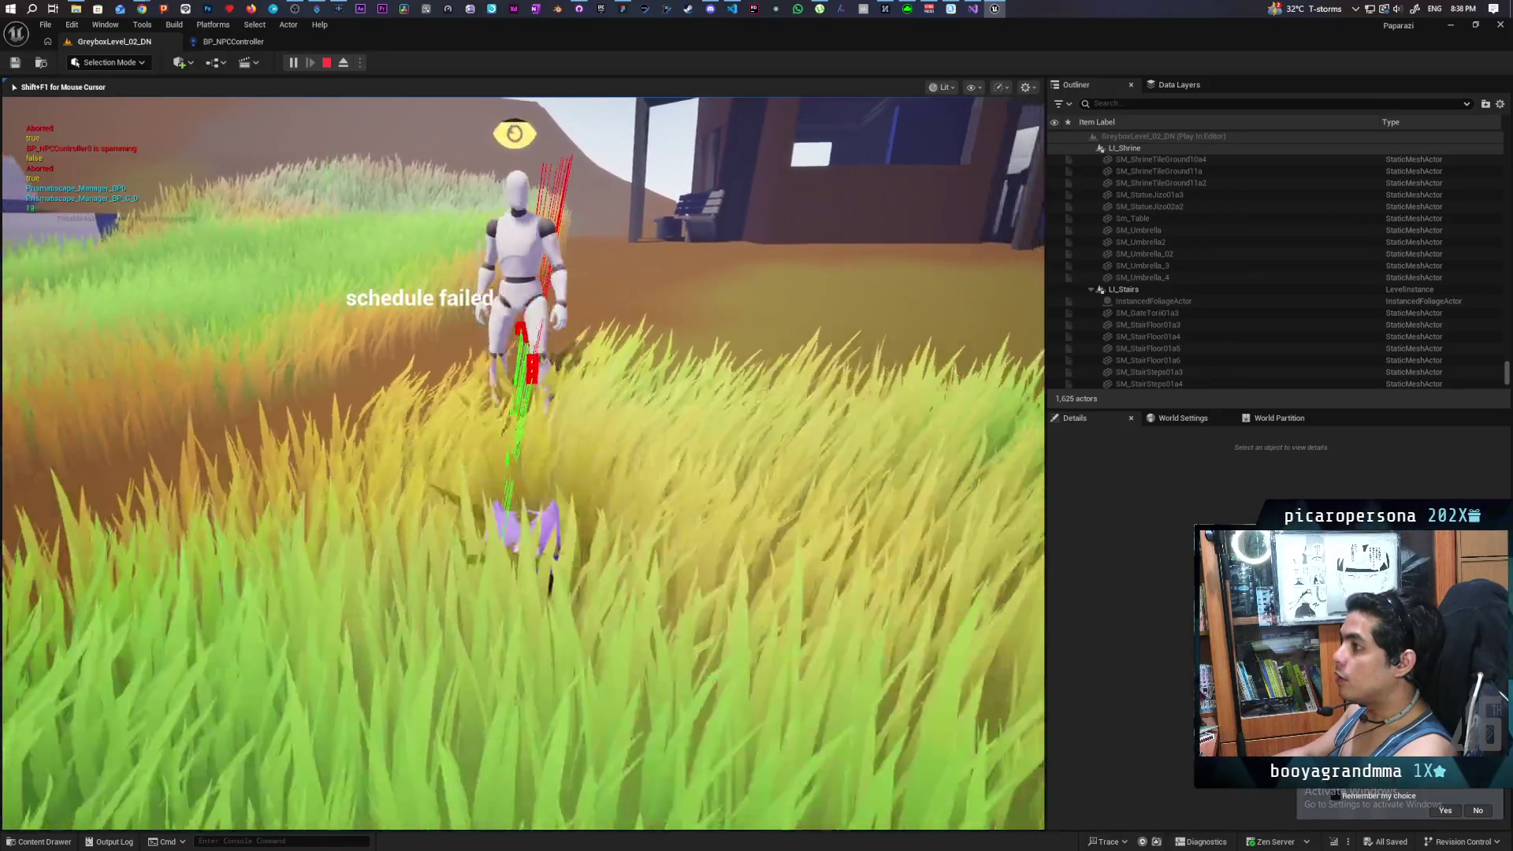
{"action": "key", "text": "w"}
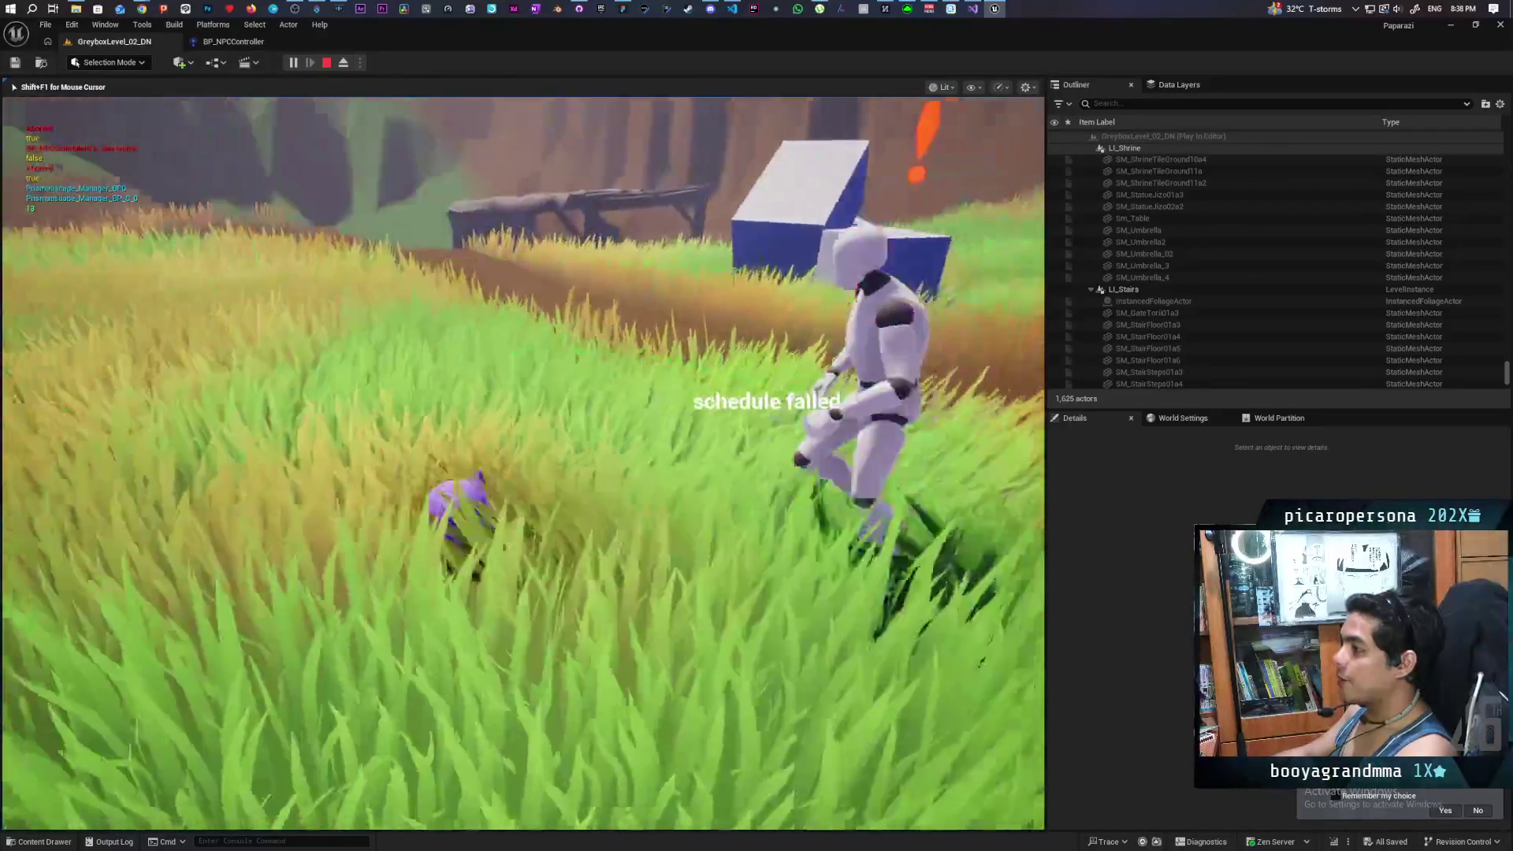
{"action": "key", "text": "w"}
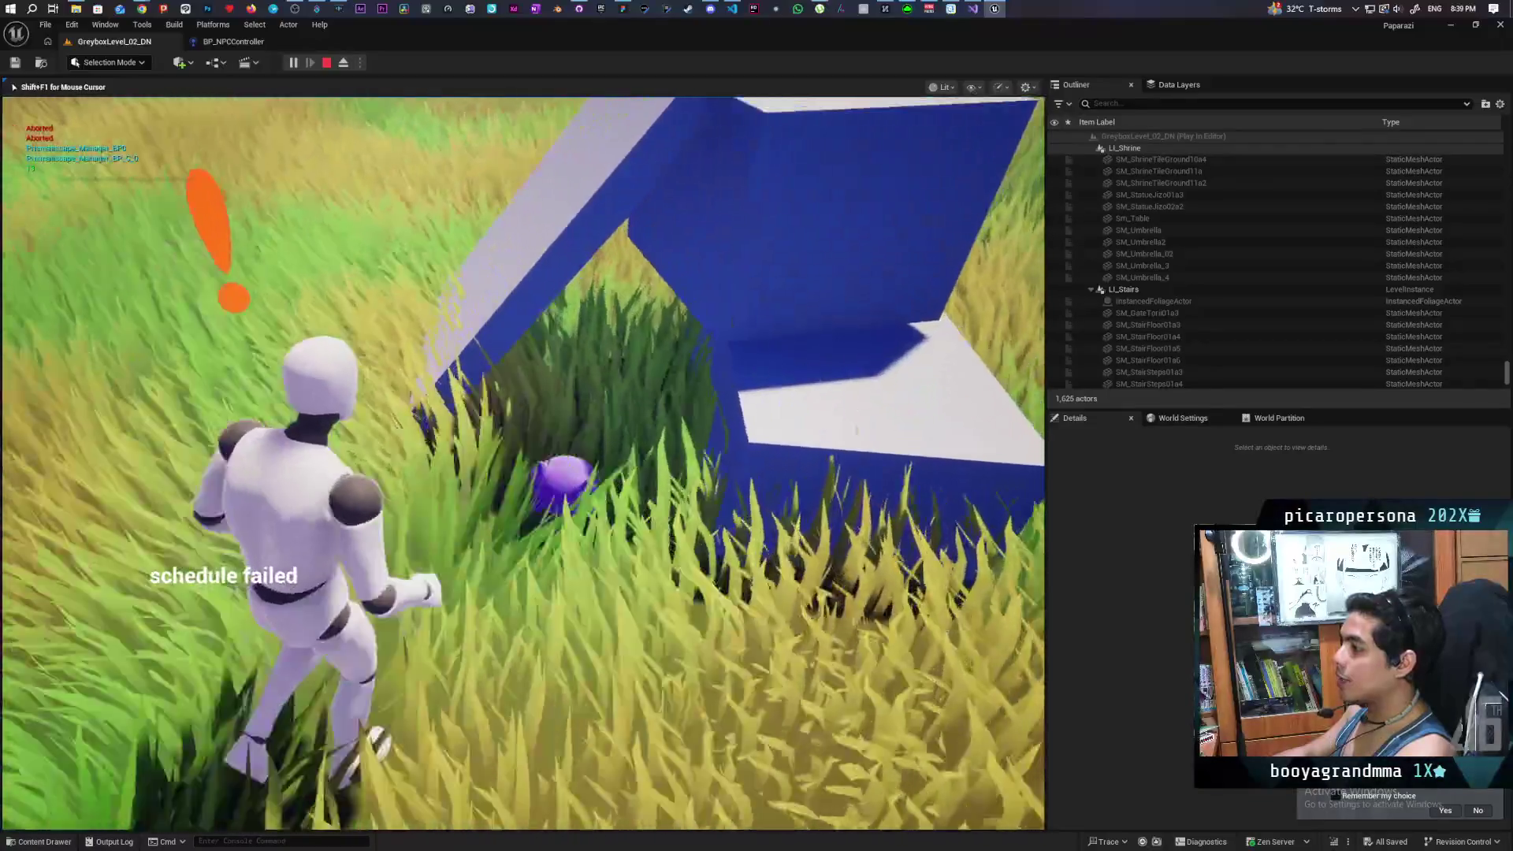
{"action": "key", "text": "w"}
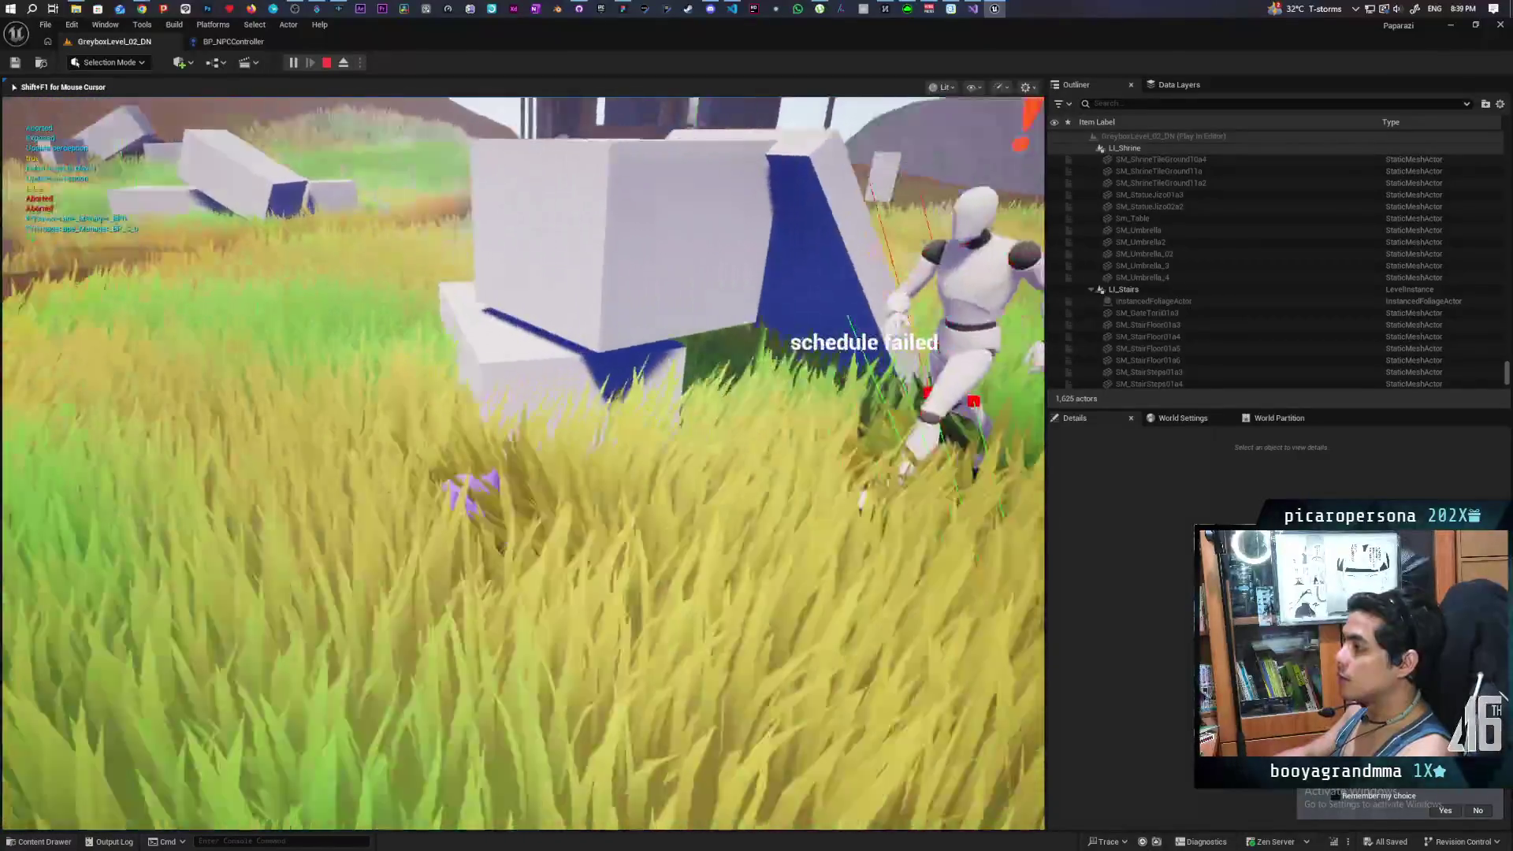
{"action": "key", "text": "w"}
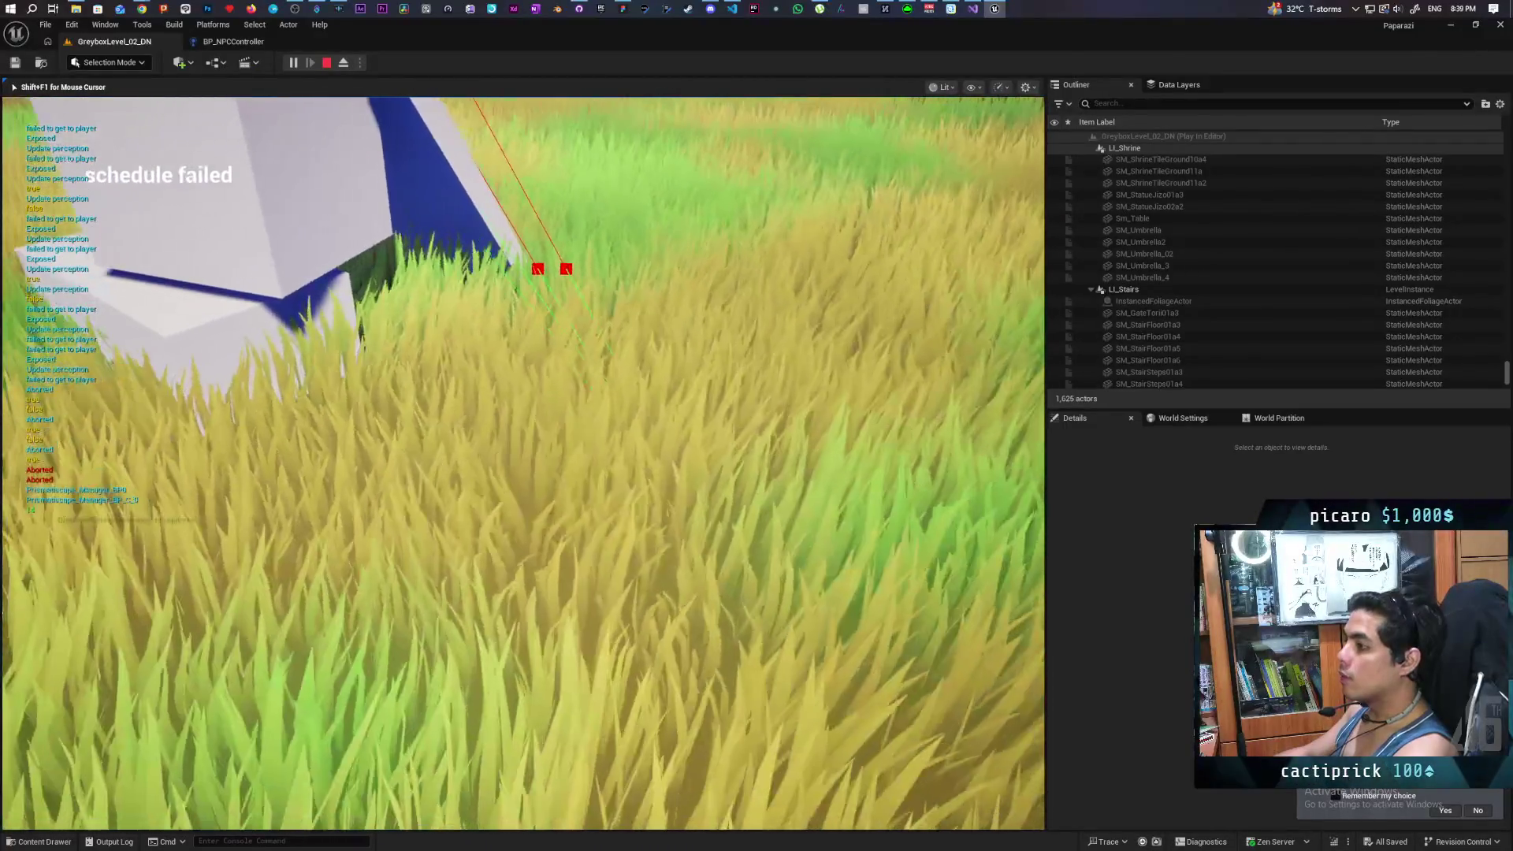
{"action": "key", "text": "Escape"}
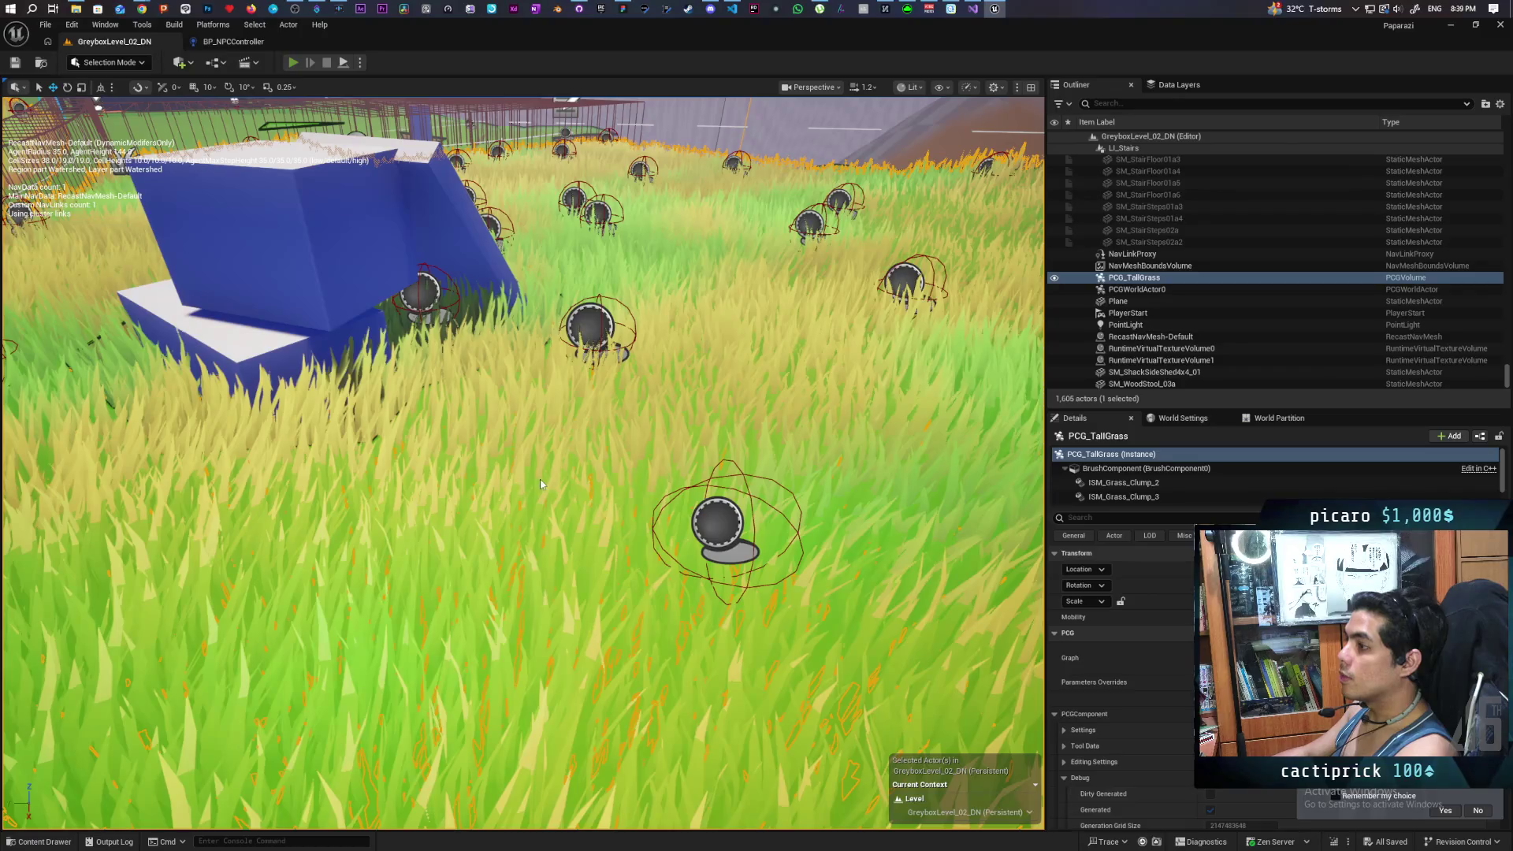
Step: Frame PCG_TallGrass, zoom in, play with Alt+P, walk toward the house, then stop
{"action": "key", "text": "f"}
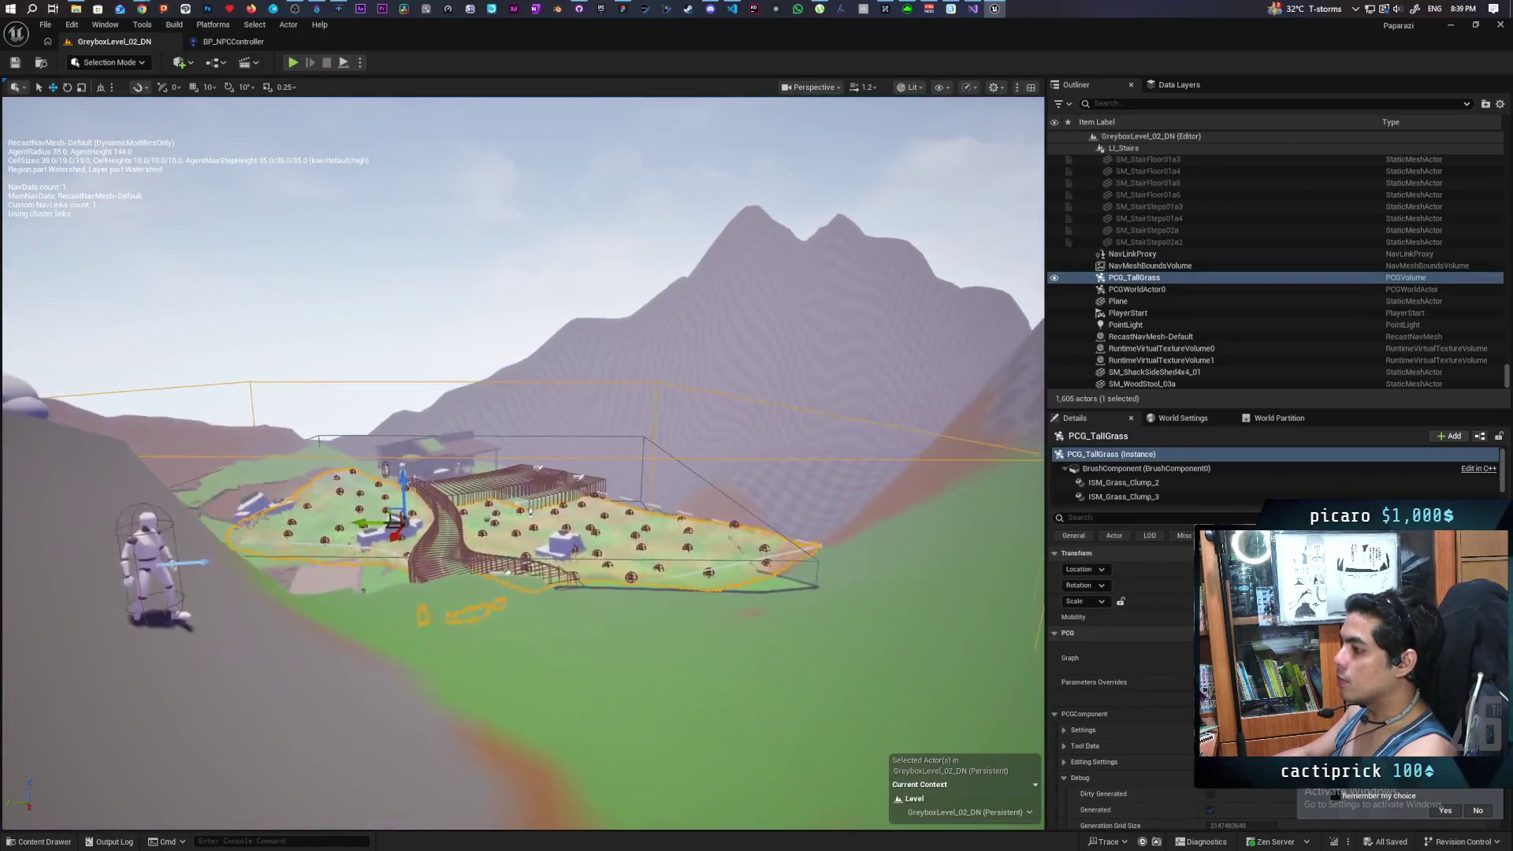
{"action": "scroll", "coordinate": [588, 511], "scroll_direction": "up", "scroll_amount": 10}
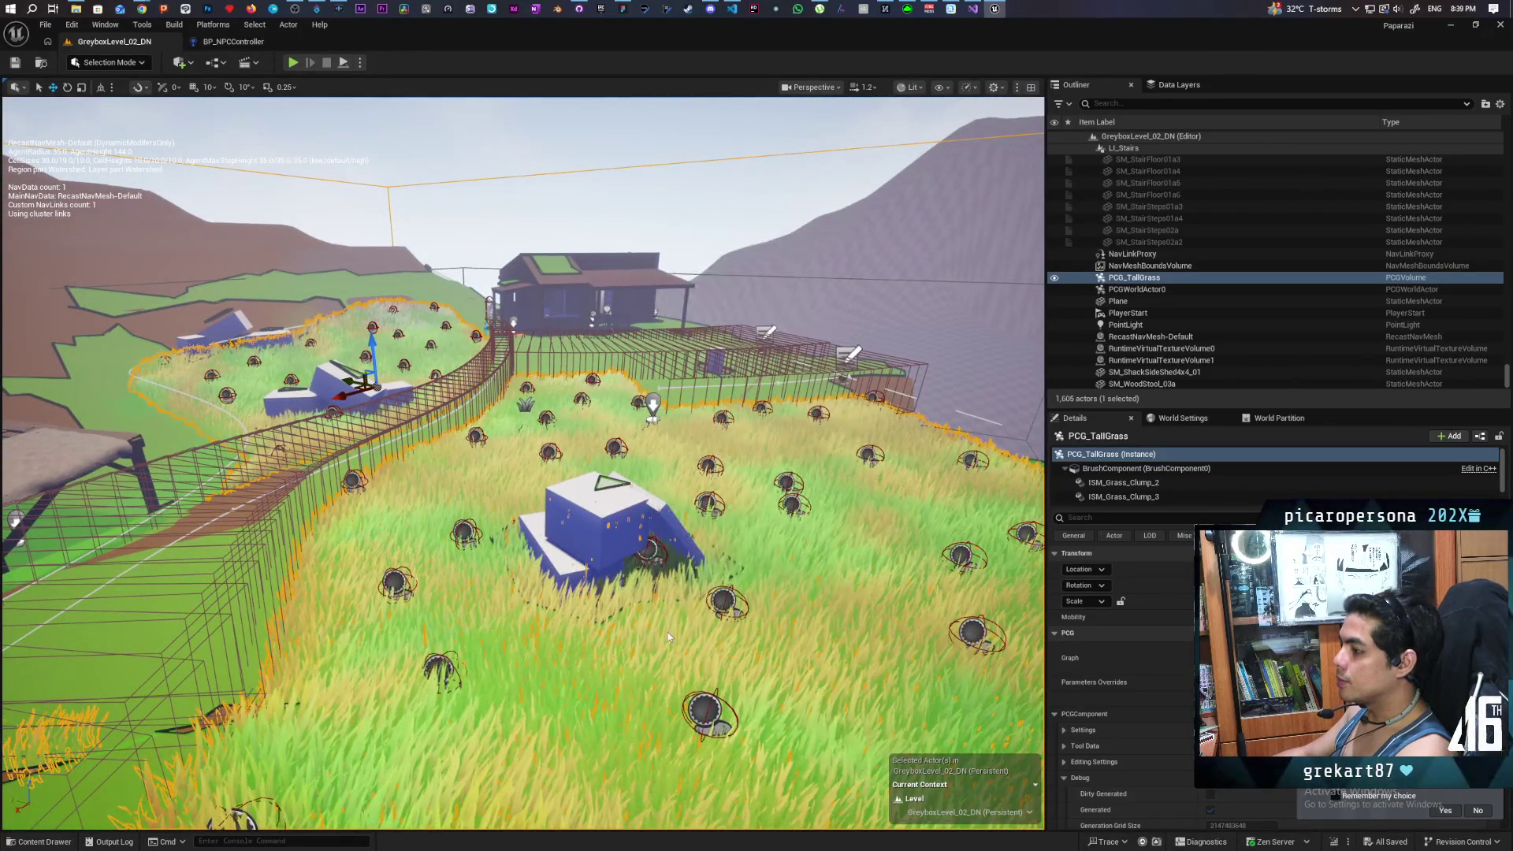
{"action": "key", "text": "alt+p"}
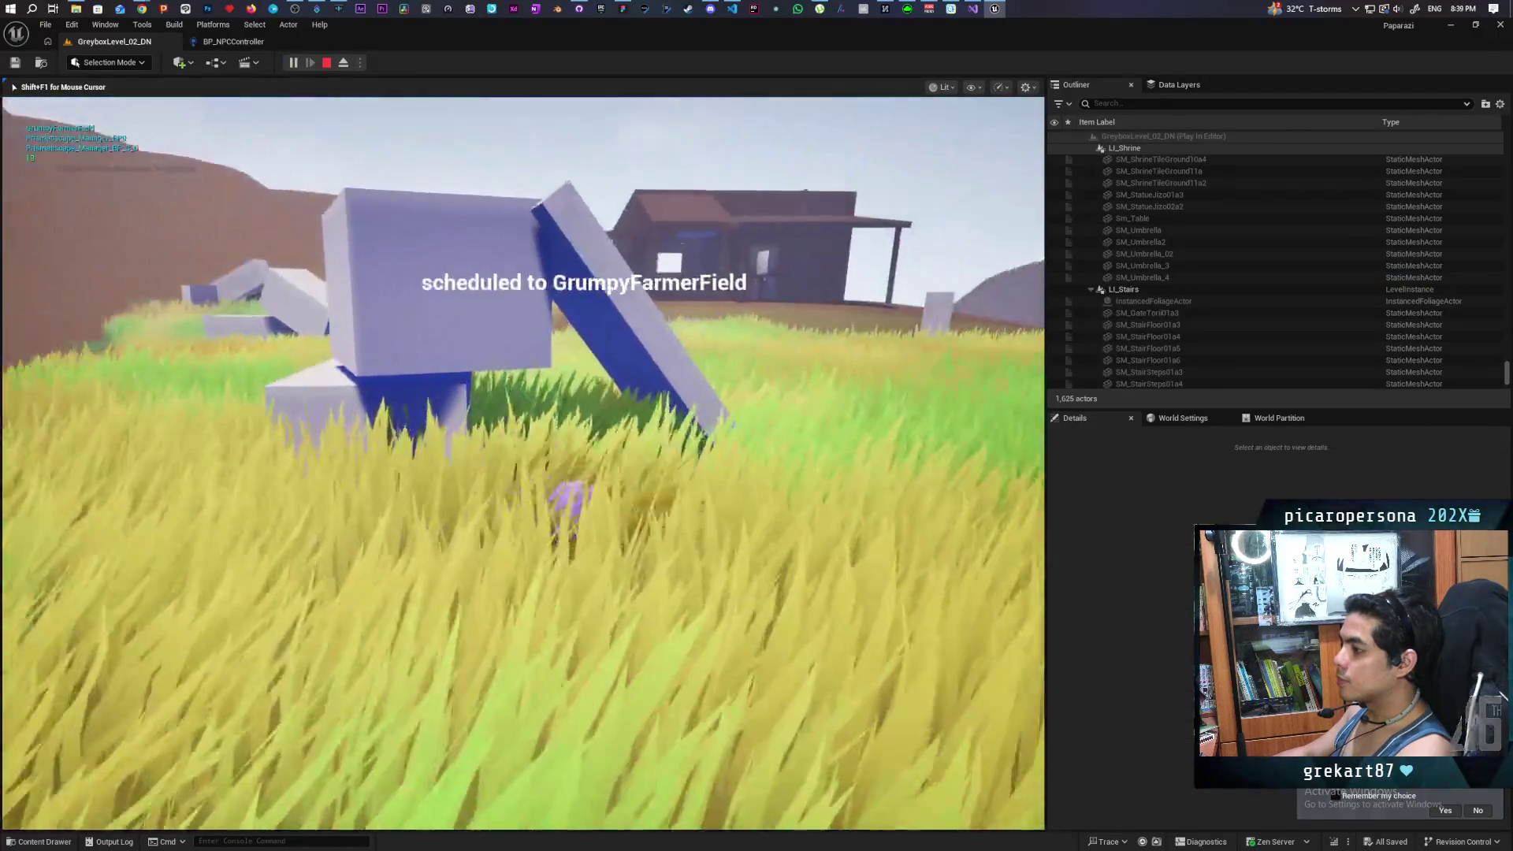
{"action": "key", "text": "w"}
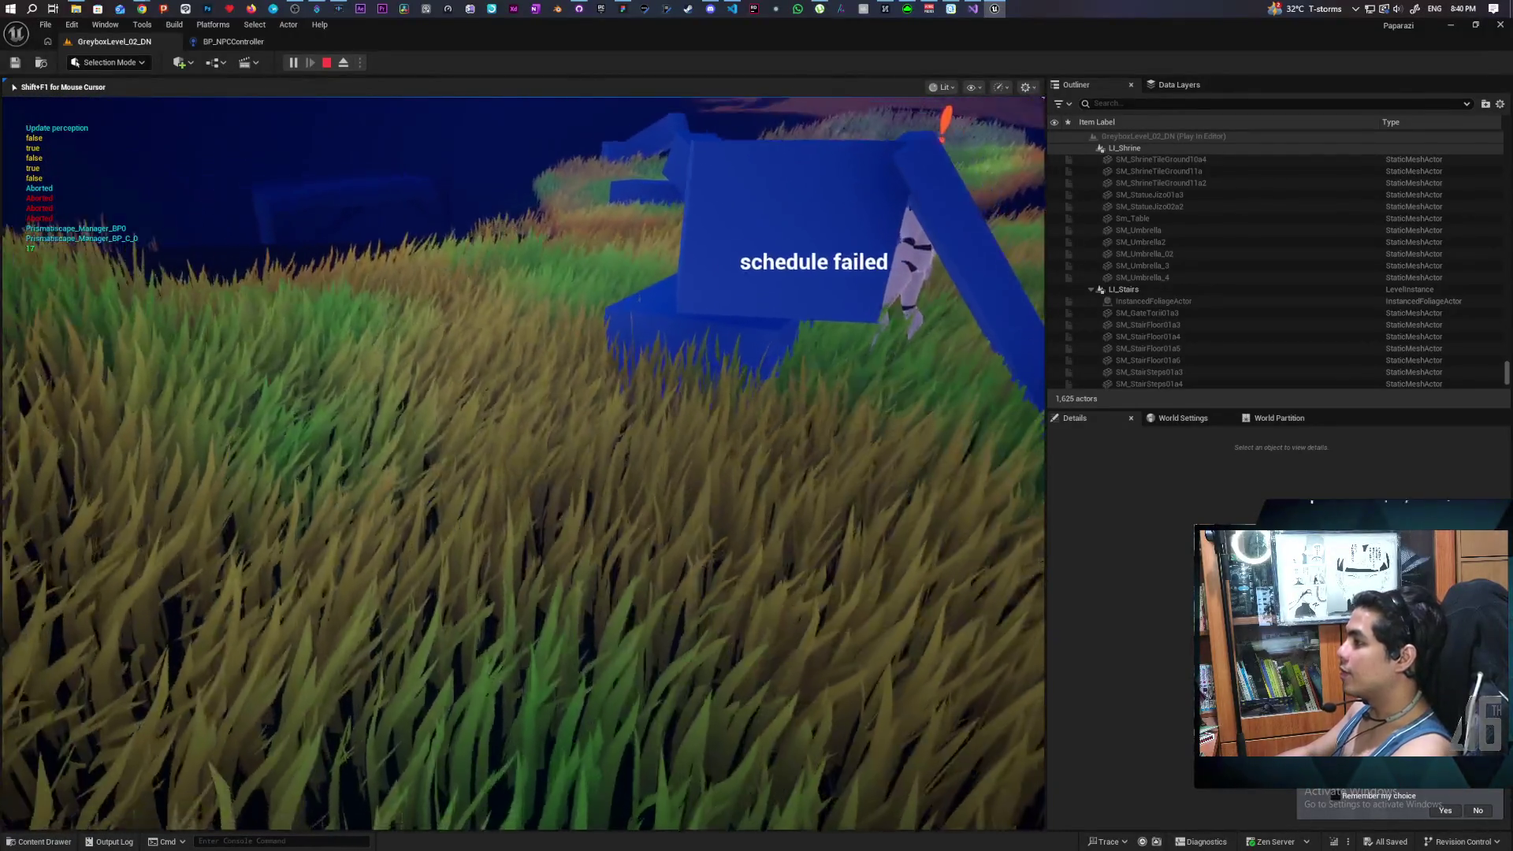
{"action": "key", "text": "Escape"}
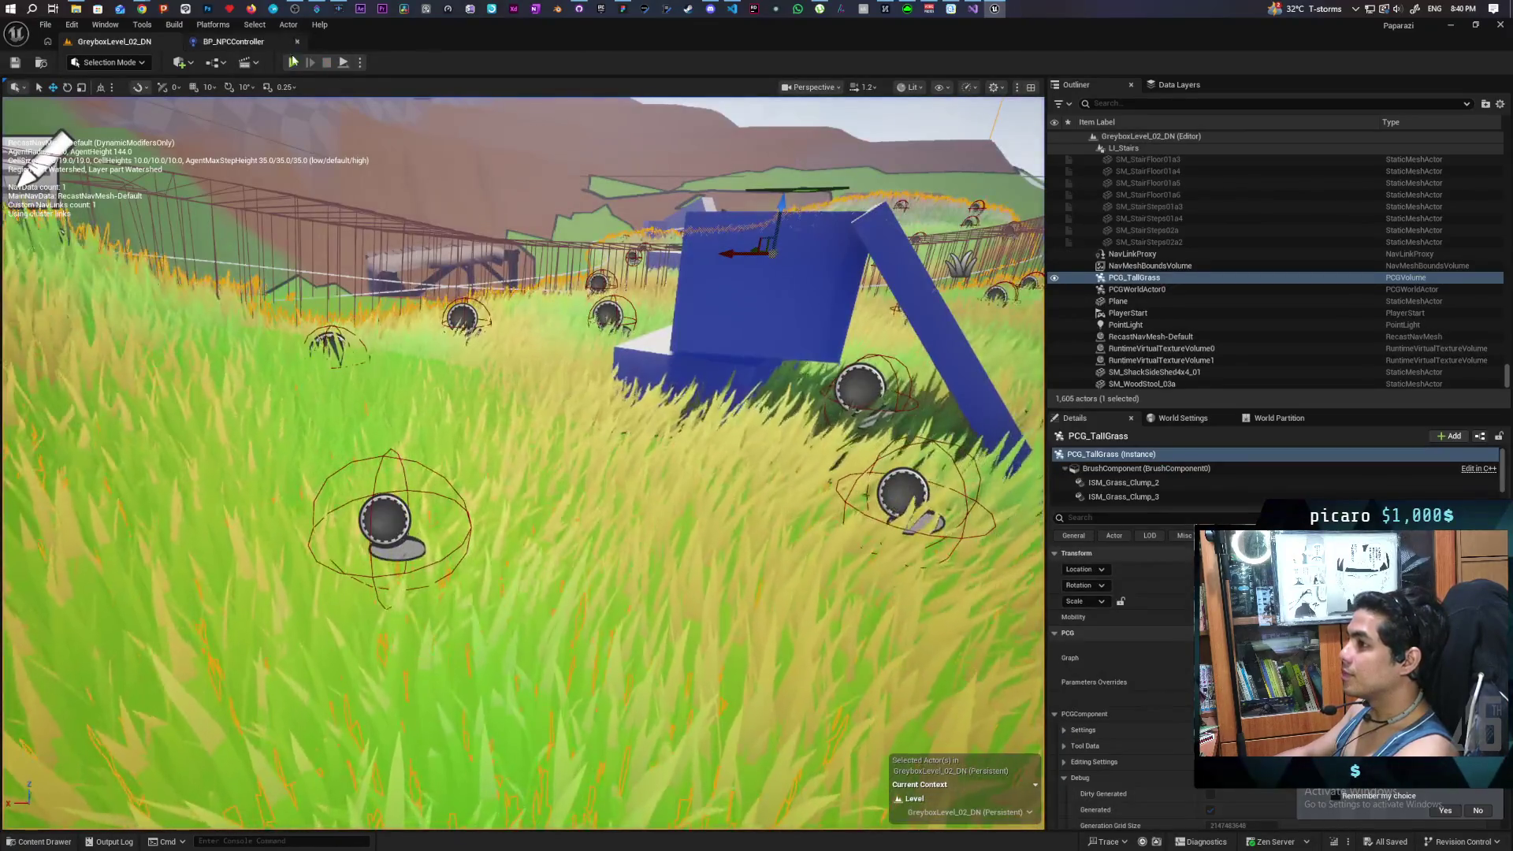
Step: Run and immediately stop a play session, fly into the grass field, then bring up Discord
{"action": "key", "text": "alt+p"}
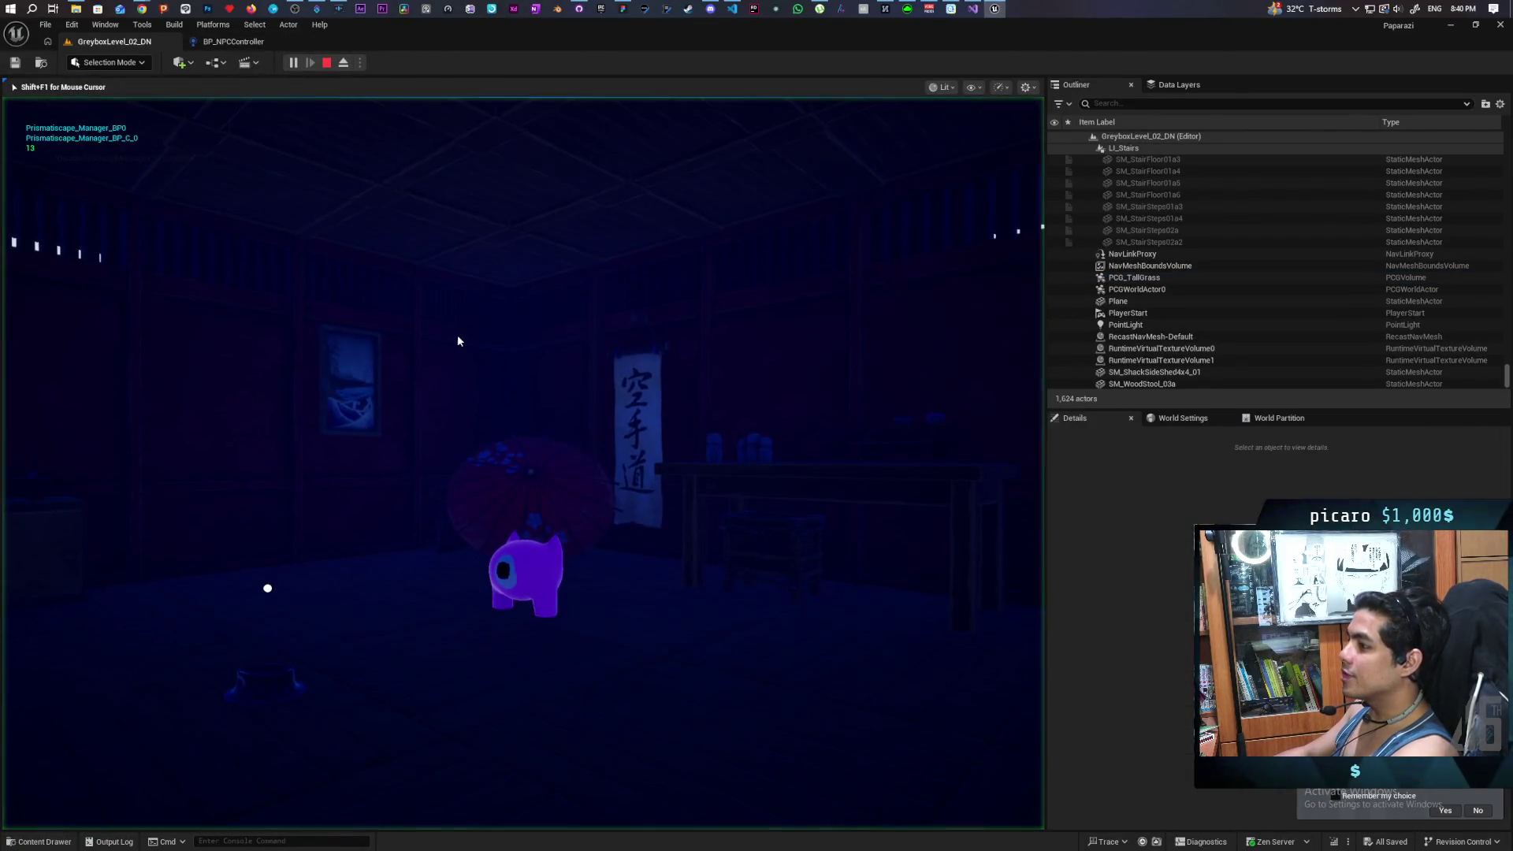
{"action": "key", "text": "Escape"}
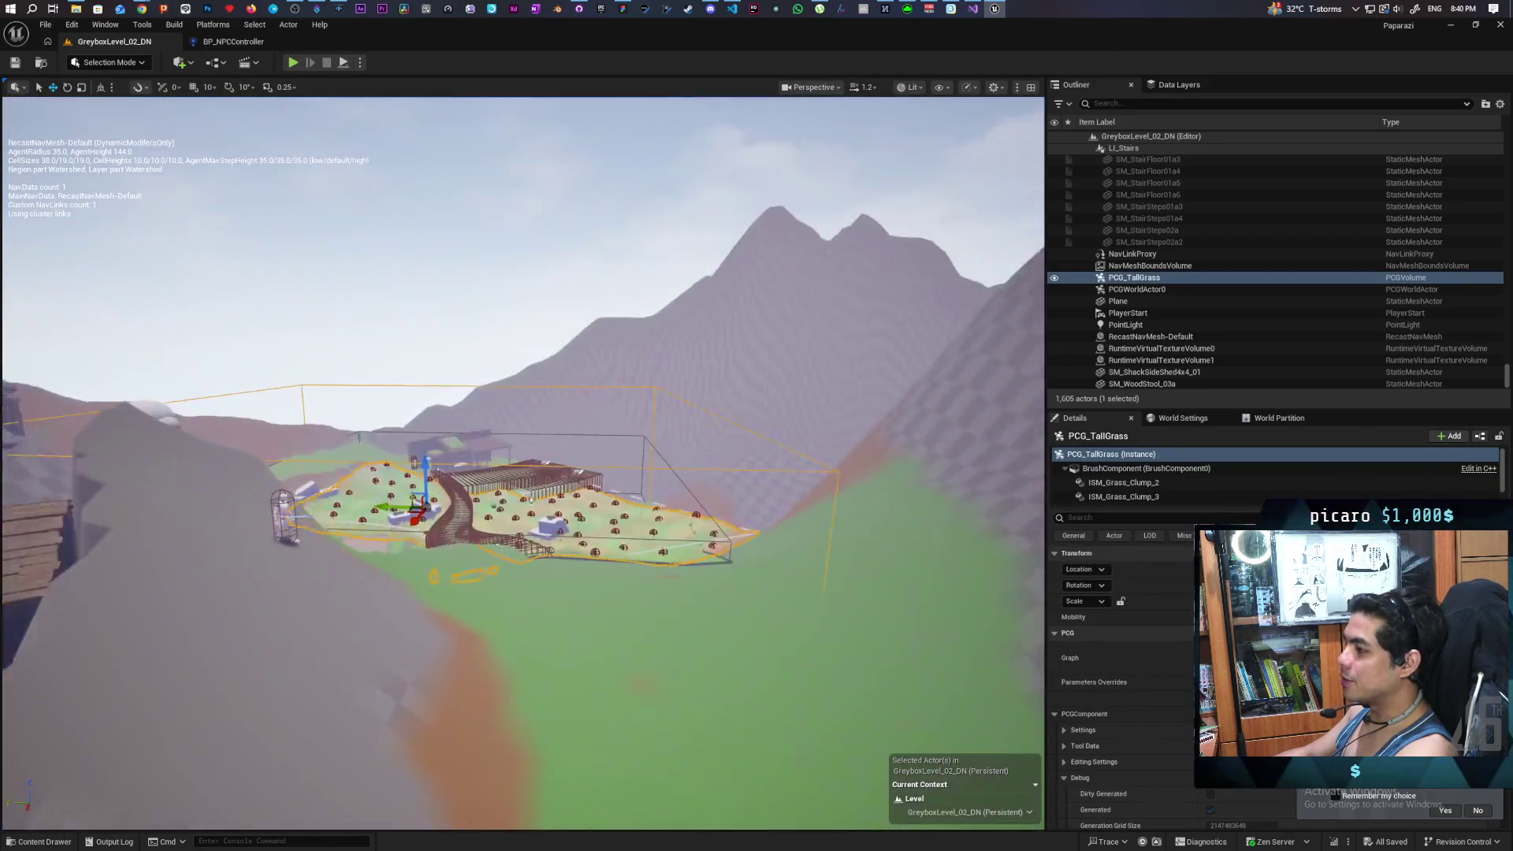
{"action": "scroll", "coordinate": [522, 465], "scroll_direction": "up", "scroll_amount": 10}
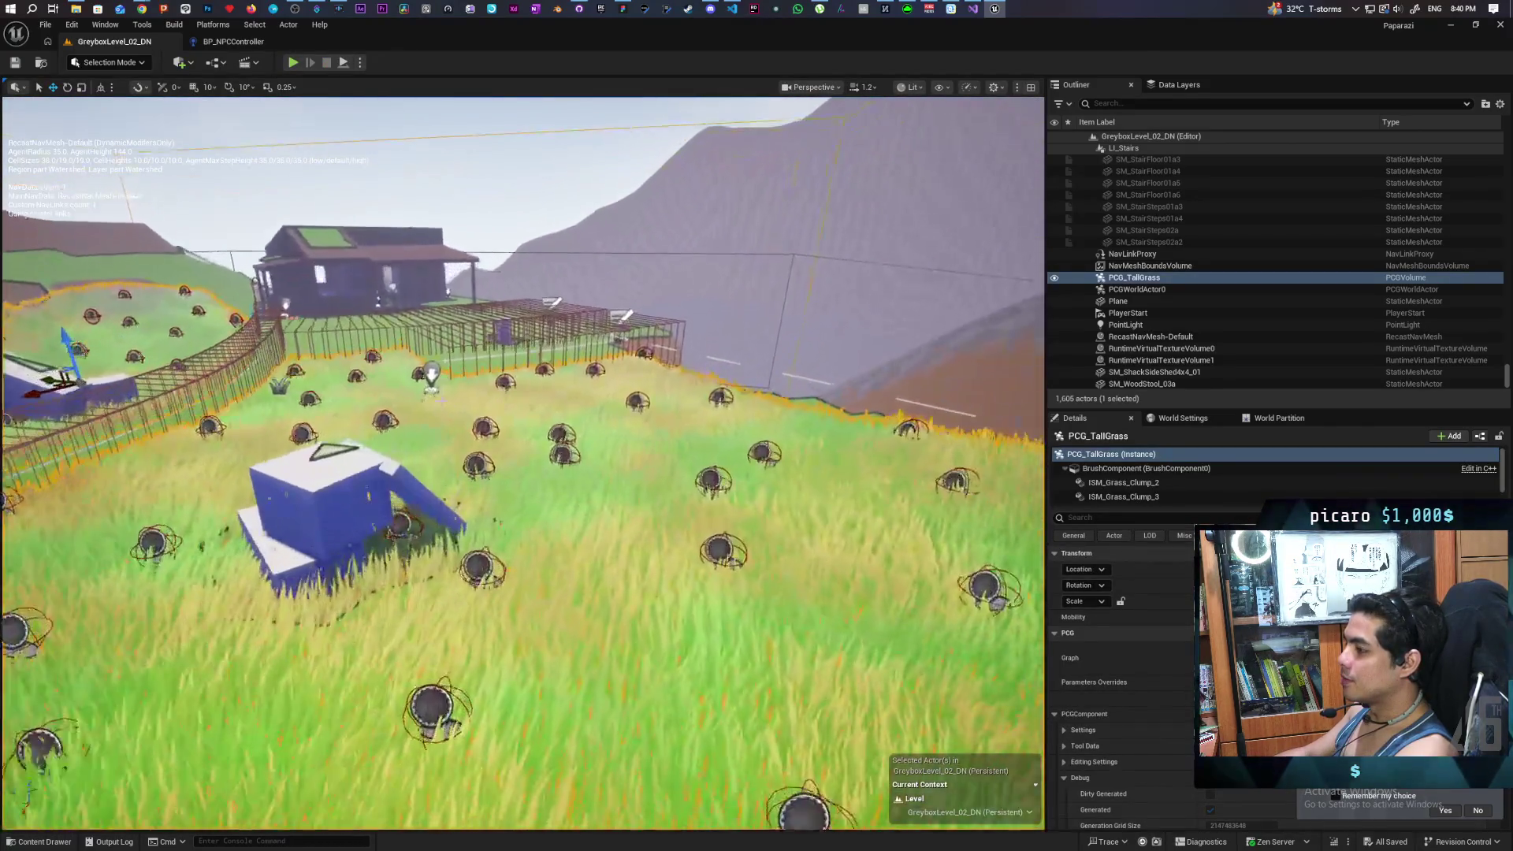
{"action": "scroll", "coordinate": [522, 465], "scroll_direction": "up", "scroll_amount": 2}
{"action": "left_click", "coordinate": [713, 9]}
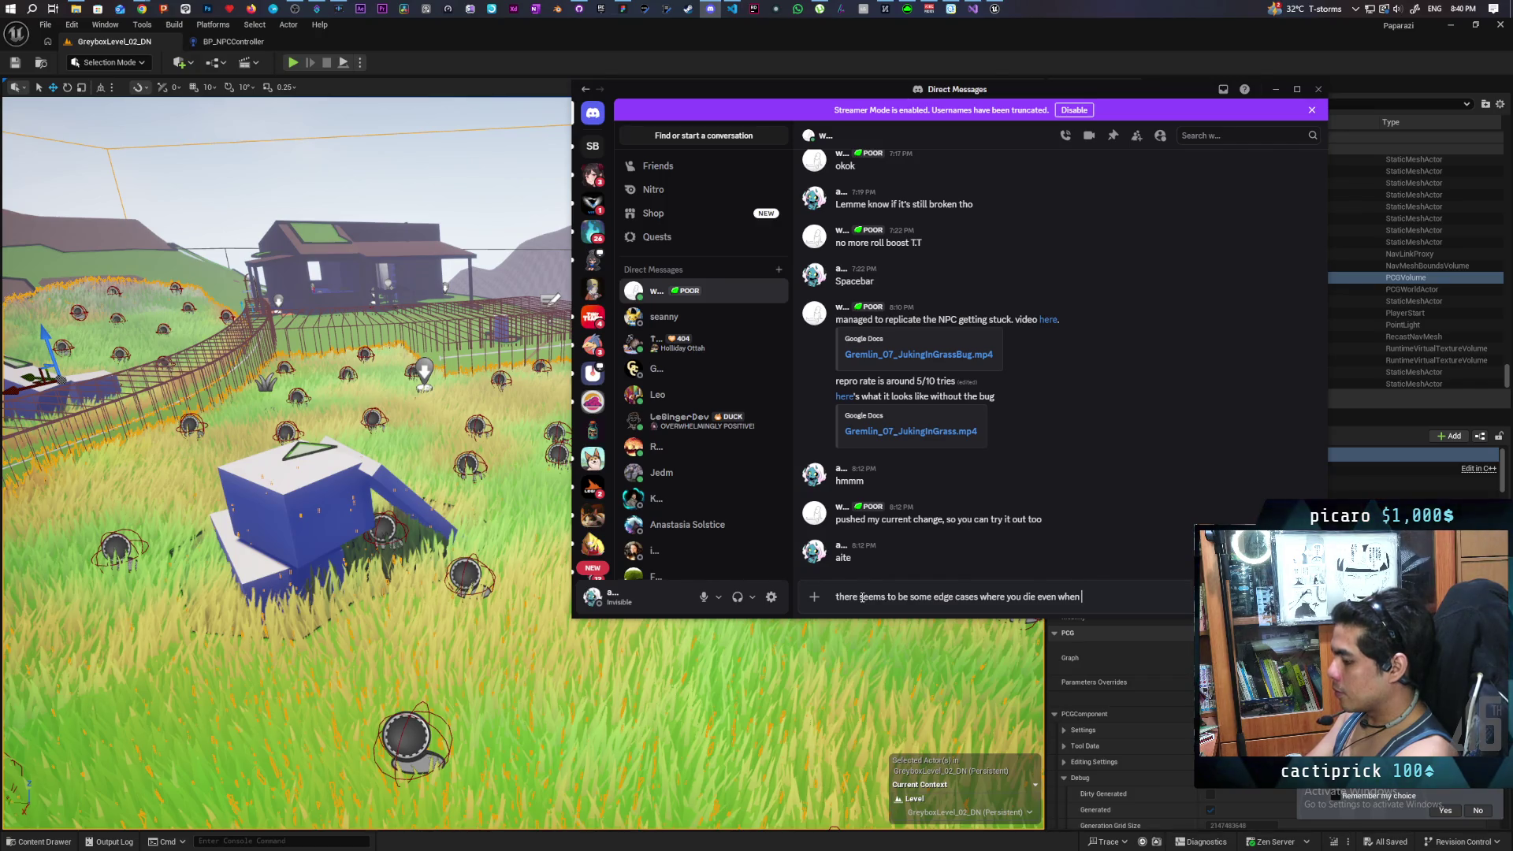
Step: Send the teammate 'they cant reach you under that s' and return to the editor
{"action": "type", "text": "they cant reach you under"}
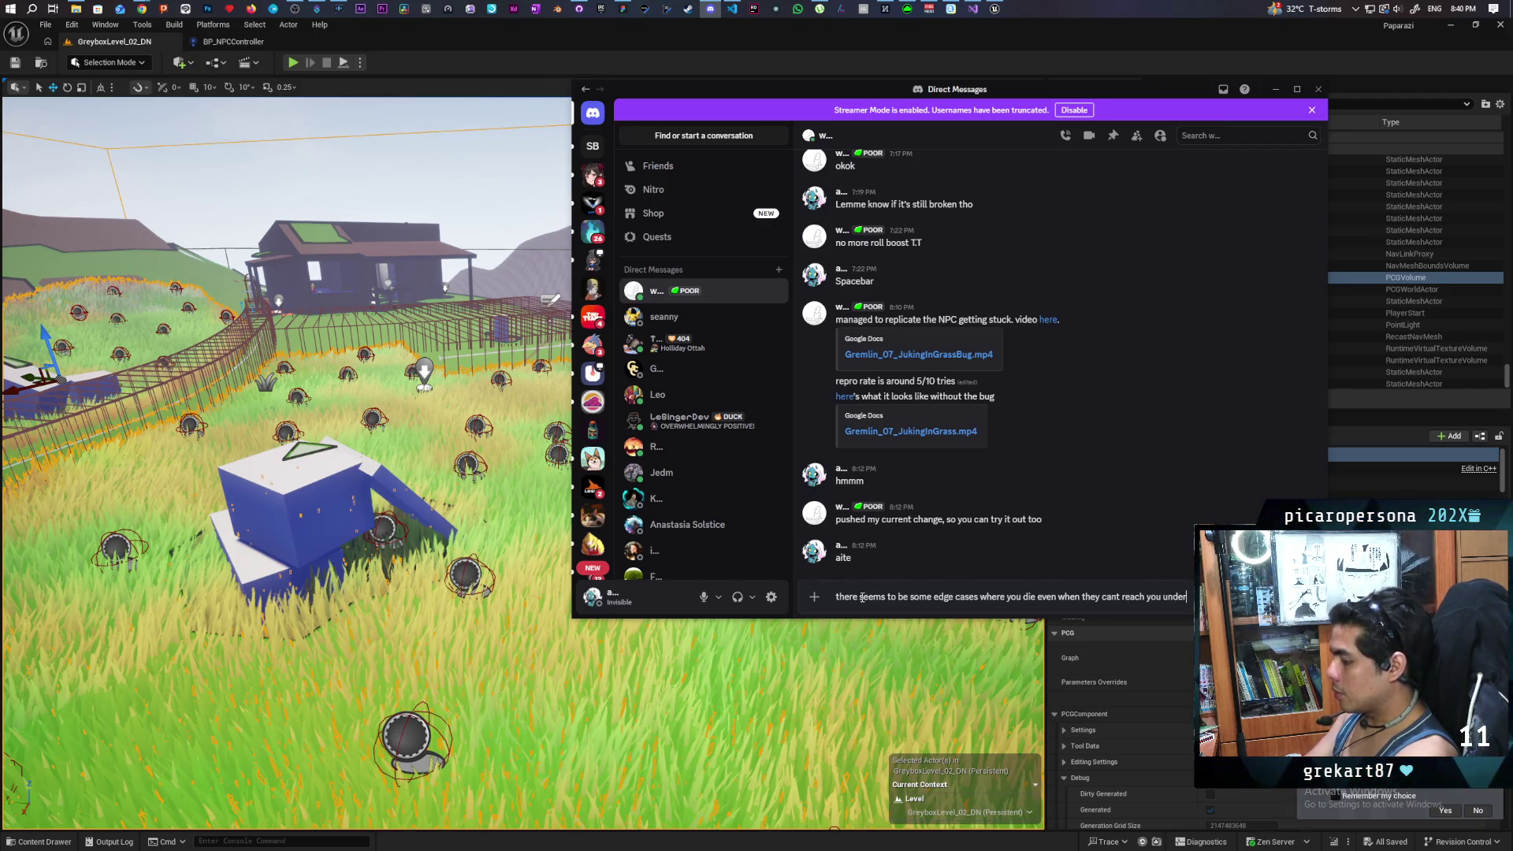
{"action": "type", "text": " that stack"}
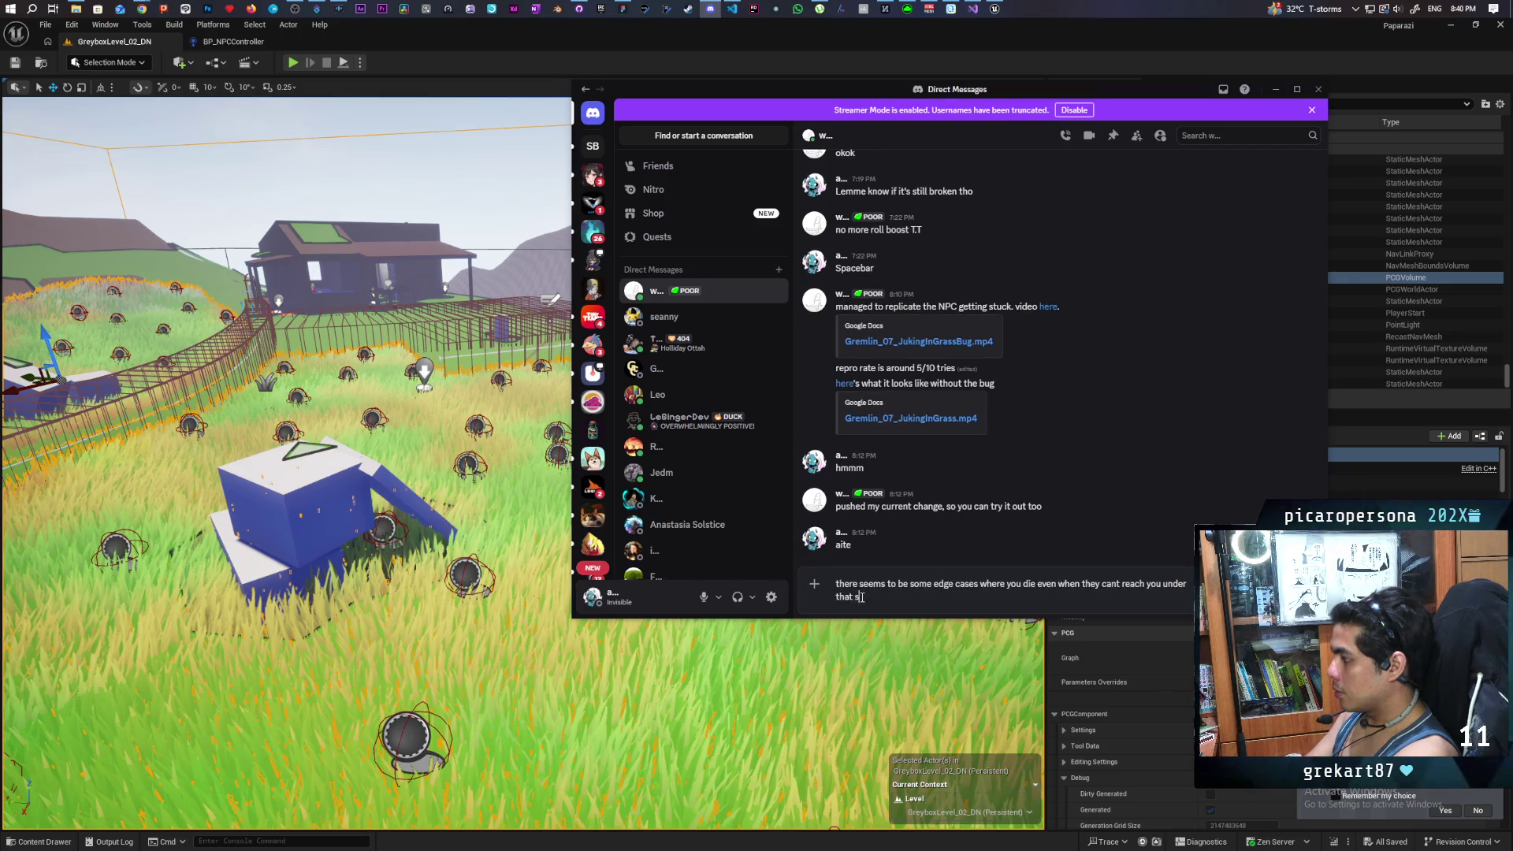
{"action": "key", "text": "Return"}
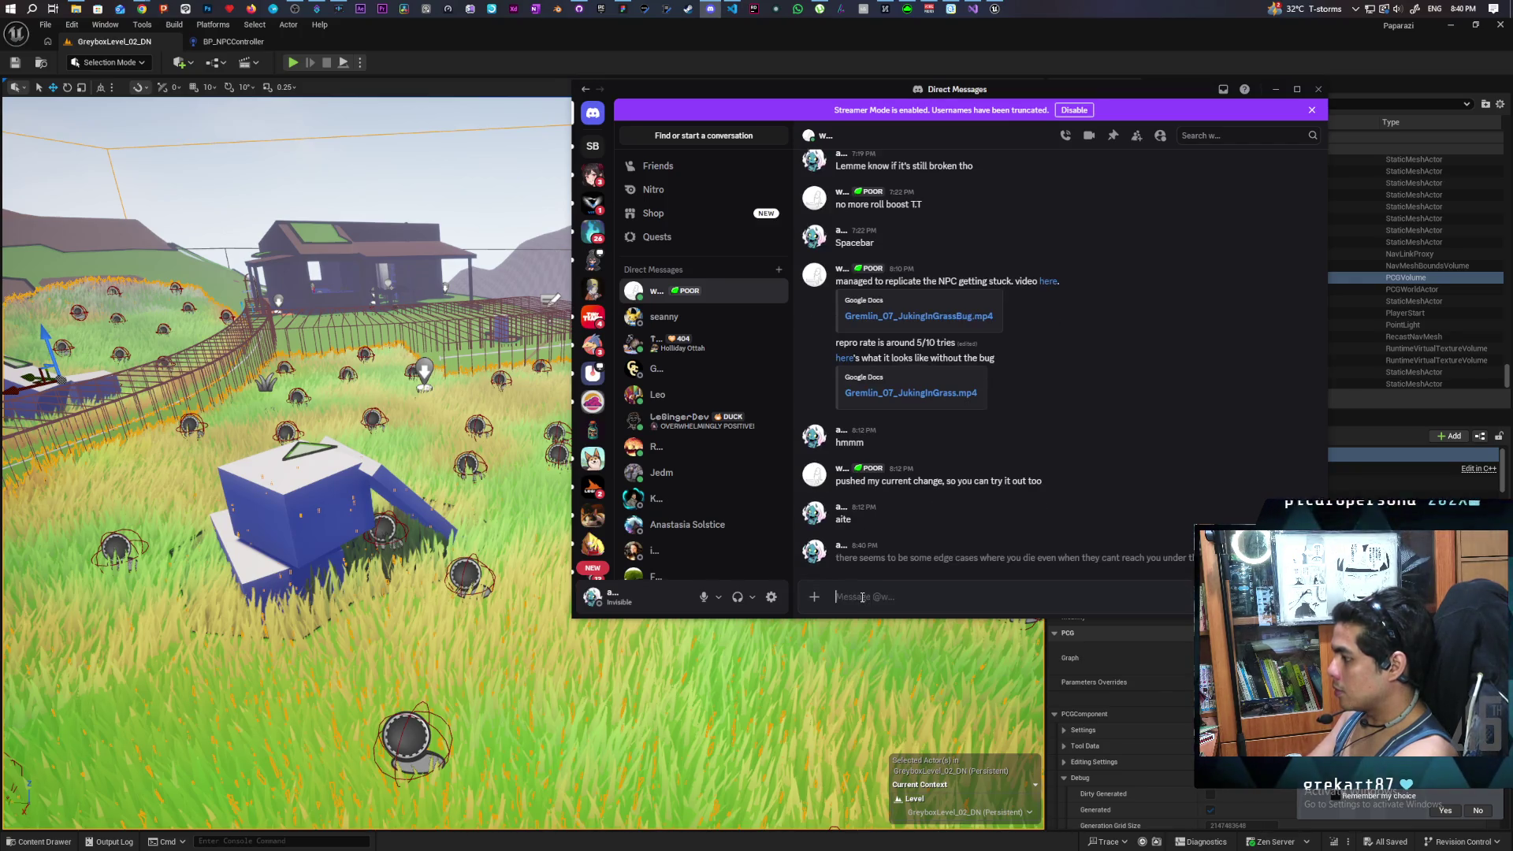
{"action": "left_click", "coordinate": [292, 62]}
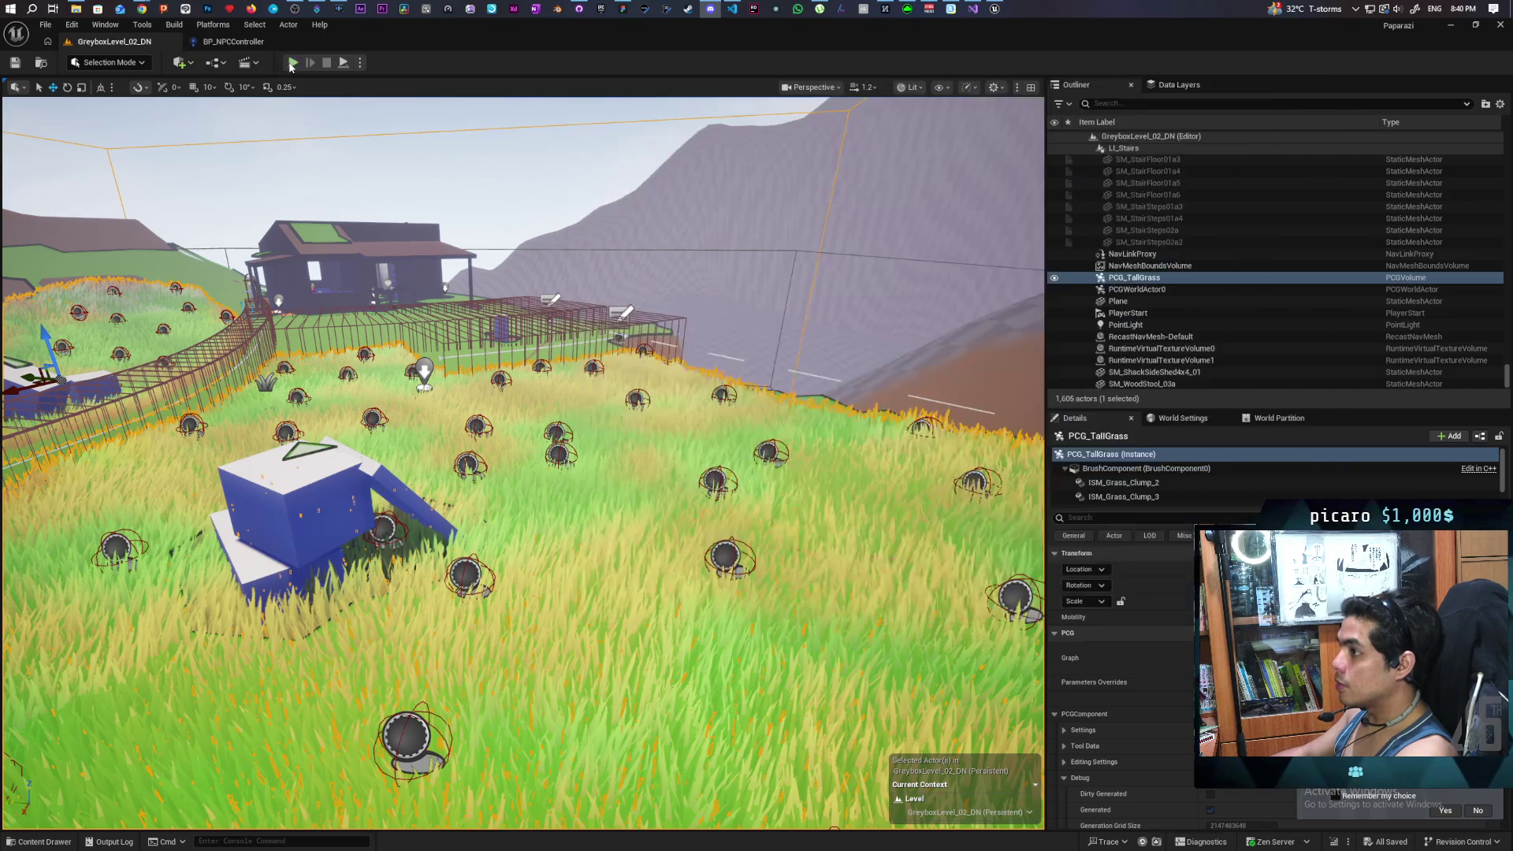
Step: Stop the session, frame the tall-grass volume, and play from a spot beside the blue blocks
{"action": "key", "text": "Escape"}
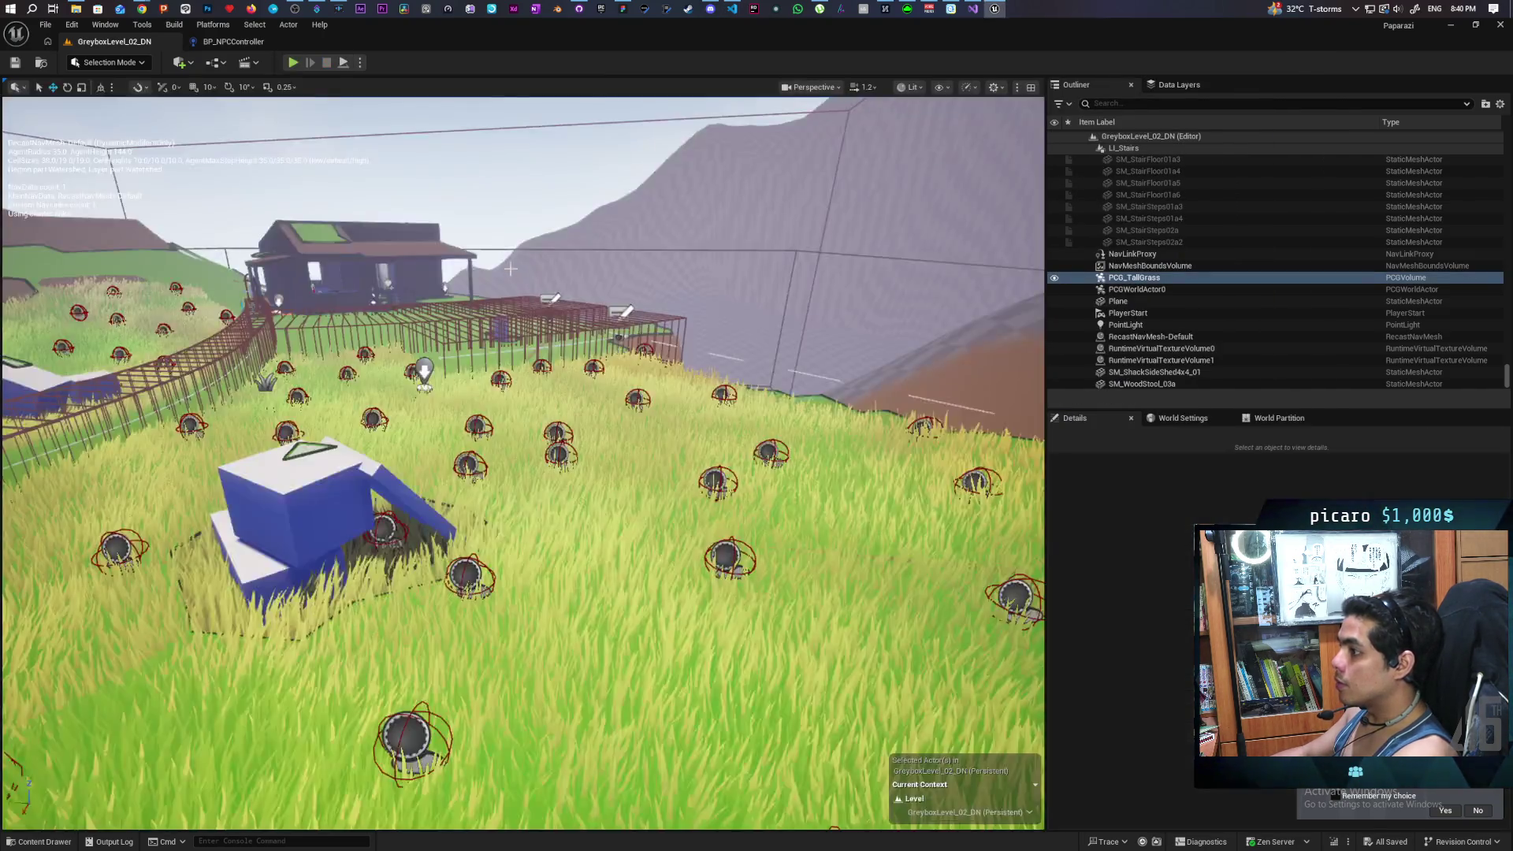
{"action": "key", "text": "f"}
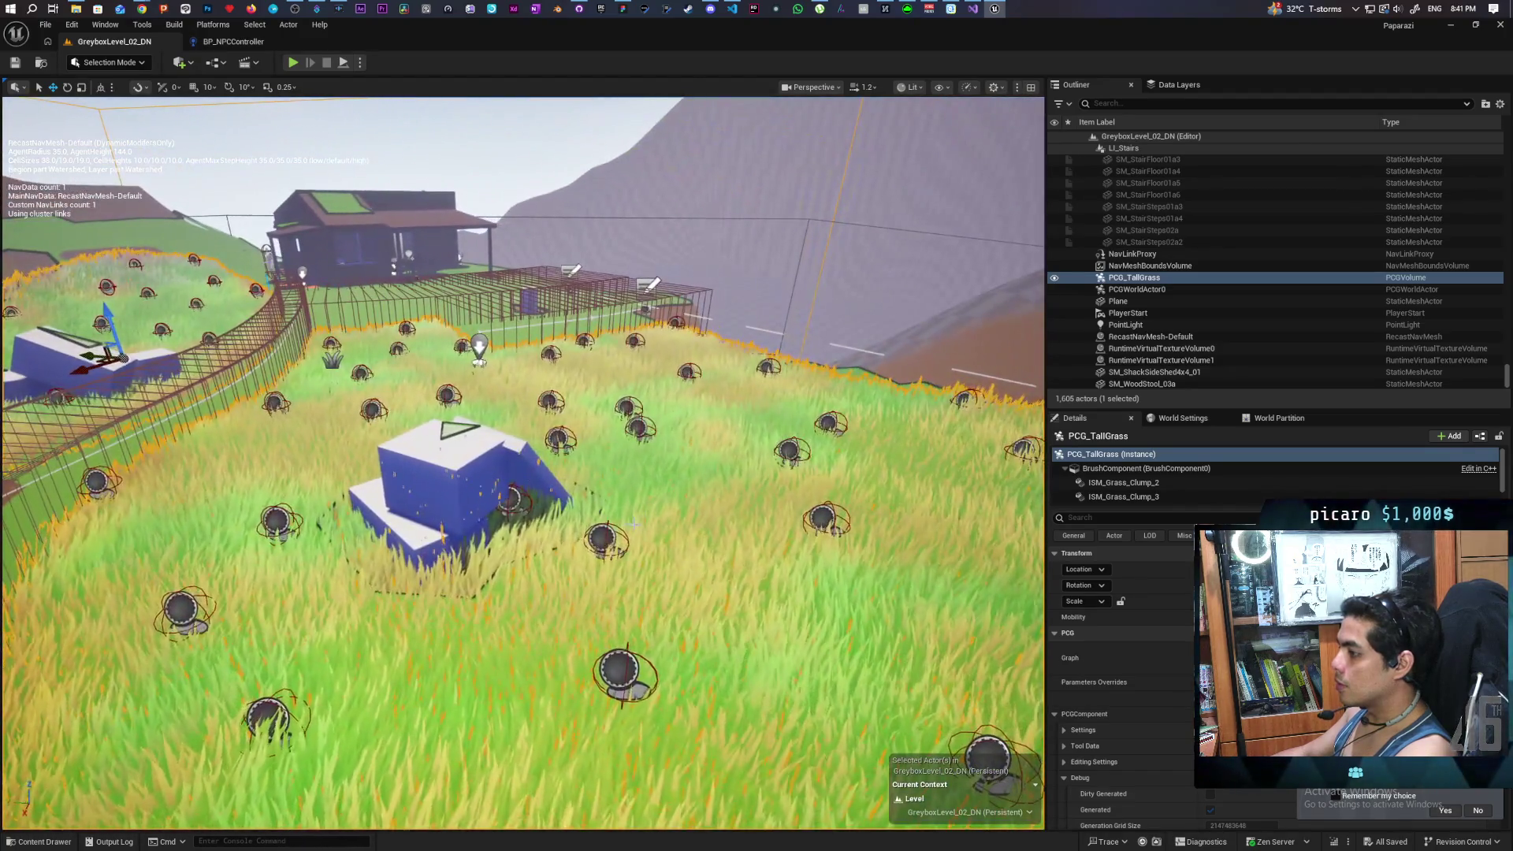
{"action": "right_click", "coordinate": [646, 98]}
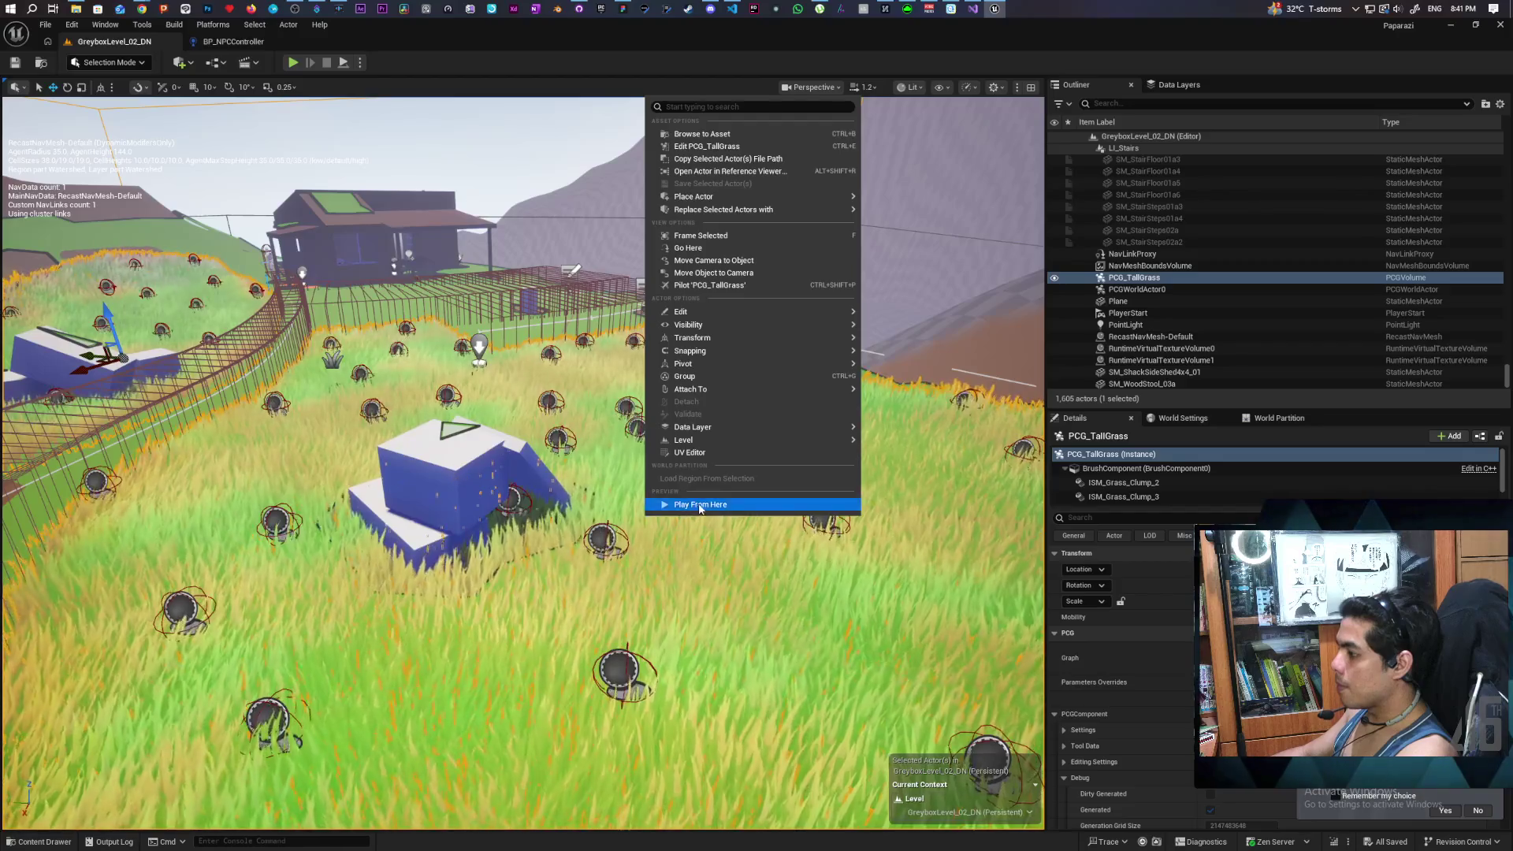
{"action": "left_click", "coordinate": [699, 506]}
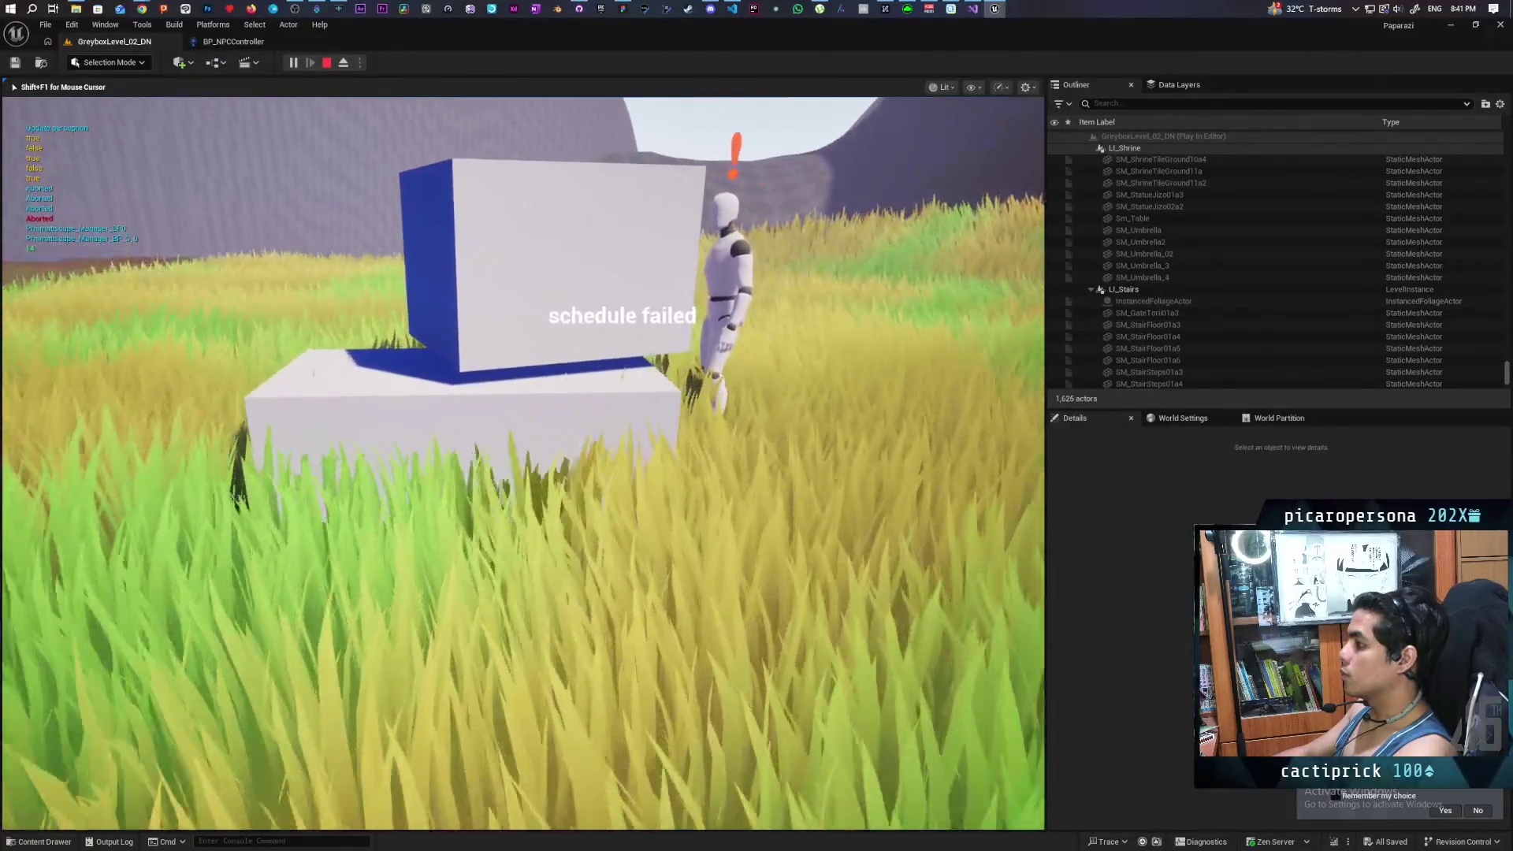
Step: End that play session and orbit the camera to view the blue block stack from its other side
{"action": "key", "text": "Escape"}
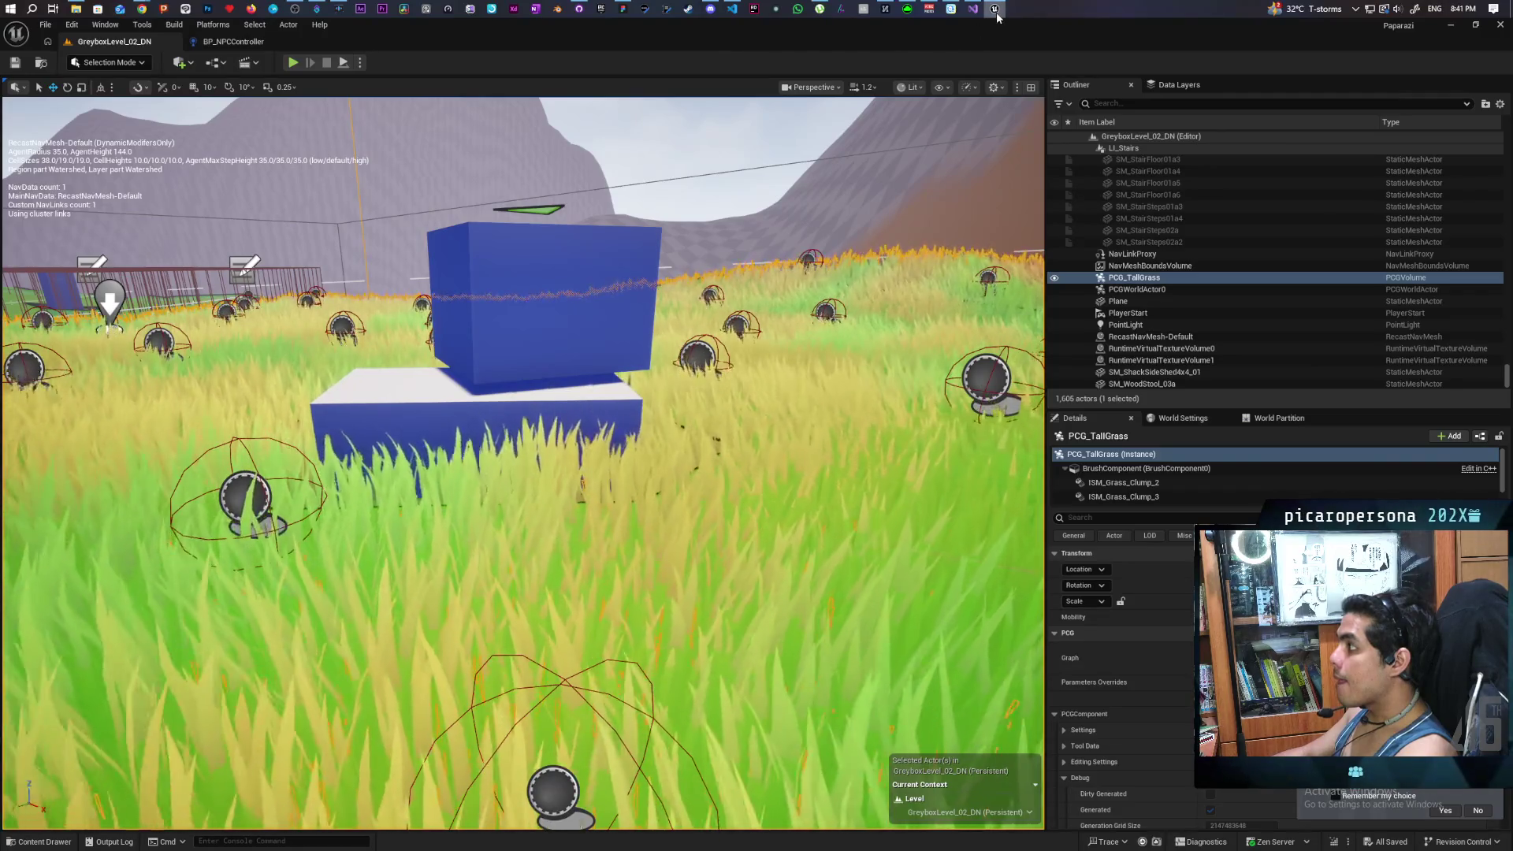
{"action": "mouse_move", "coordinate": [994, 11]}
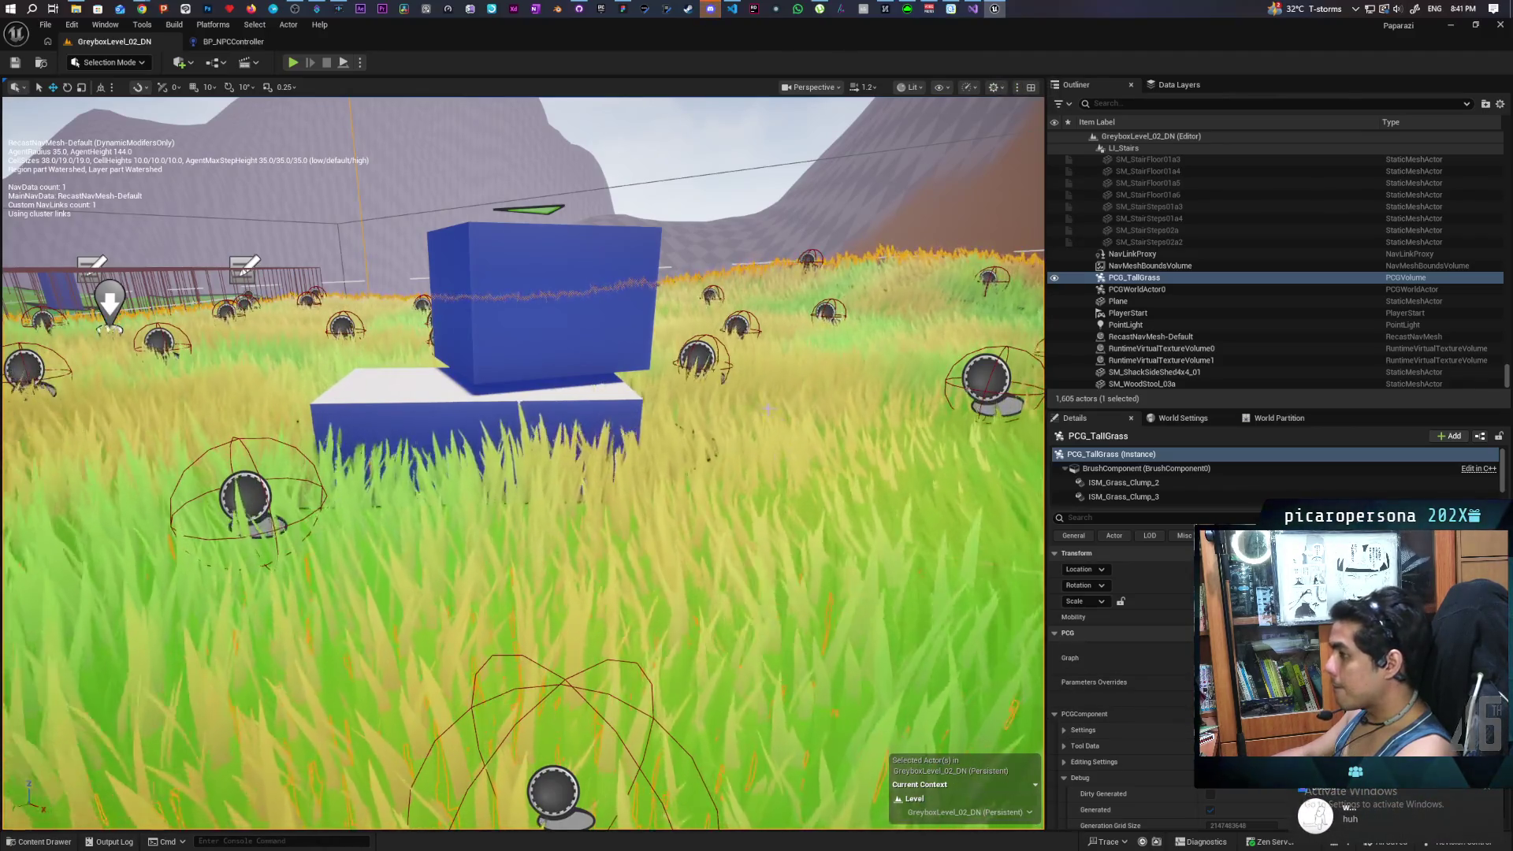
{"action": "mouse_move", "coordinate": [910, 459]}
{"action": "left_mouse_down"}
{"action": "mouse_move", "coordinate": [835, 599]}
{"action": "mouse_move", "coordinate": [825, 137]}
{"action": "left_mouse_up"}
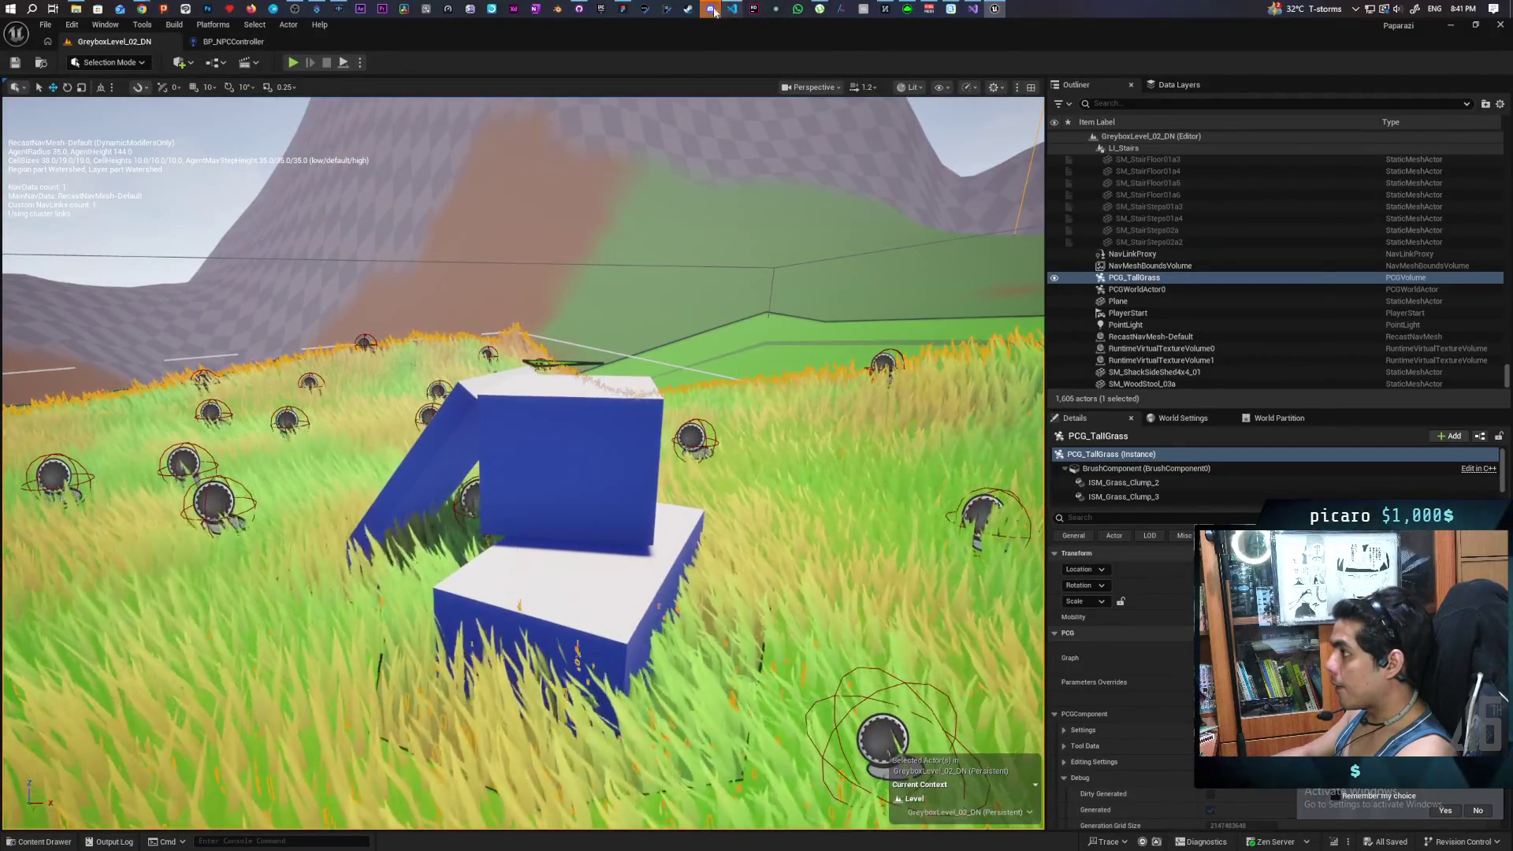
Step: Send the teammate 'idk if youve noticed that' in the Discord DM
{"action": "left_click", "coordinate": [710, 9]}
{"action": "type", "text": "idk"}
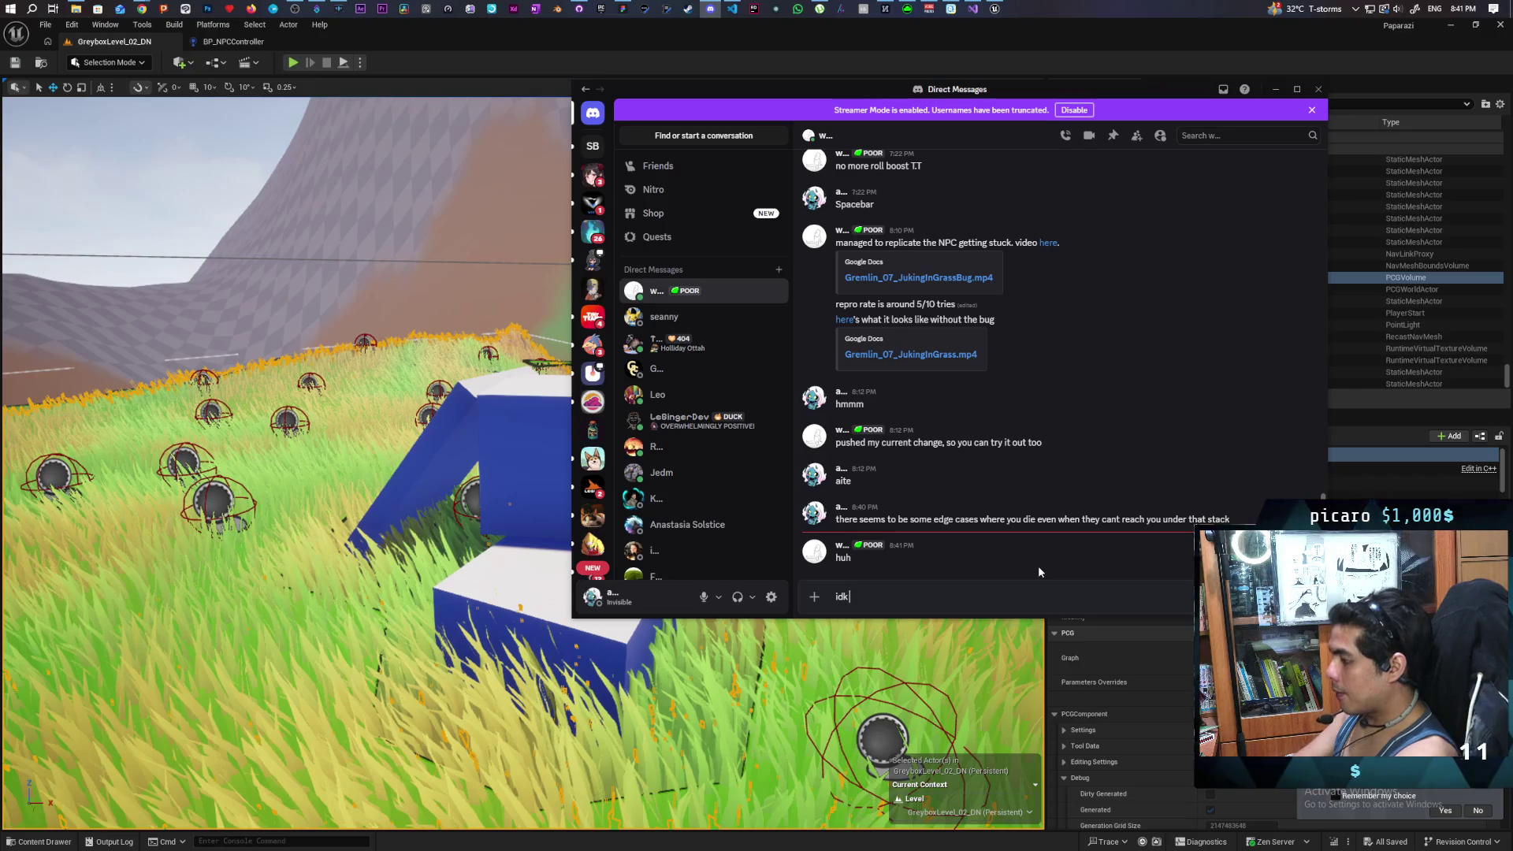
{"action": "type", "text": " if youve "}
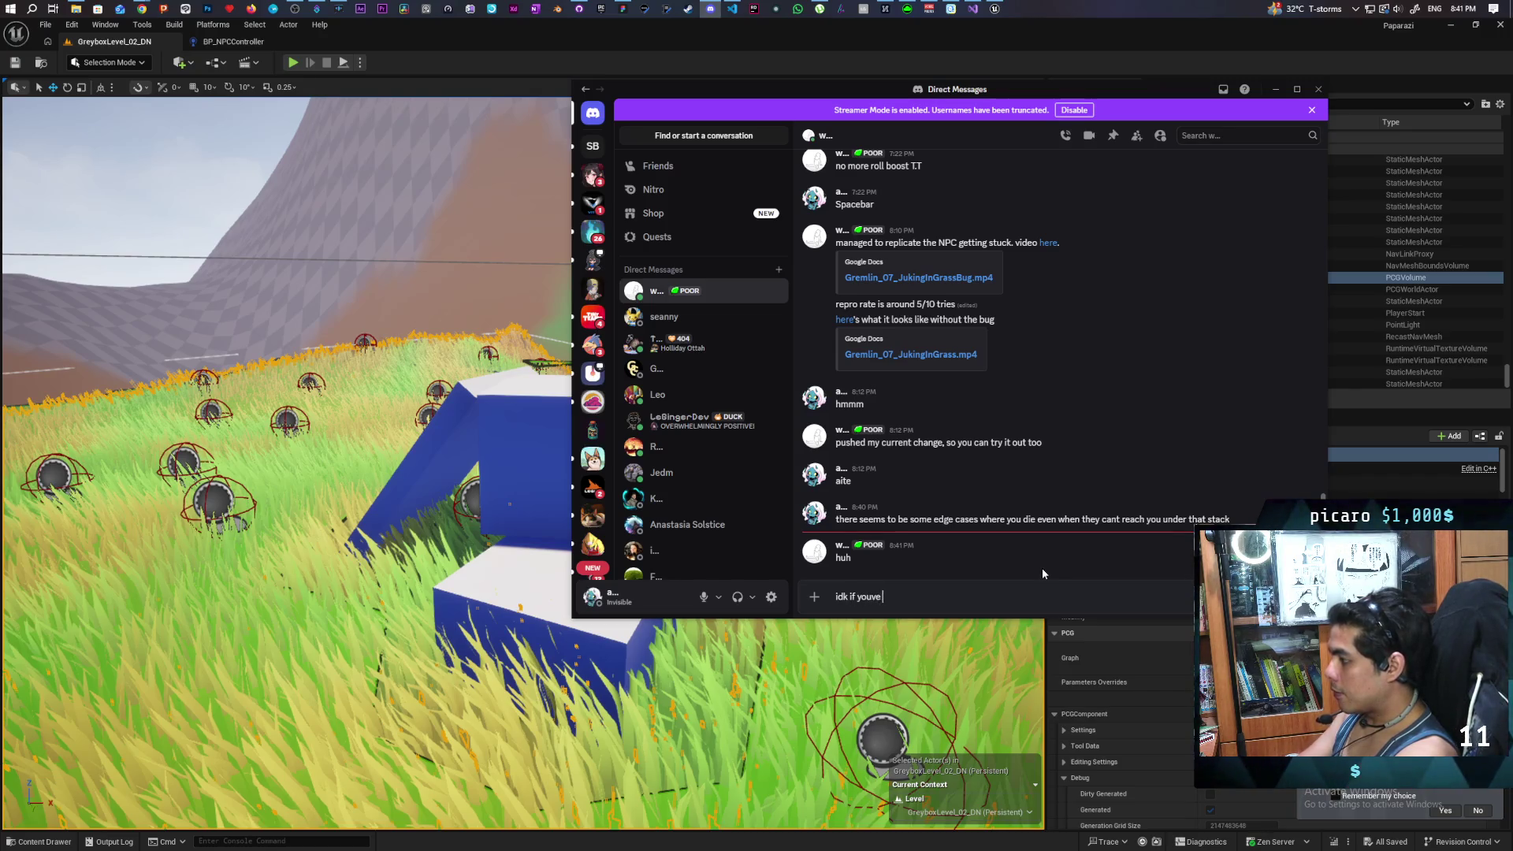
{"action": "type", "text": "noticed that"}
{"action": "key", "text": "Return"}
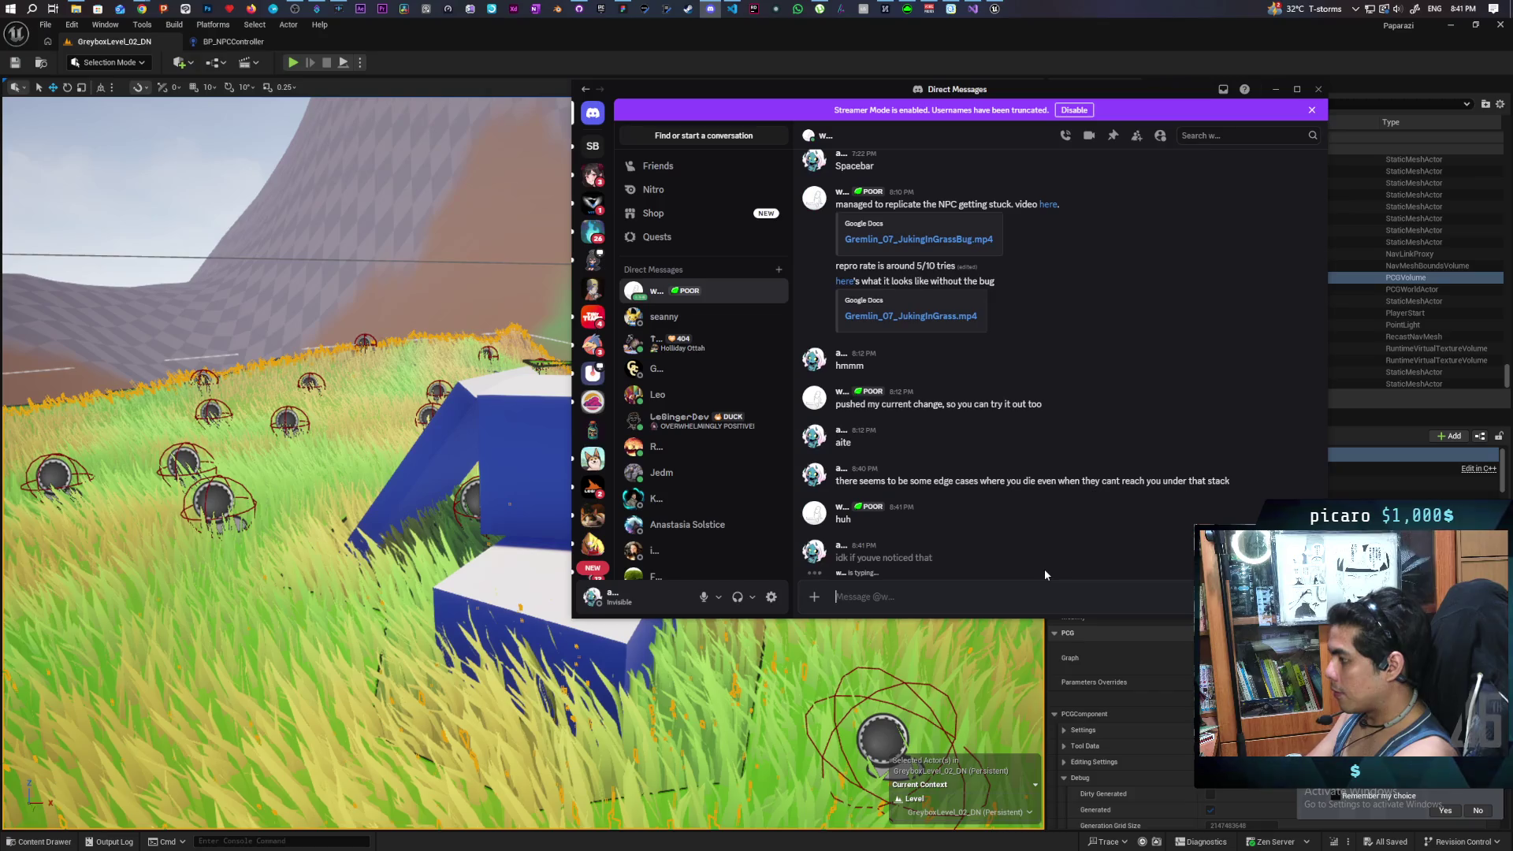
Step: Send 'if you wait under that stack while hes chasing you he kills you', then return to the grass in the editor
{"action": "type", "text": "if you wait und"}
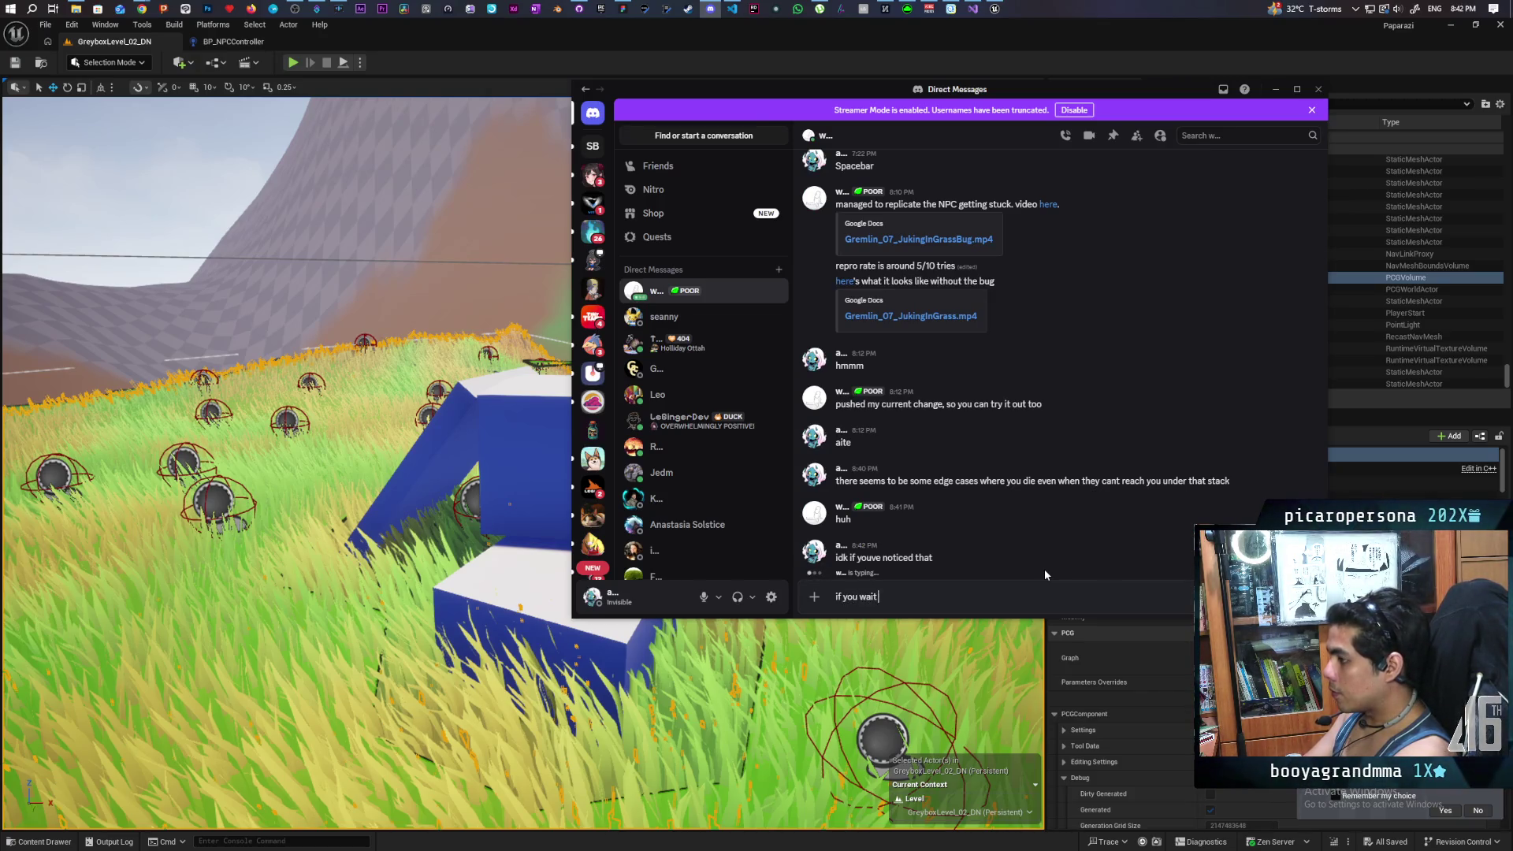
{"action": "type", "text": "er"}
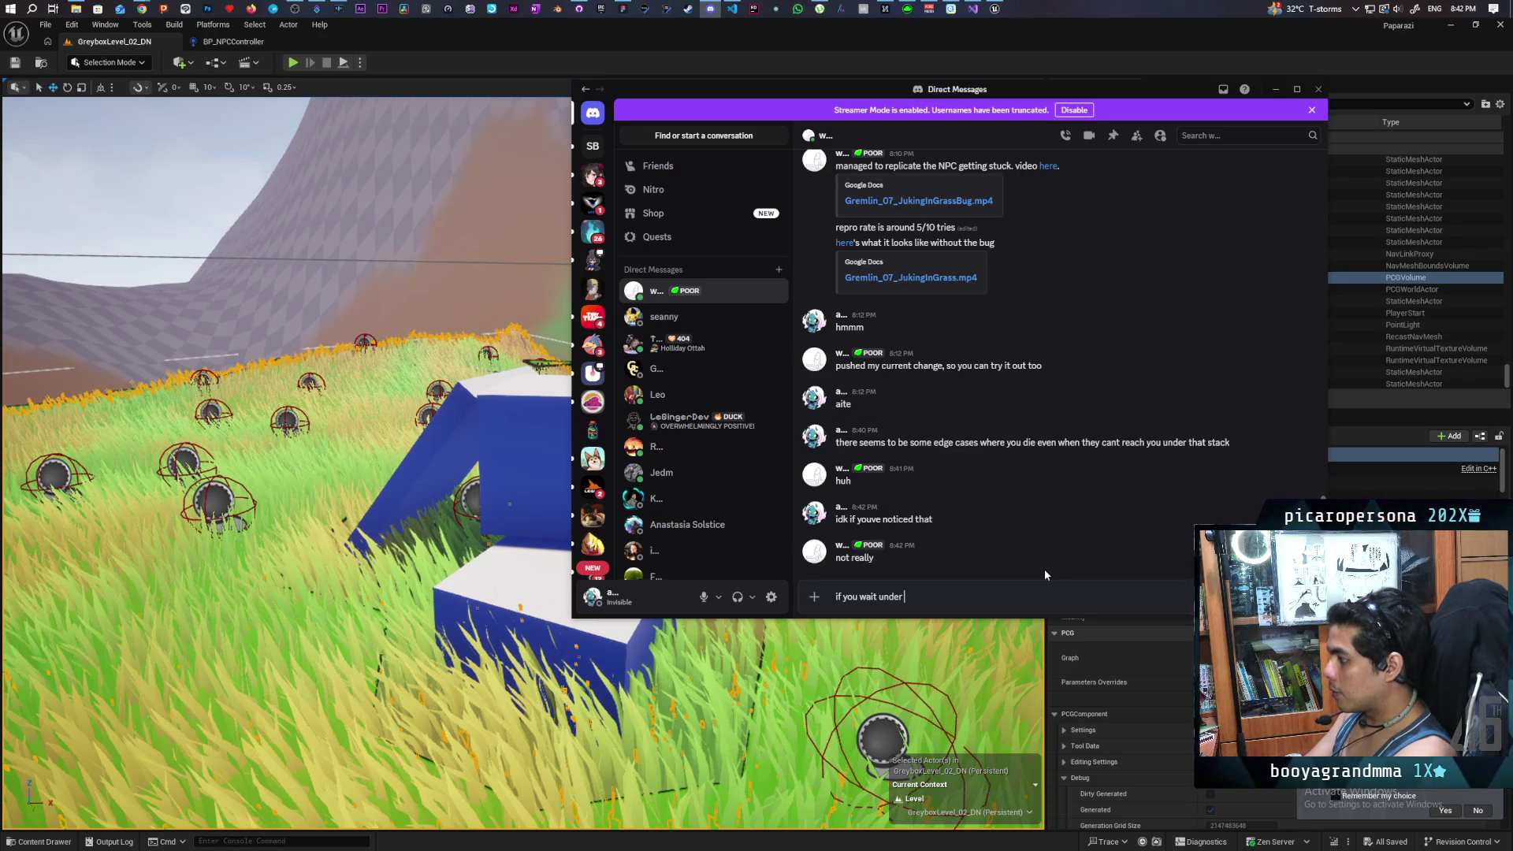
{"action": "type", "text": " that stack "}
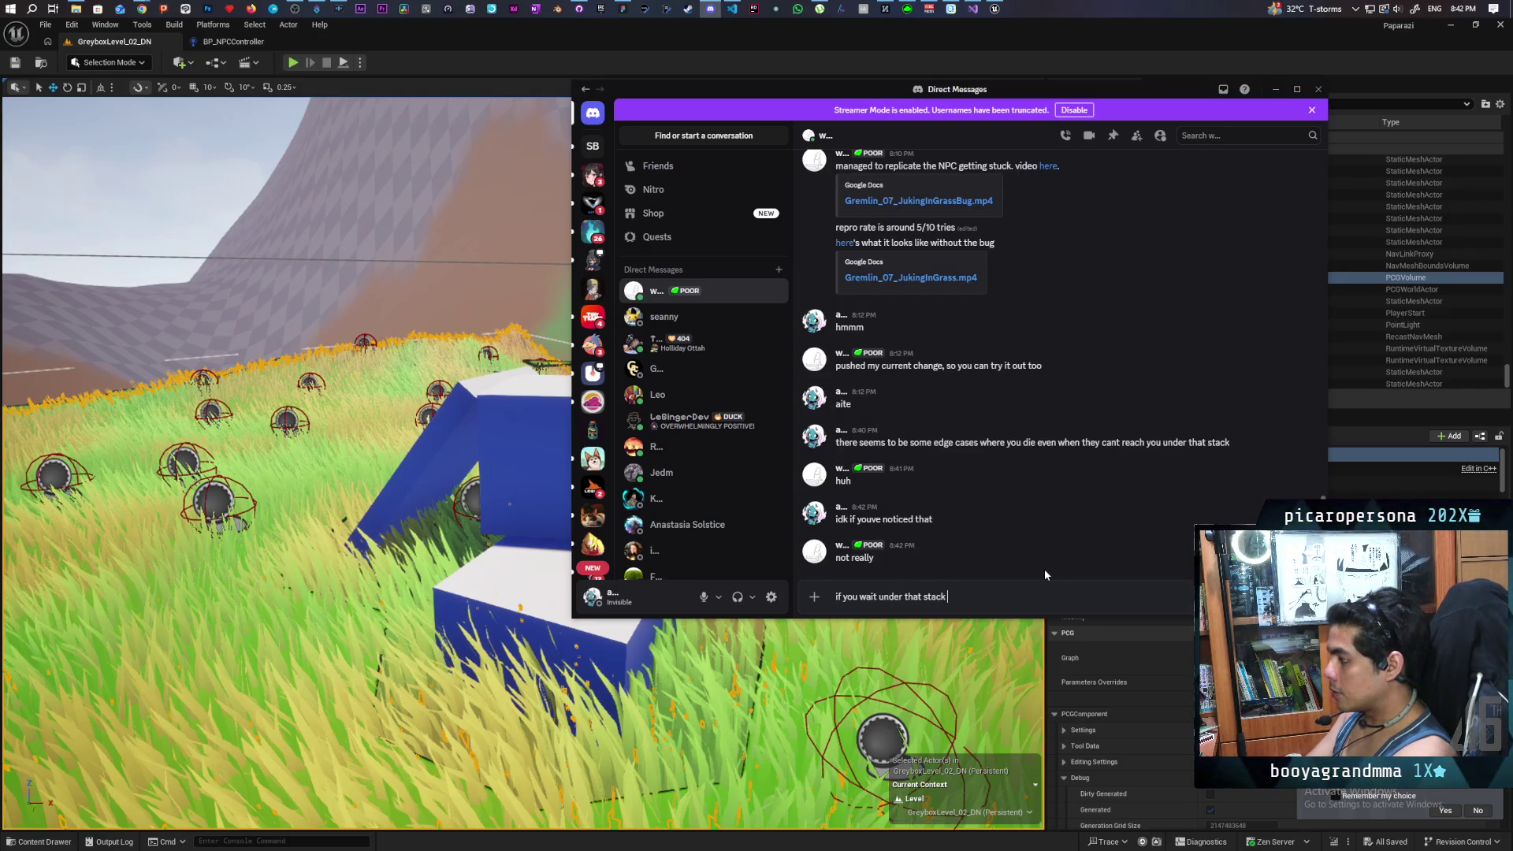
{"action": "type", "text": "while"}
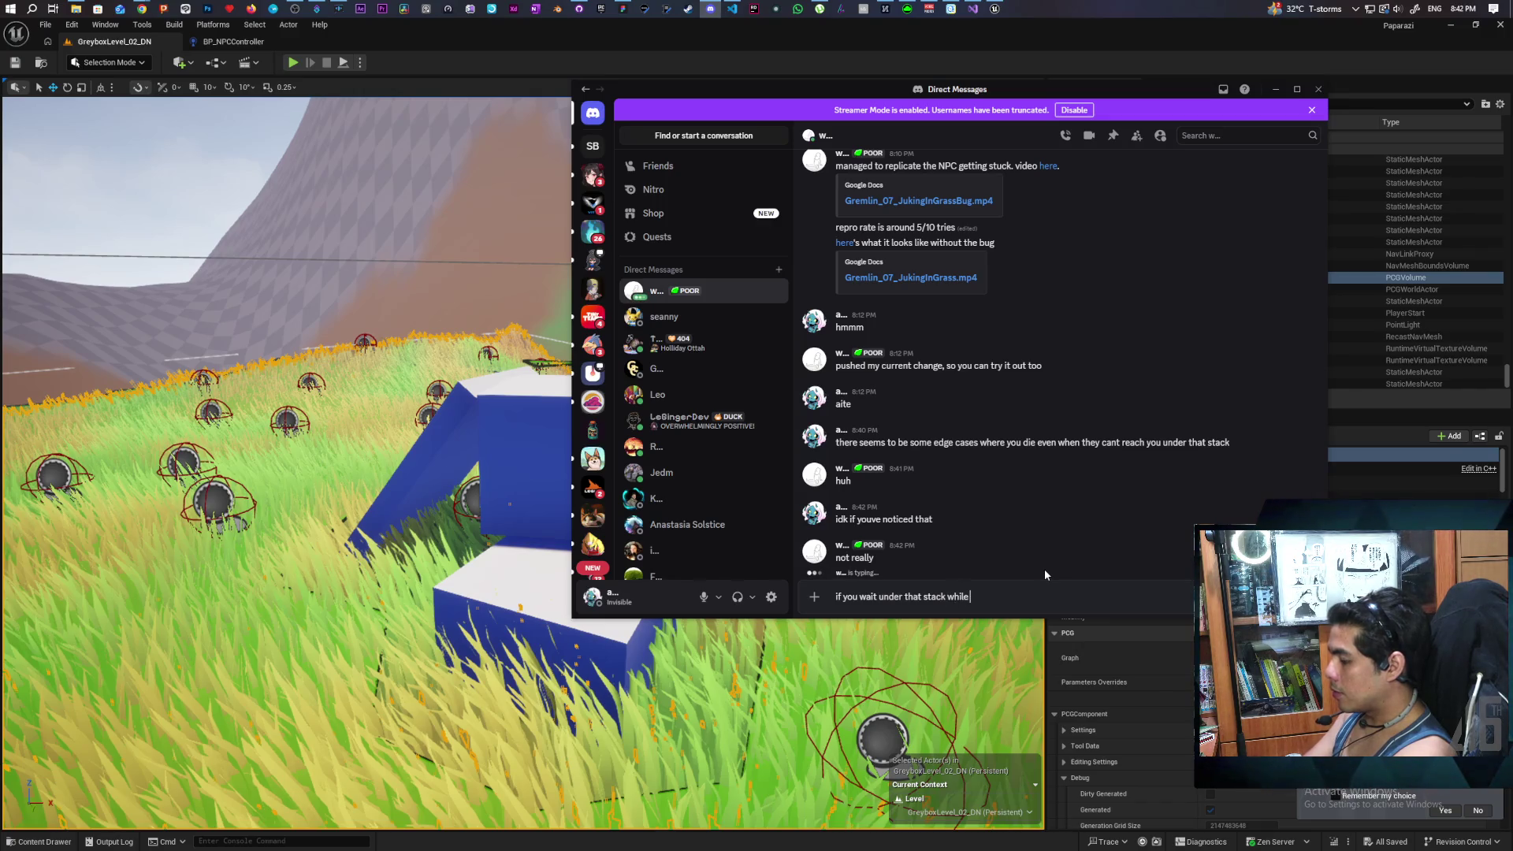
{"action": "type", "text": " hes chasing you"}
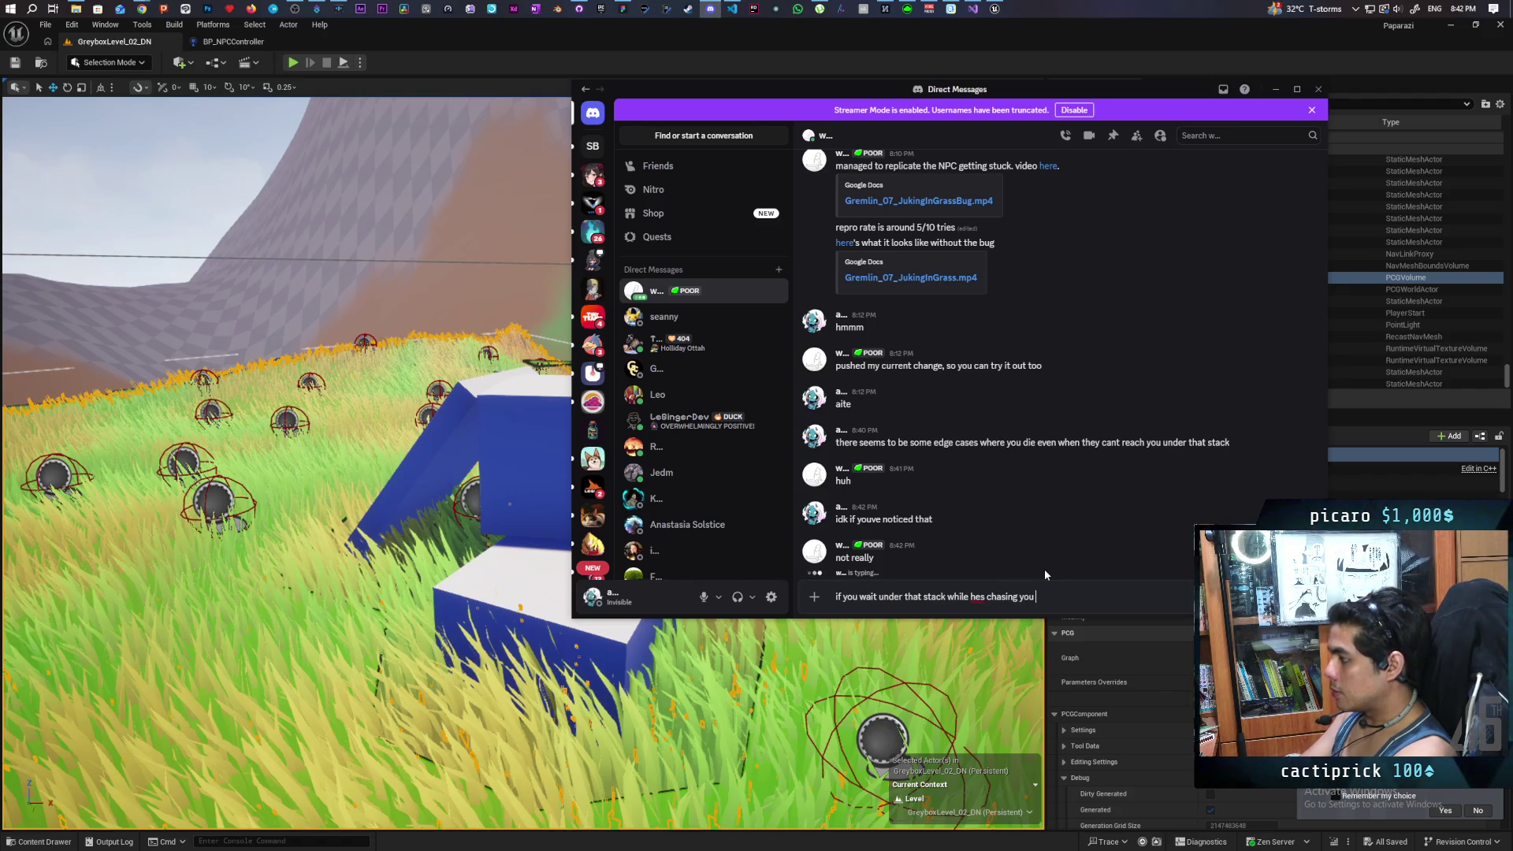
{"action": "type", "text": " he kills you"}
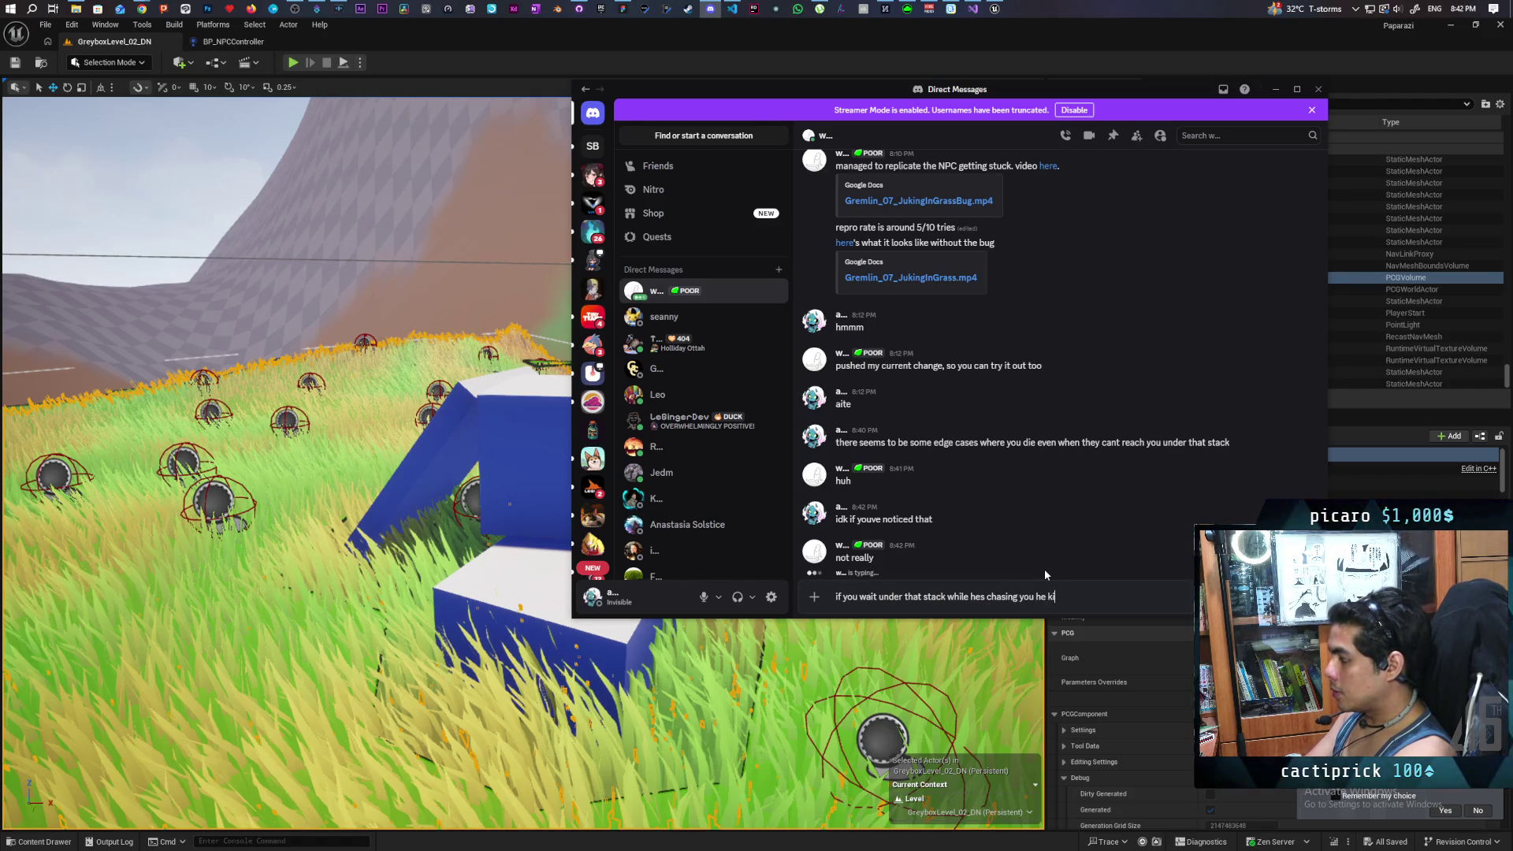
{"action": "key", "text": "Return"}
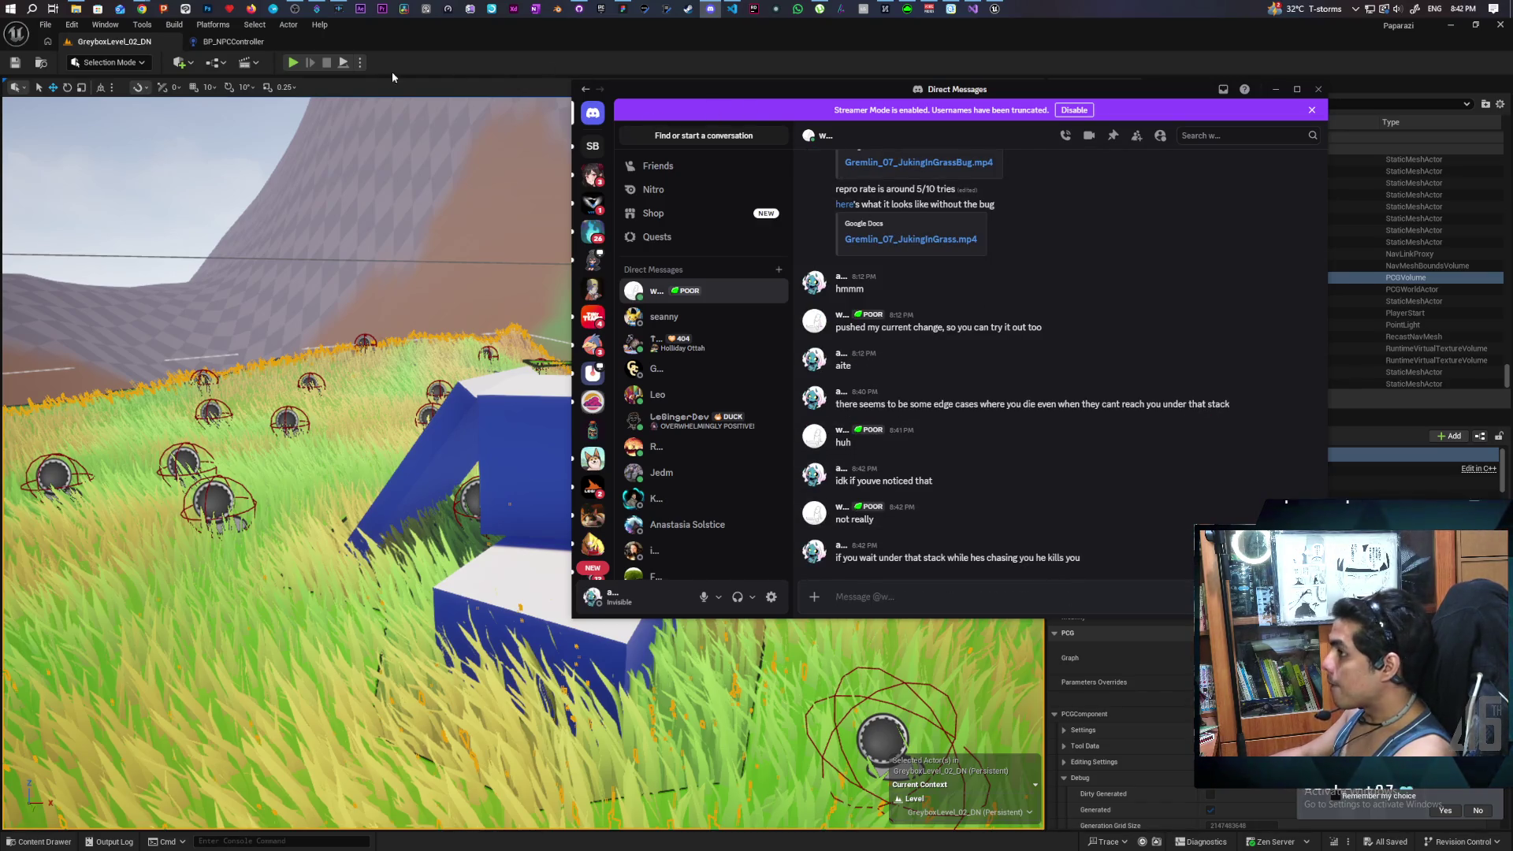
{"action": "right_click", "coordinate": [198, 134]}
Step: Play from the grass spot, walk forward briefly, and end the session
{"action": "left_click", "coordinate": [220, 541]}
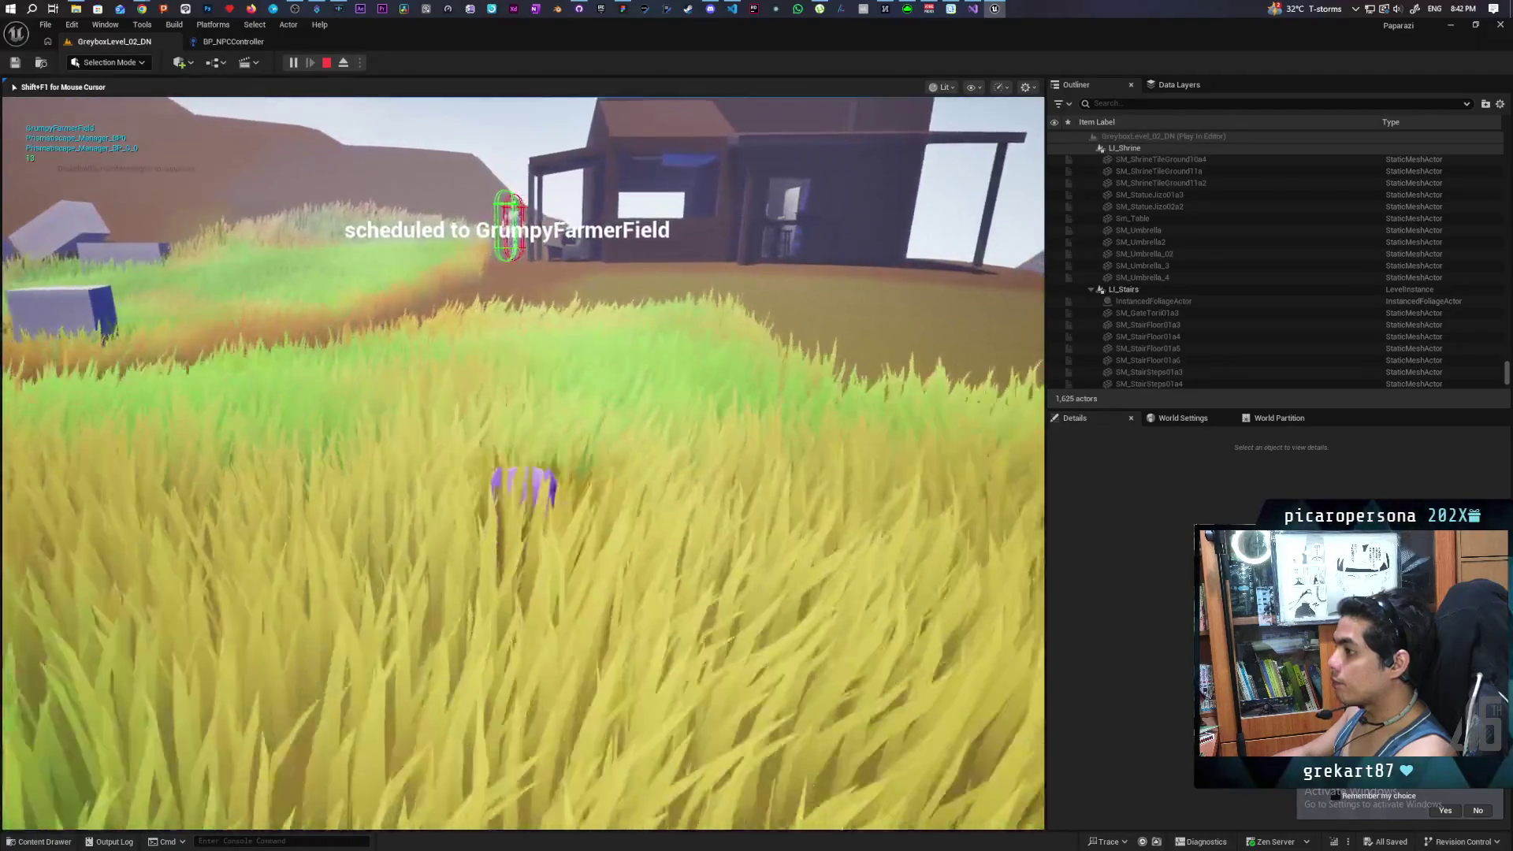
{"action": "key", "text": "w"}
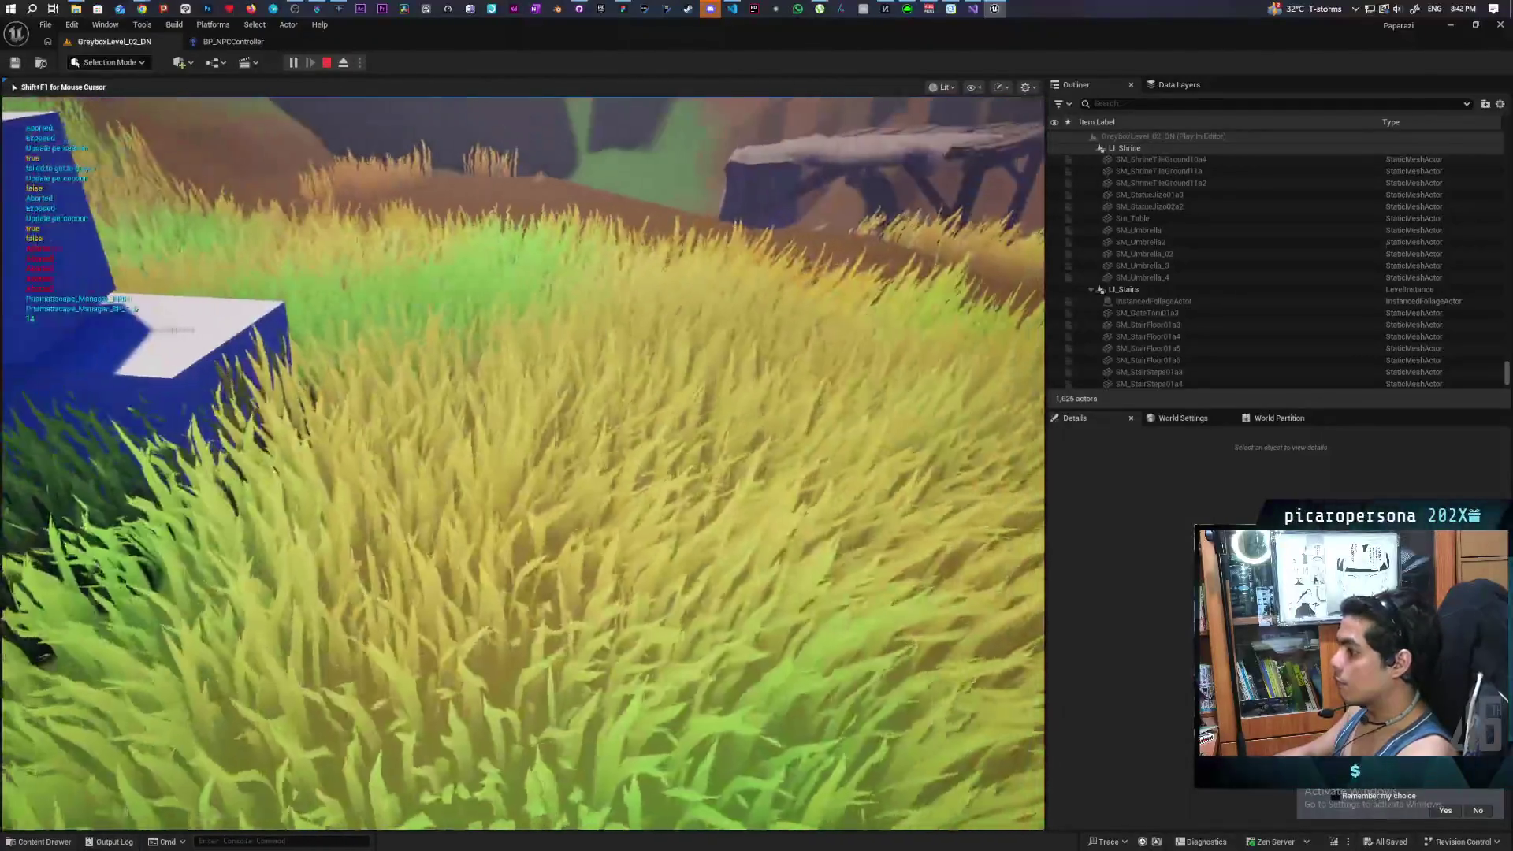
{"action": "key", "text": "Escape"}
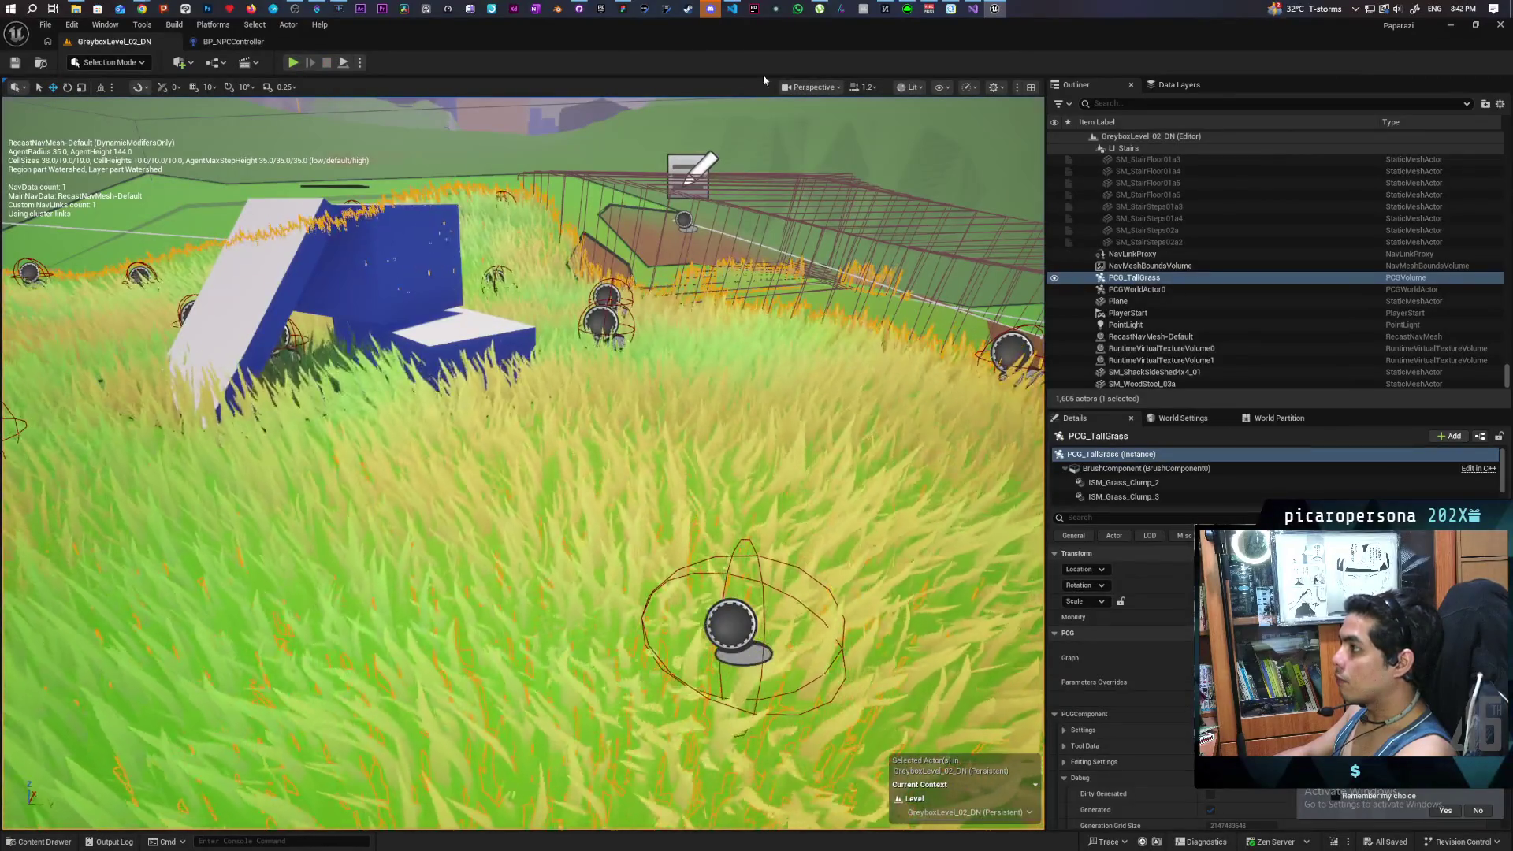
Step: Play again from another grass spot, lure the NPC into a chase, and hide under the blue block stack
{"action": "right_click", "coordinate": [410, 473]}
{"action": "left_click", "coordinate": [439, 482]}
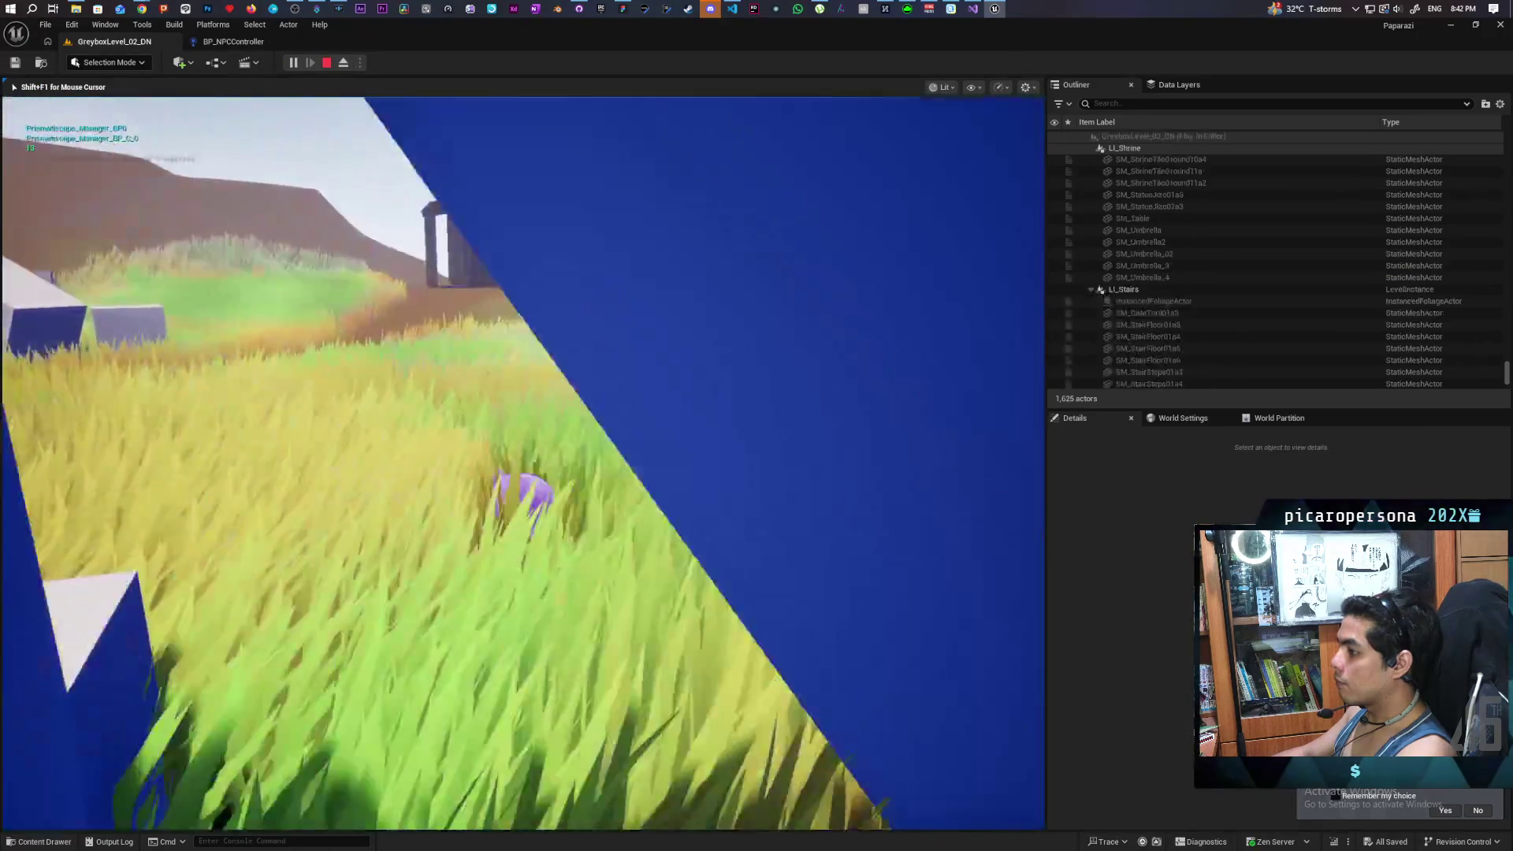
{"action": "key", "text": "w"}
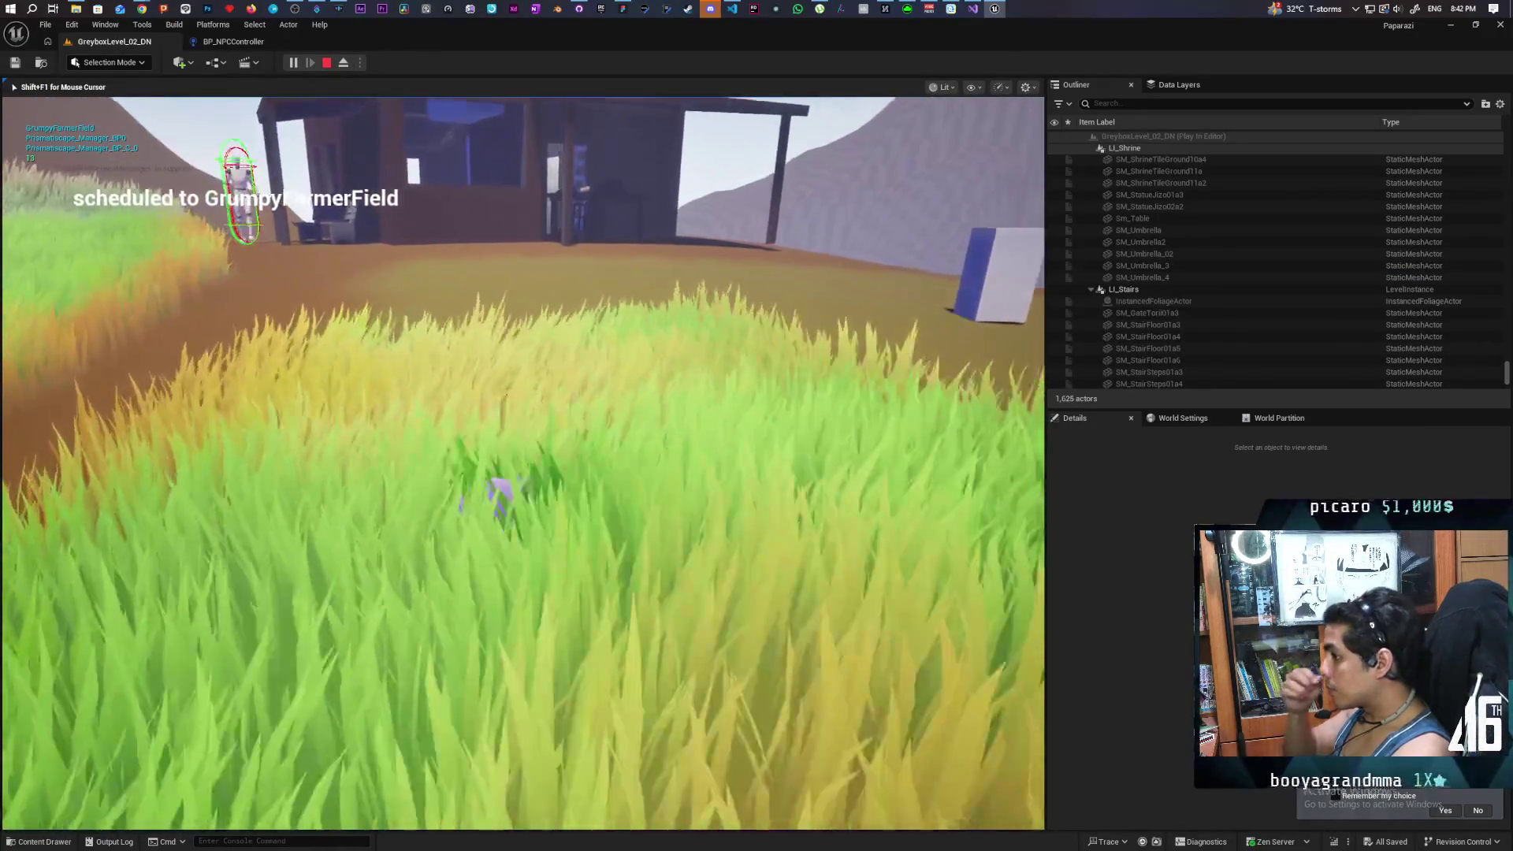
{"action": "key", "text": "w"}
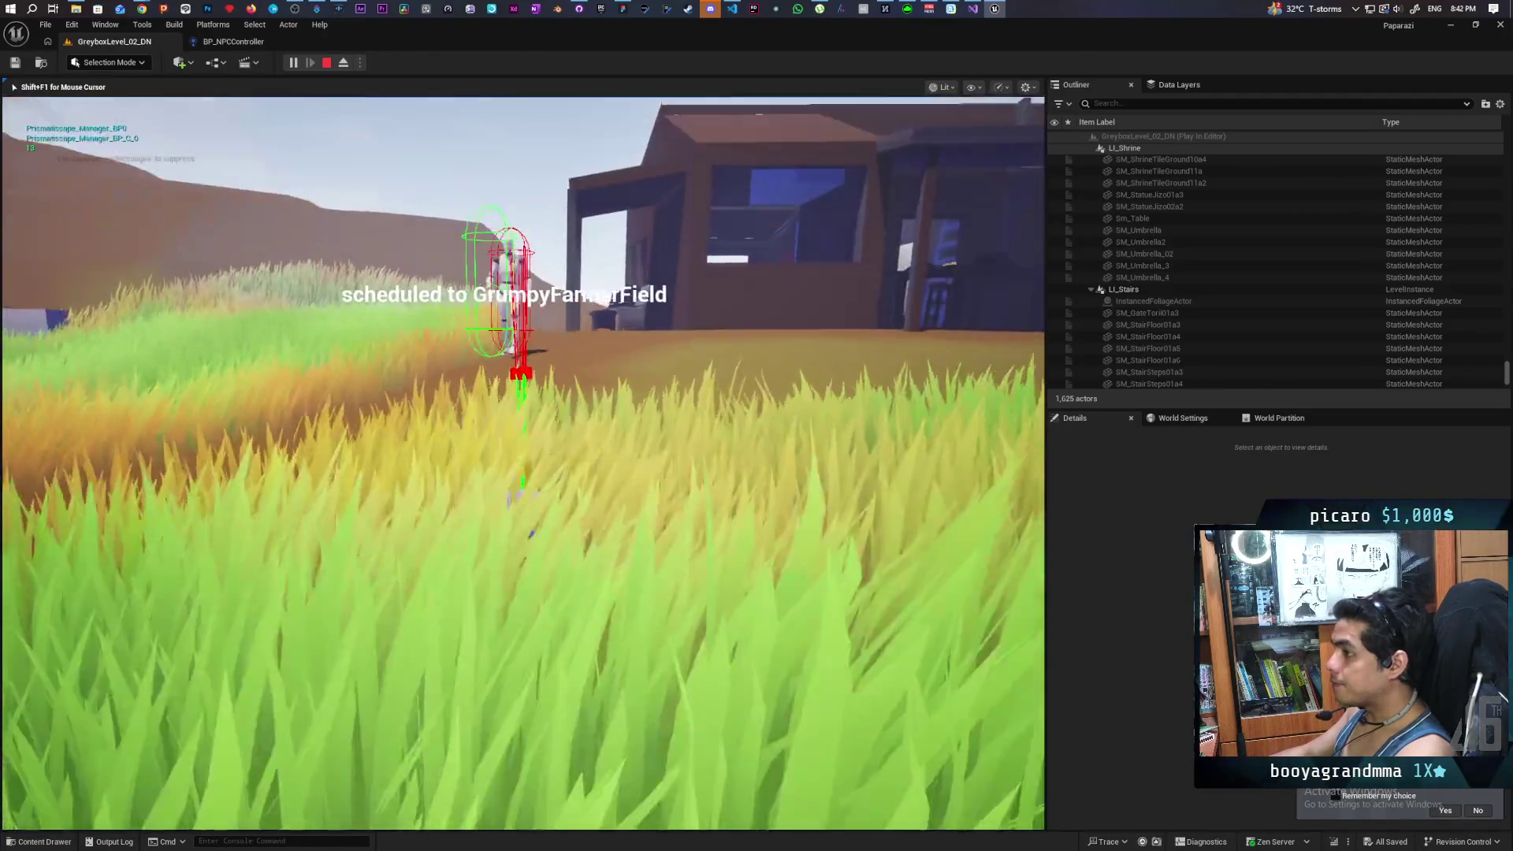
{"action": "key", "text": "w"}
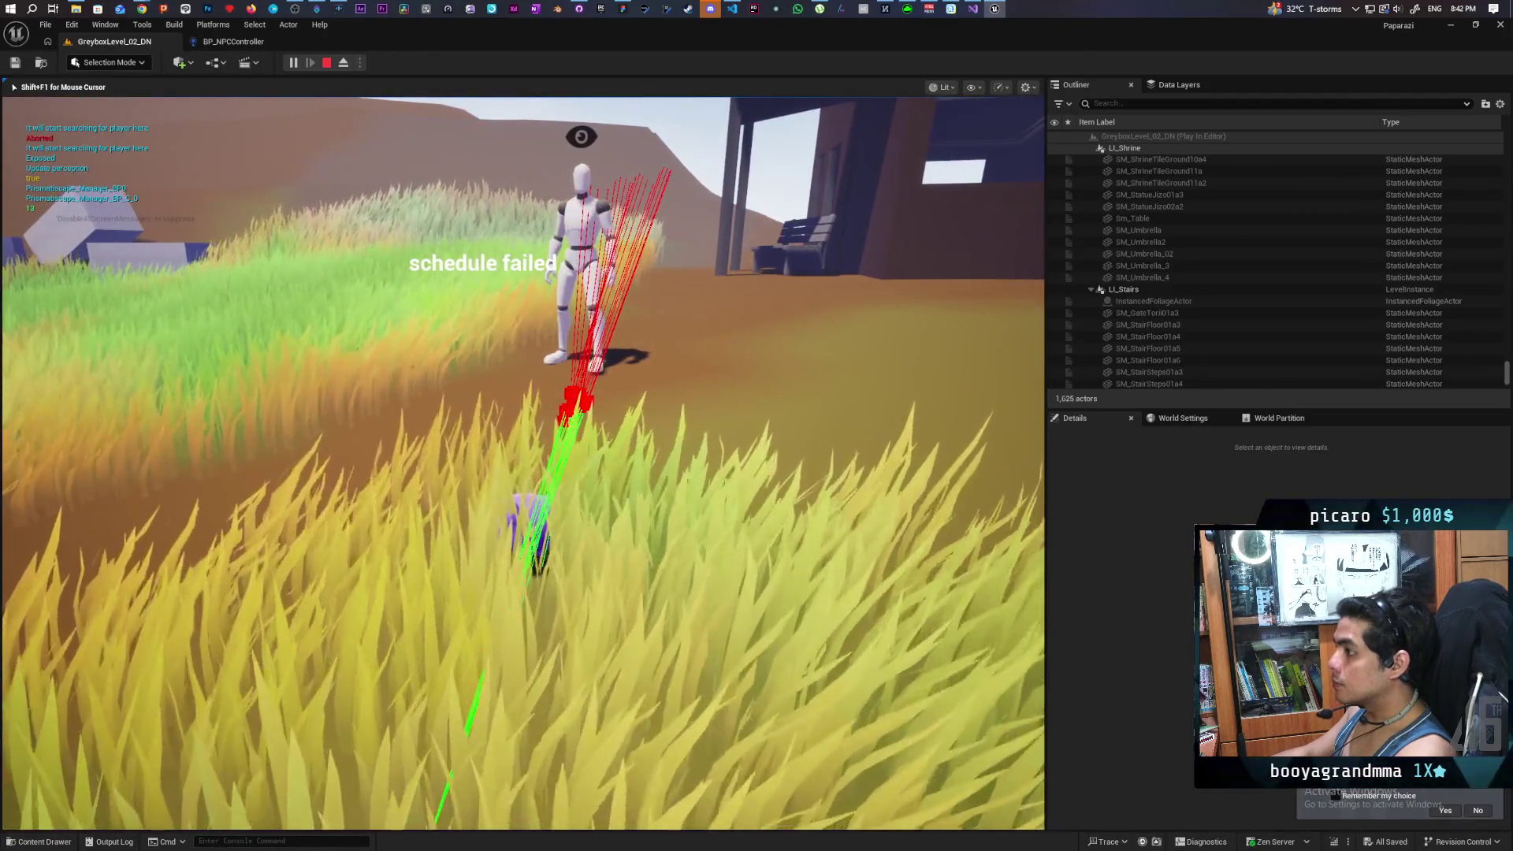
{"action": "key", "text": "w"}
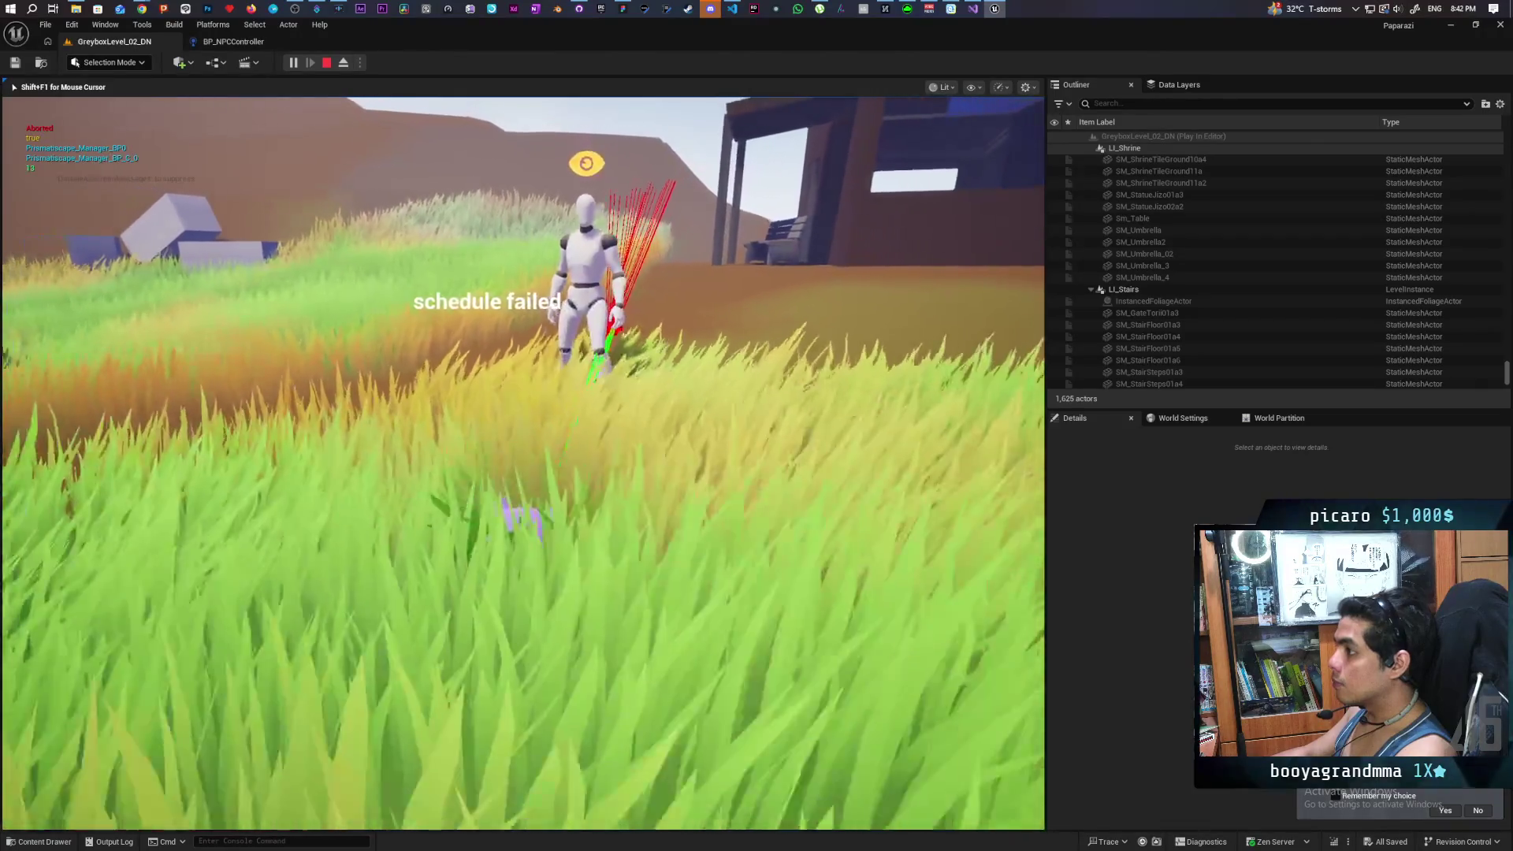
{"action": "key", "text": "w"}
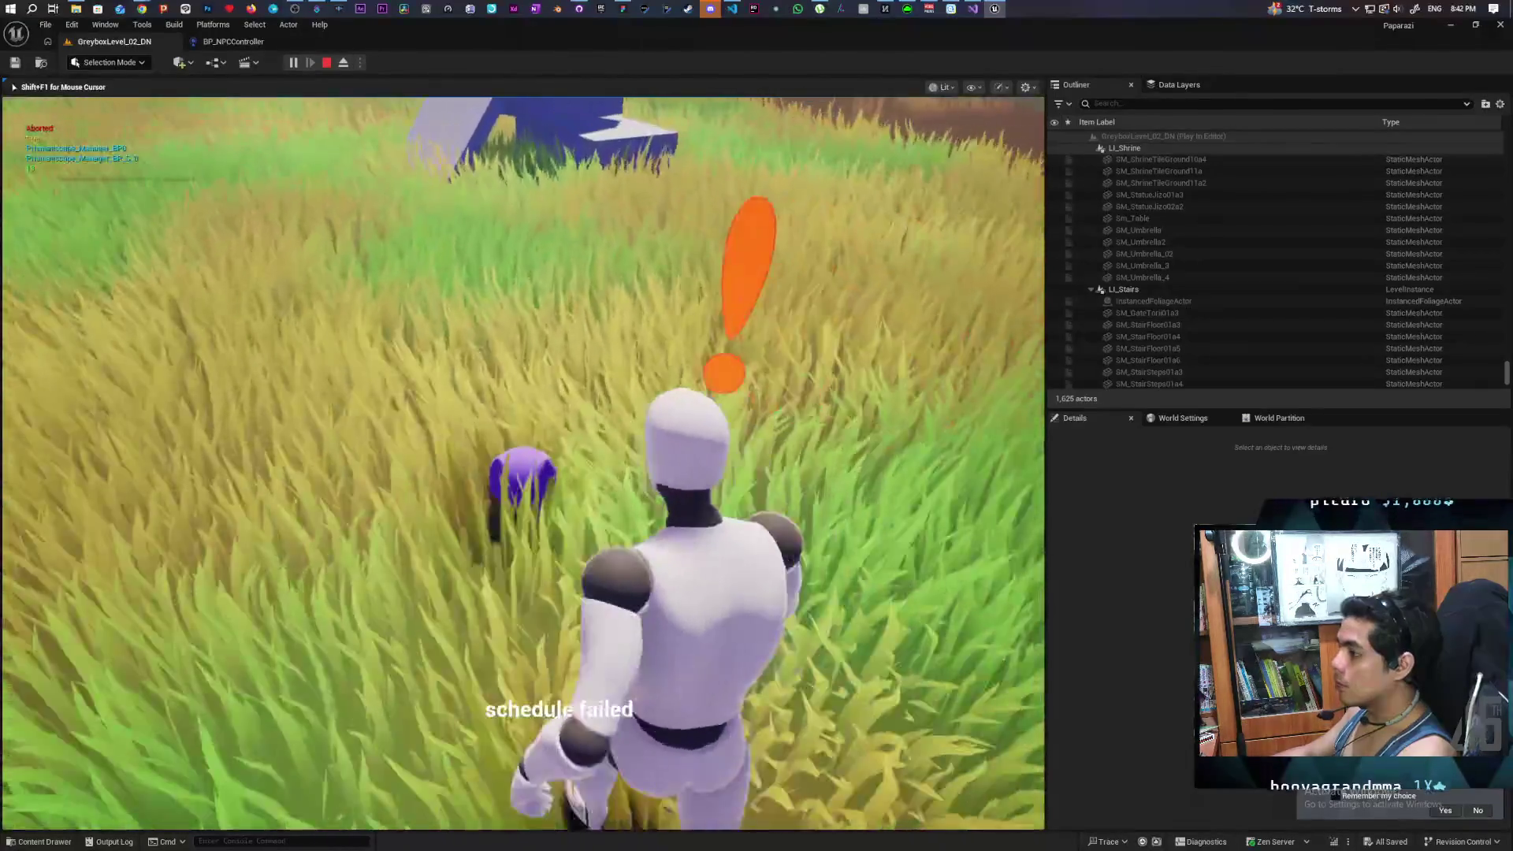
{"action": "key", "text": "w"}
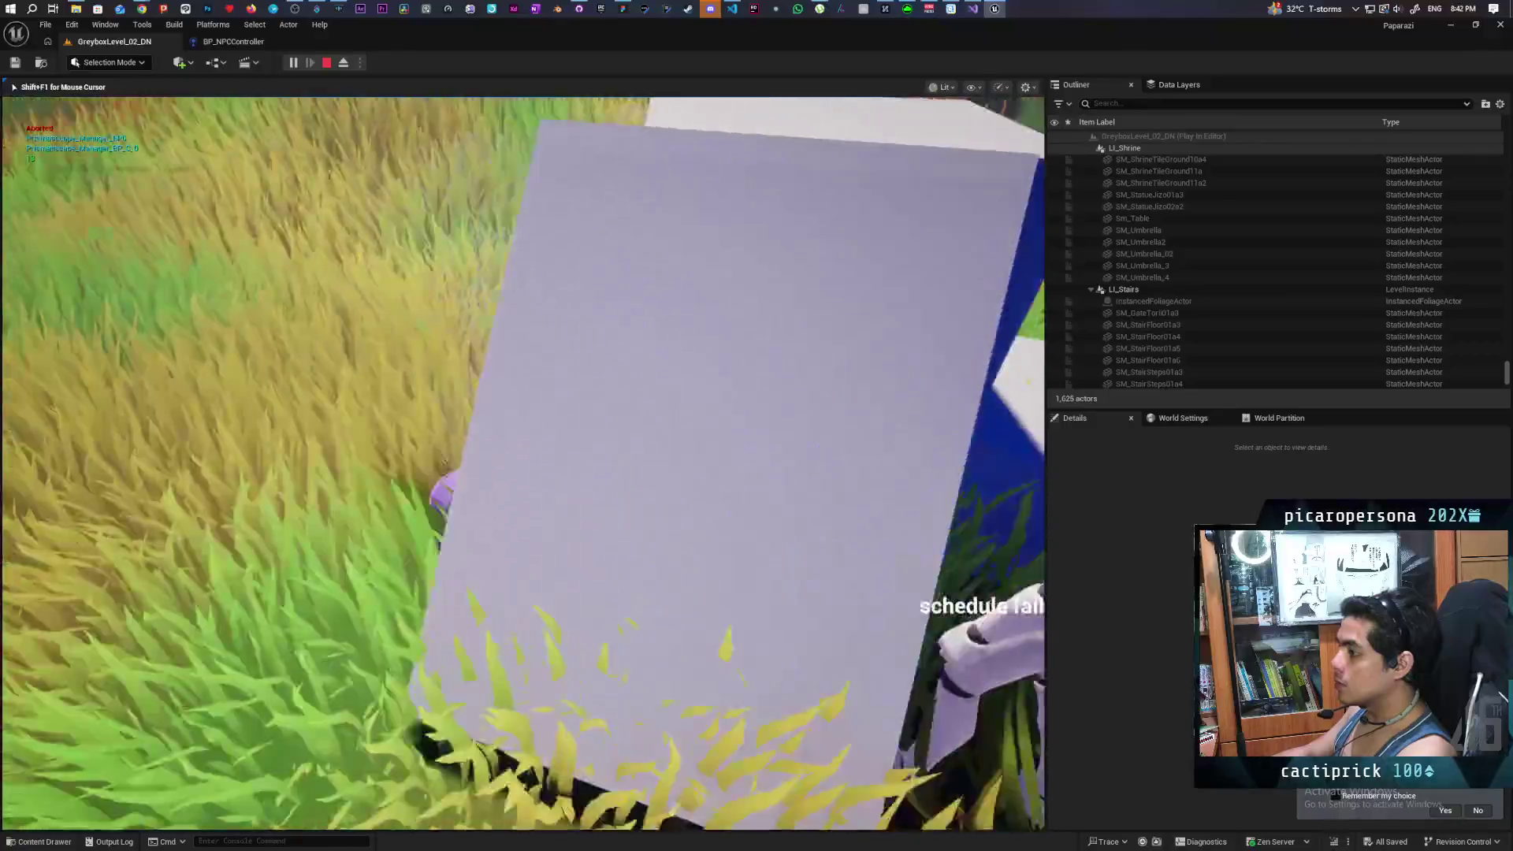
{"action": "key", "text": "w"}
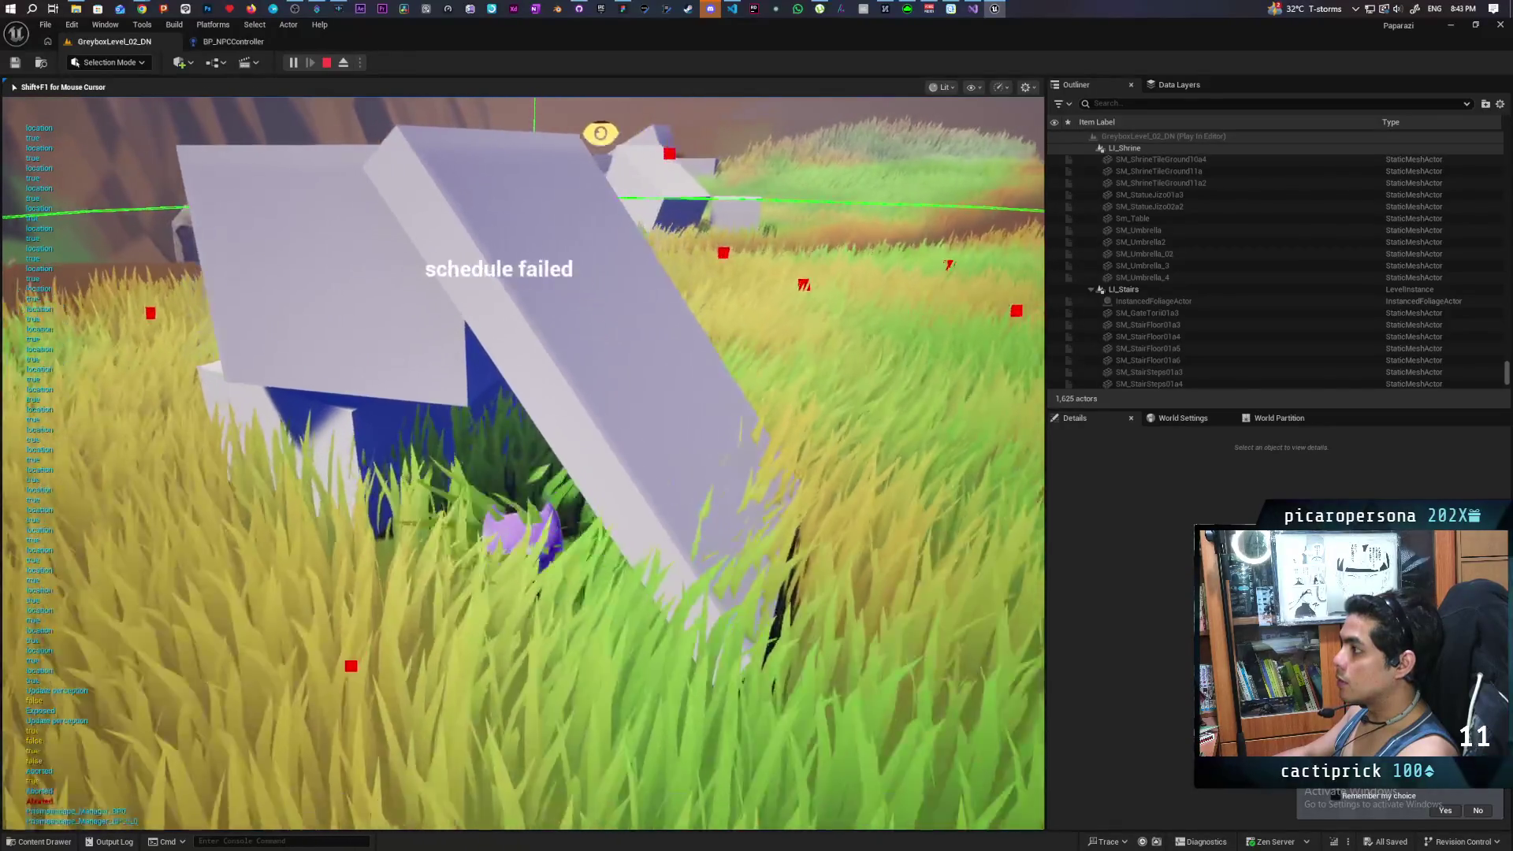
{"action": "key", "text": "w"}
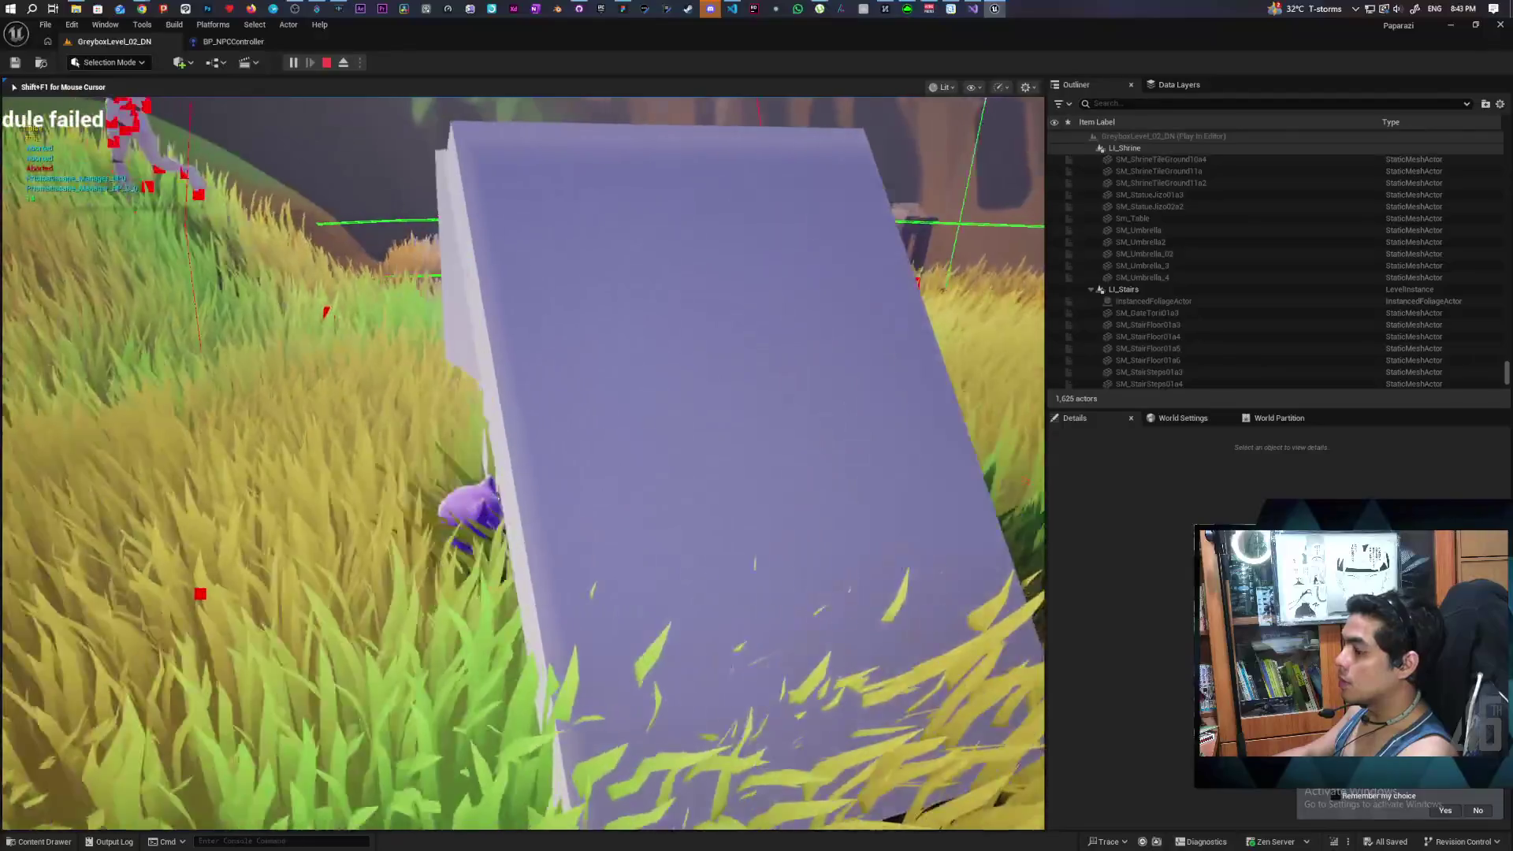
{"action": "key", "text": "a"}
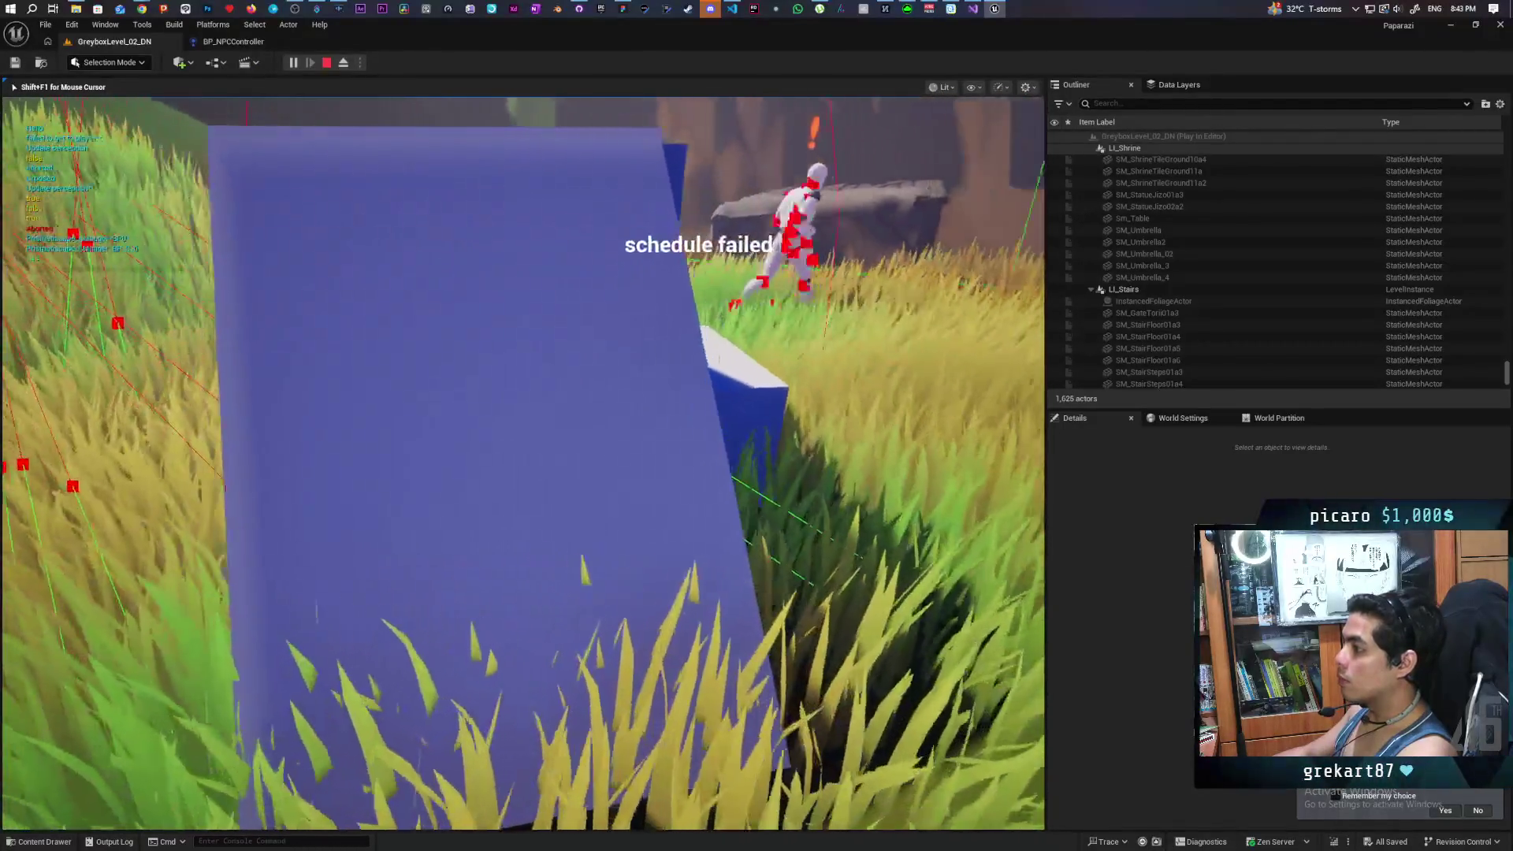
{"action": "key", "text": "w"}
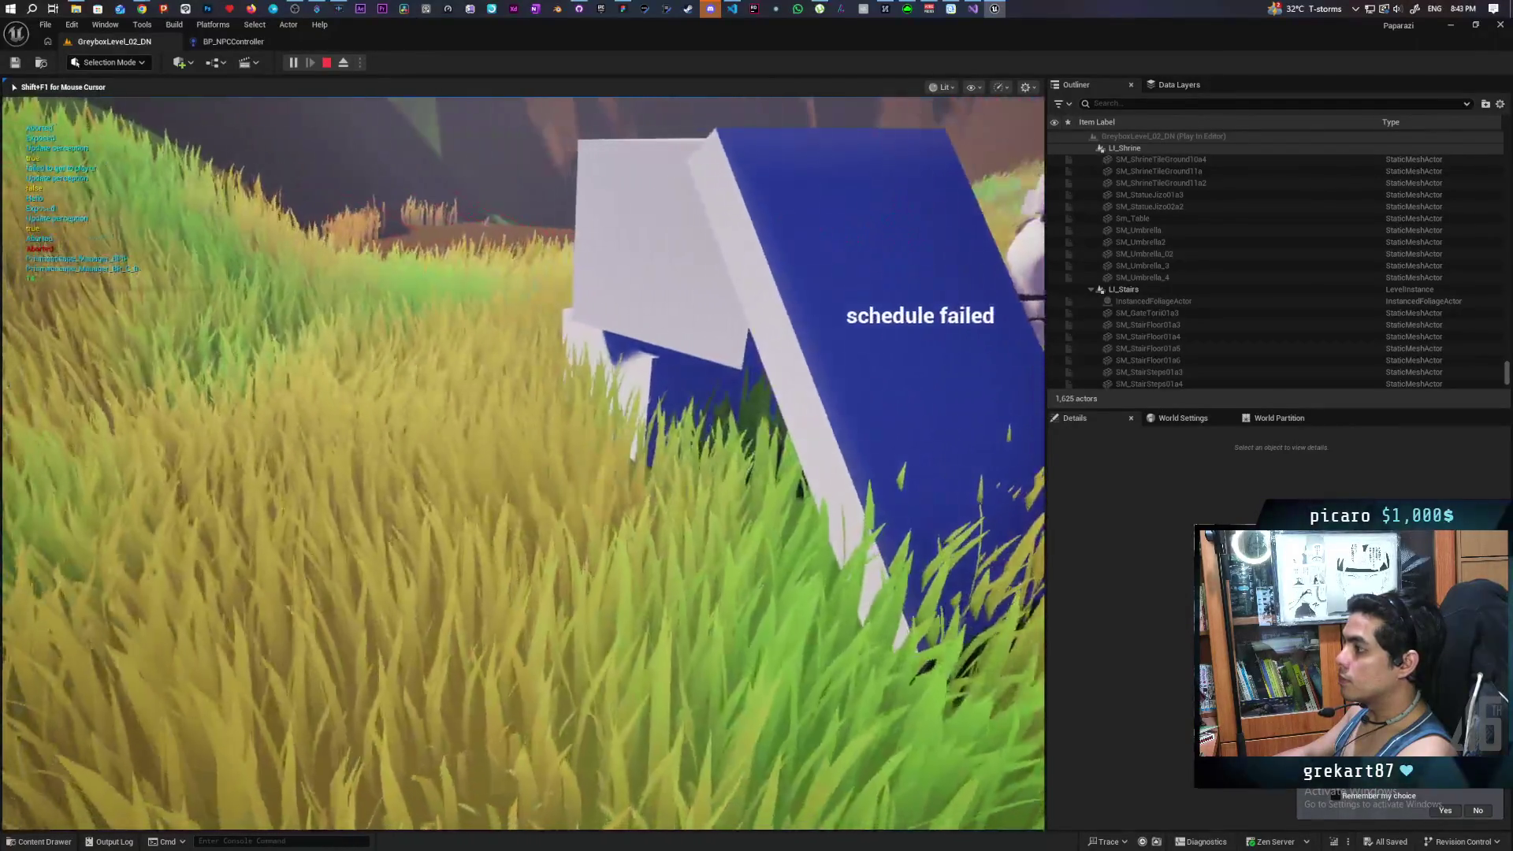
{"action": "key", "text": "Escape"}
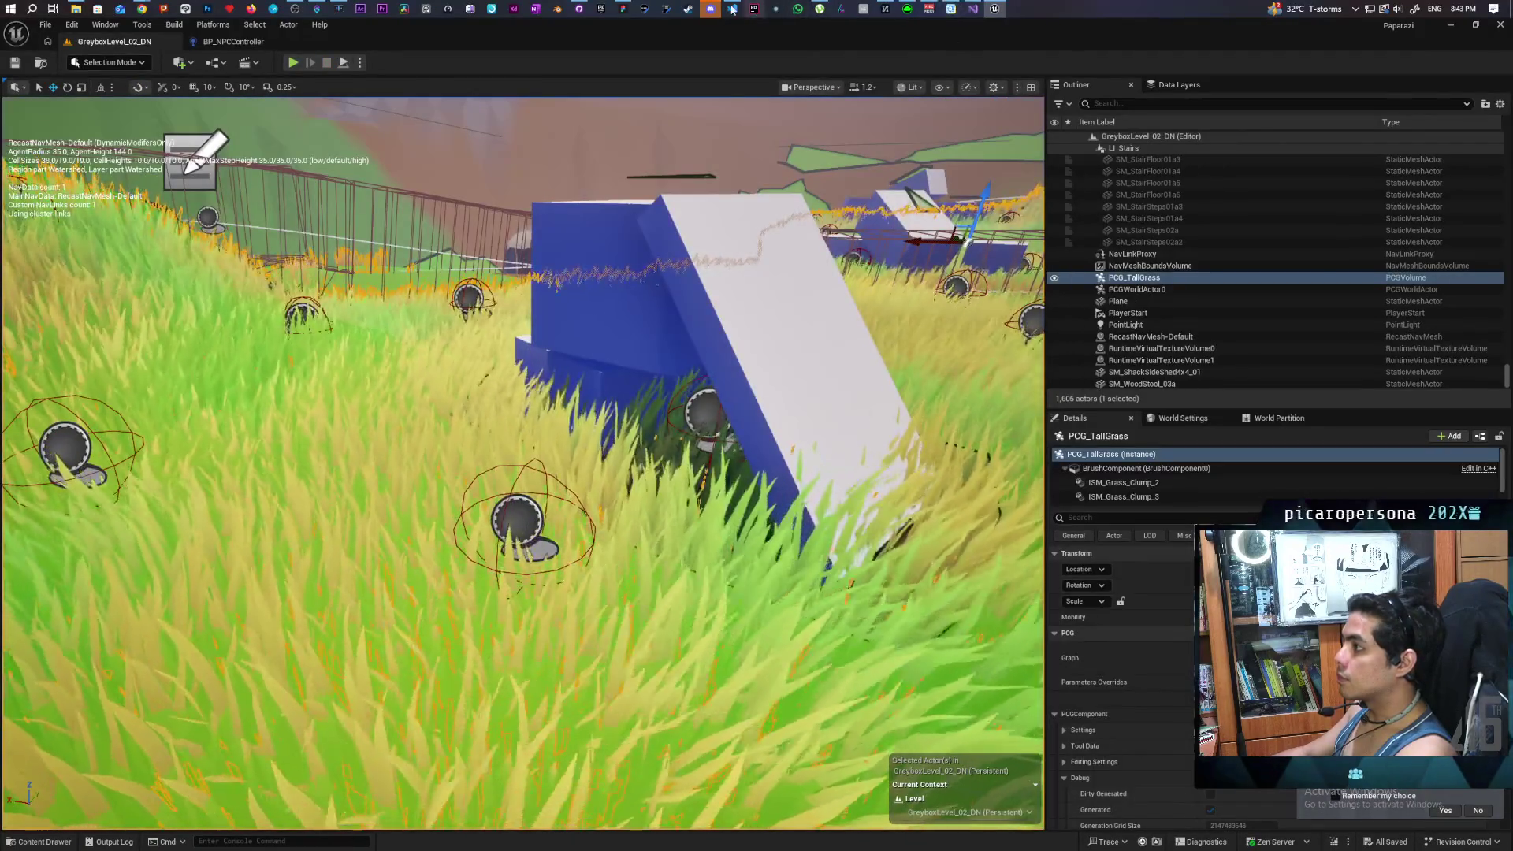
{"action": "left_click", "coordinate": [710, 9]}
{"action": "type", "text": "but the"}
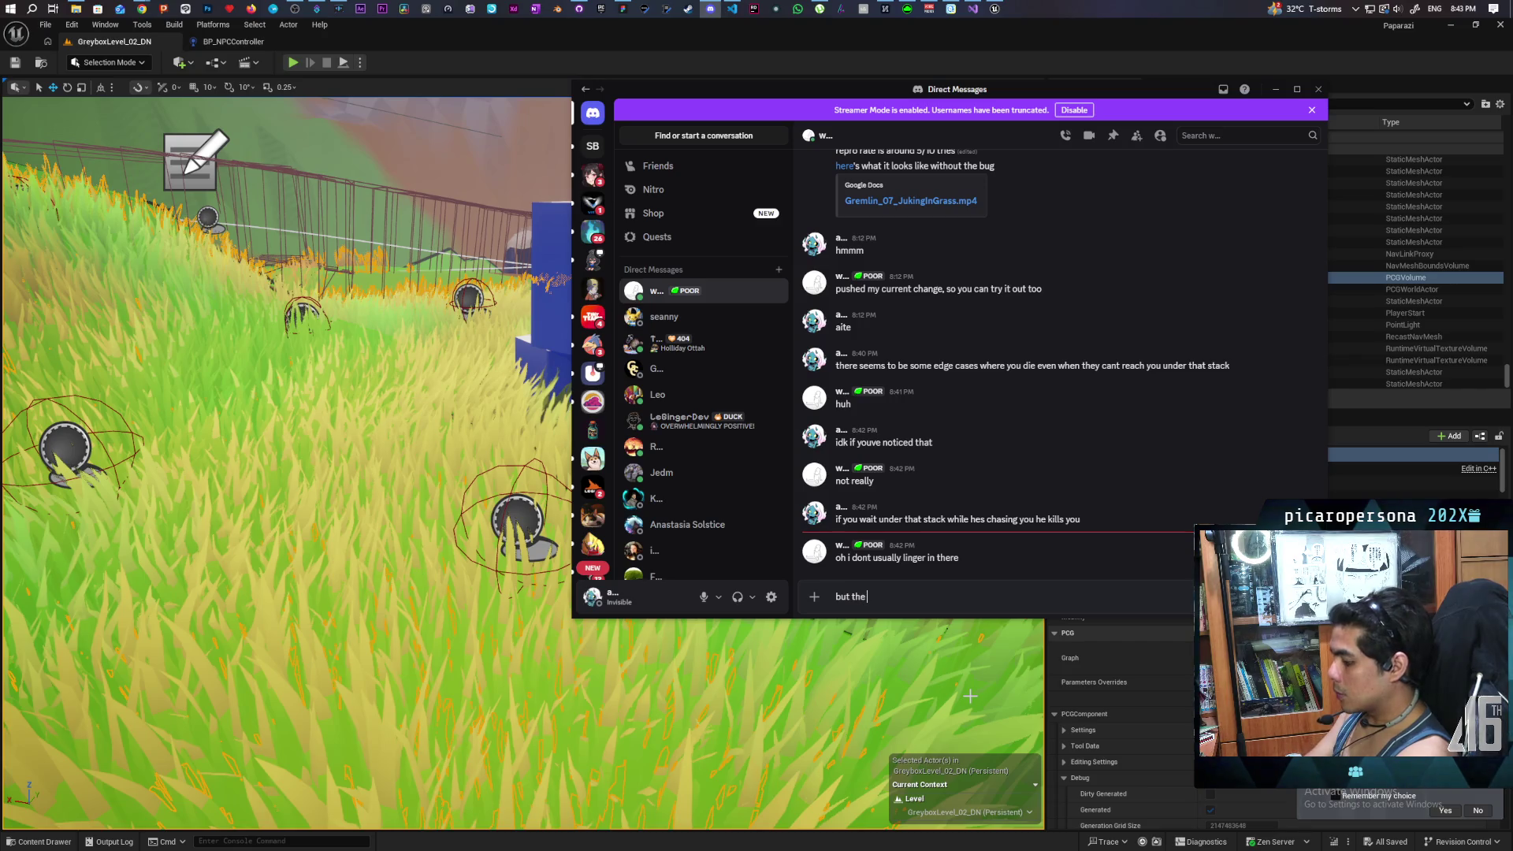
Step: Start the Discord reply about what the bug basically was, entering 'bugbasically'
{"action": "type", "text": "bug you fou"}
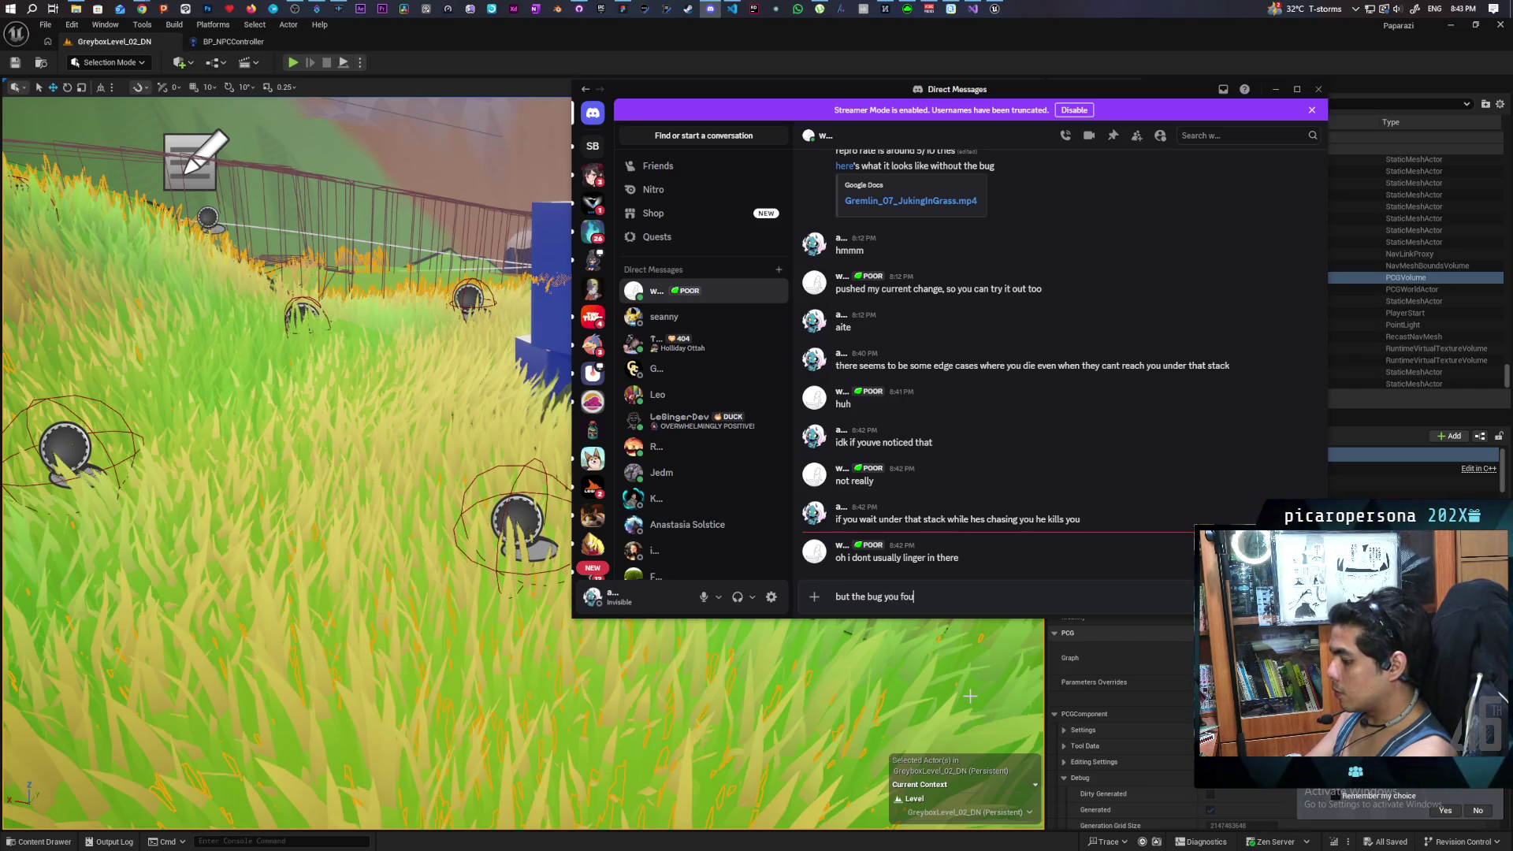
{"action": "type", "text": "nd was basically"}
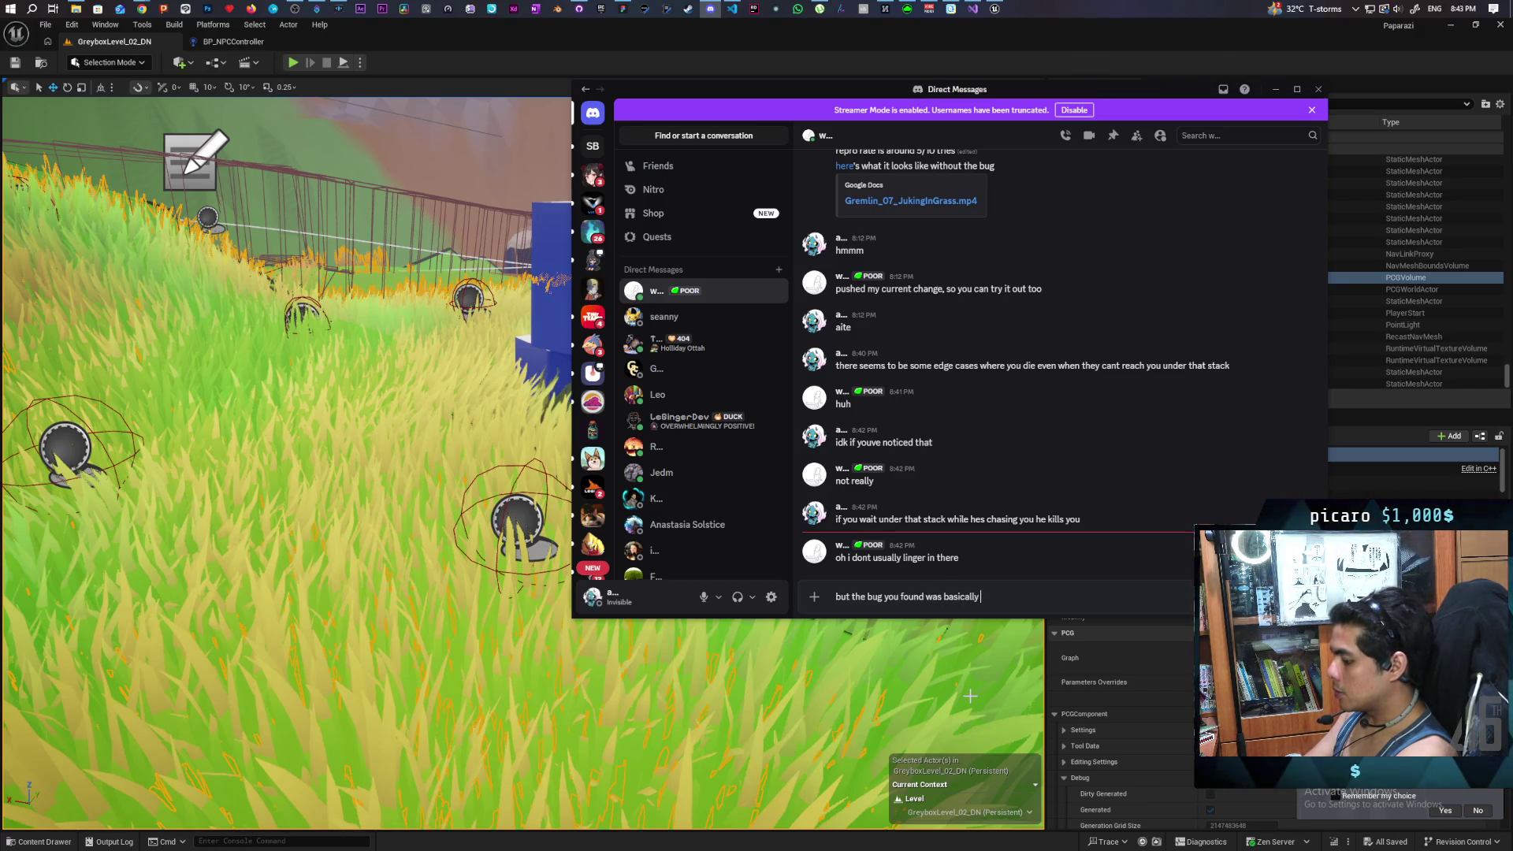